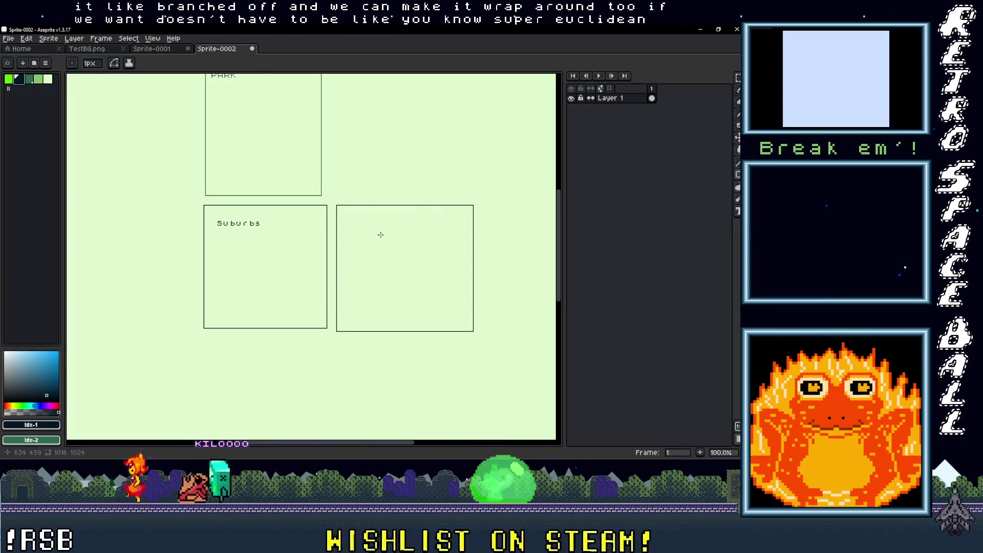
# Add the text label 'City' inside the empty right box
pyautogui.press('t')
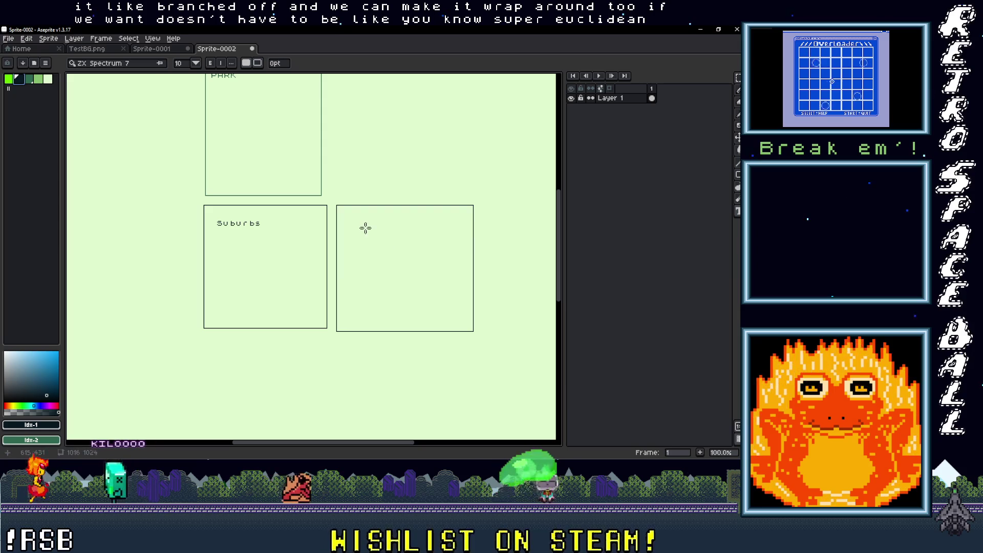
pyautogui.moveTo(347, 212); pyautogui.dragTo(460, 296)
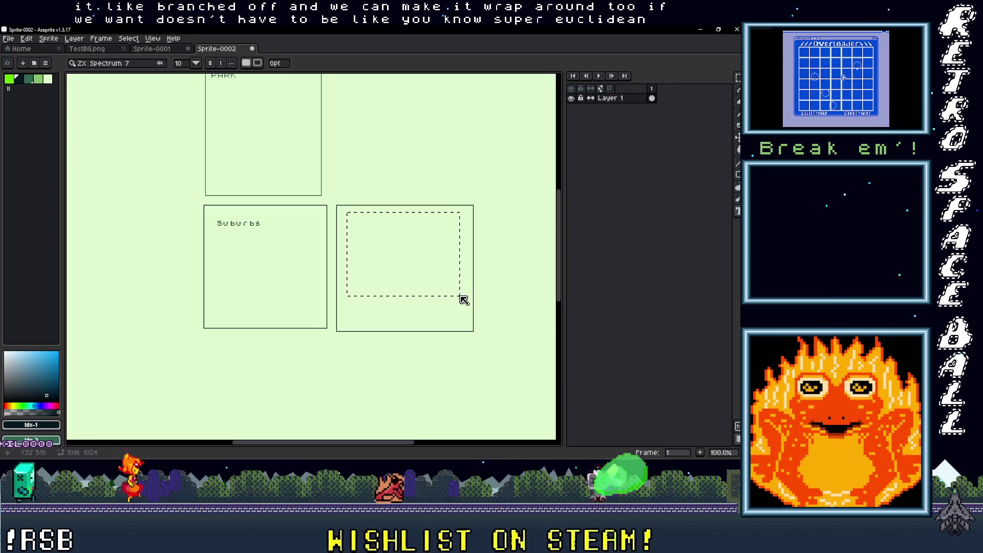
pyautogui.write('City')
pyautogui.press('Return')
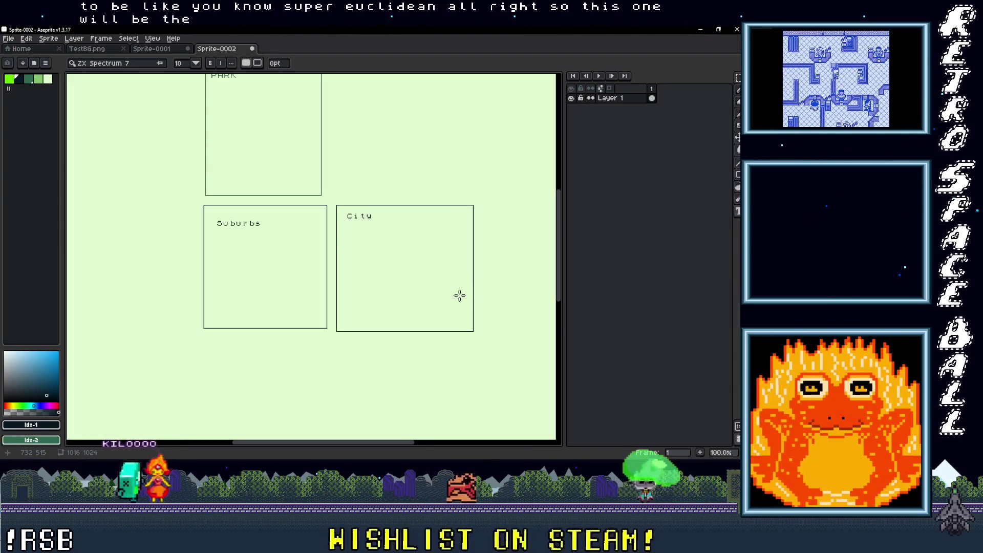
# Pan the canvas and marquee-check the empty space above City, then clear the selection
pyautogui.scroll(-1, 411, 281)
pyautogui.scroll(1, 353, 290)
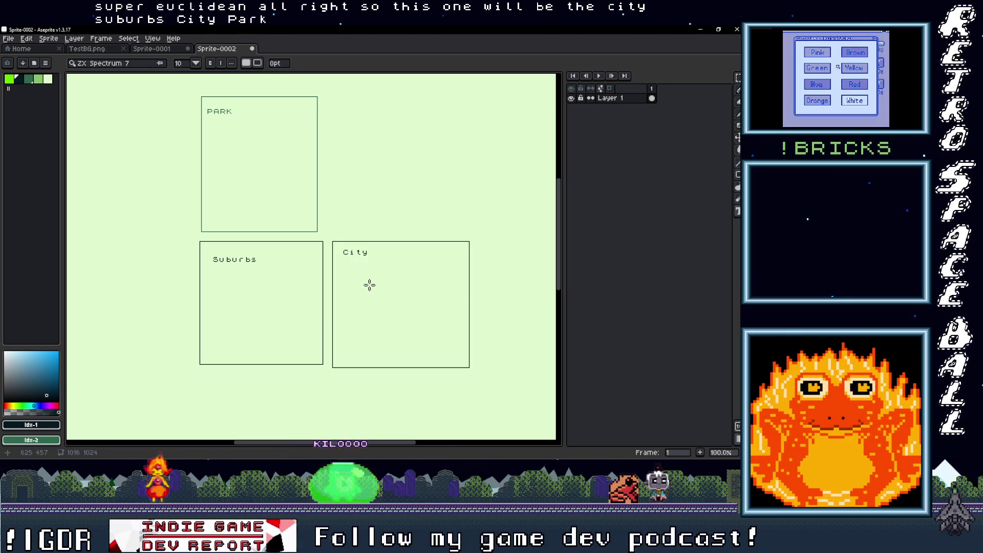
pyautogui.moveTo(370, 285); pyautogui.dragTo(408, 283)
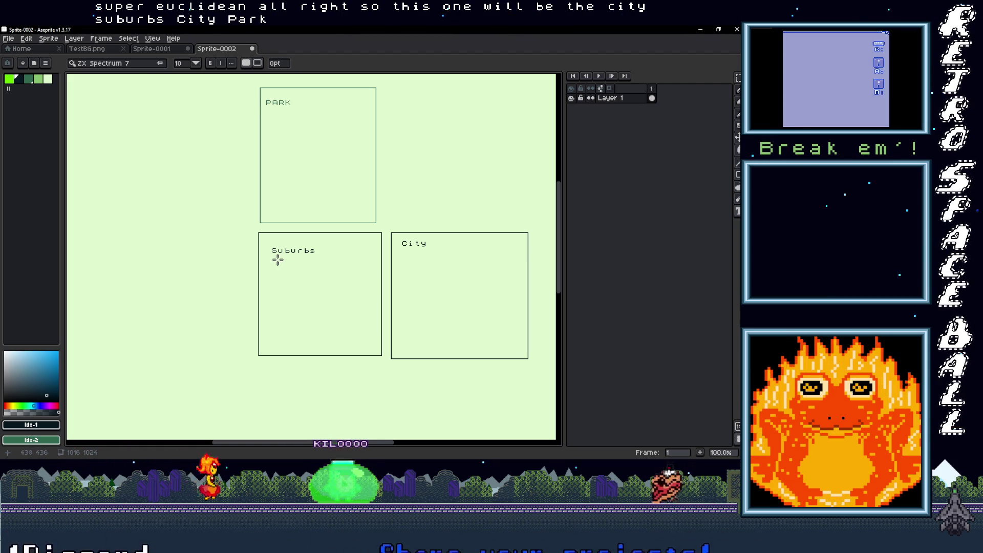
pyautogui.moveTo(314, 252); pyautogui.dragTo(200, 294)
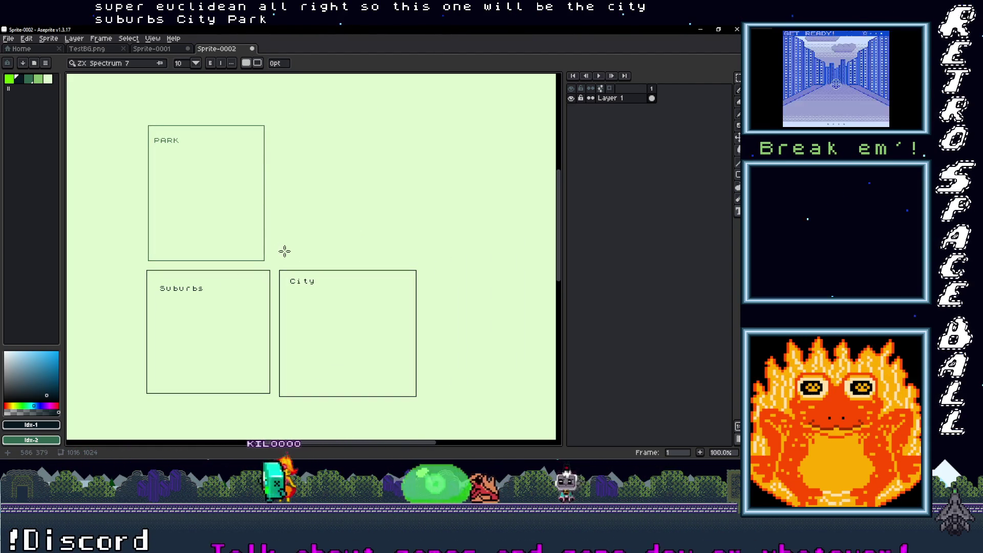
pyautogui.press('m')
pyautogui.moveTo(277, 260)
pyautogui.mouseDown()
pyautogui.moveTo(408, 146)
pyautogui.moveTo(415, 123)
pyautogui.mouseUp()
pyautogui.hotkey('ctrl', 'd')
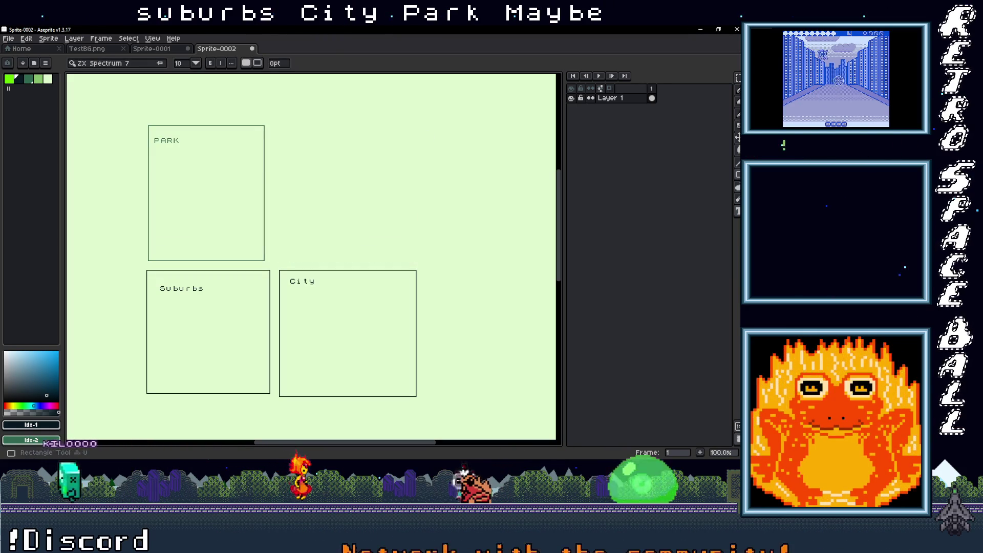
pyautogui.press('u')
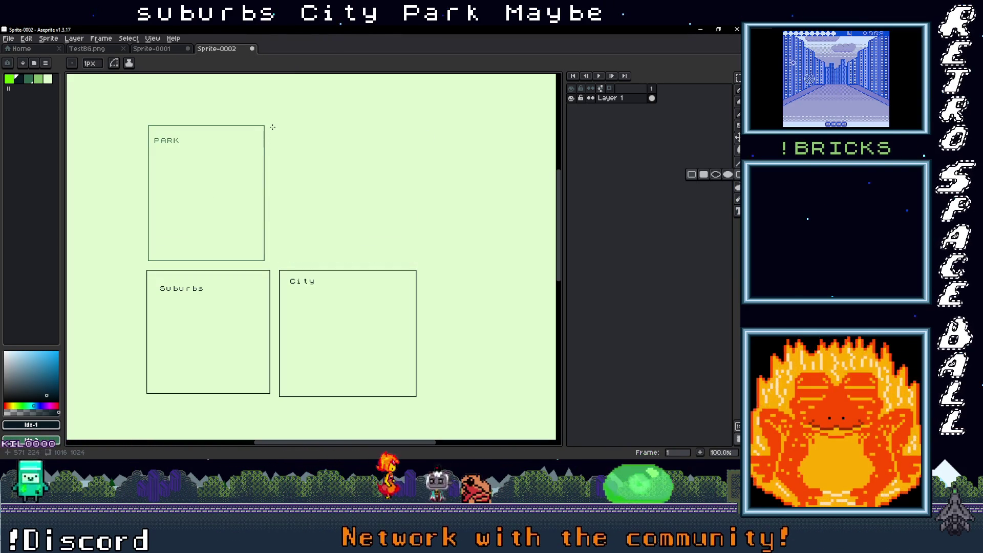
# Draw a box beside PARK, above City, and label it 'SLUMS'
pyautogui.moveTo(270, 127); pyautogui.dragTo(416, 264)
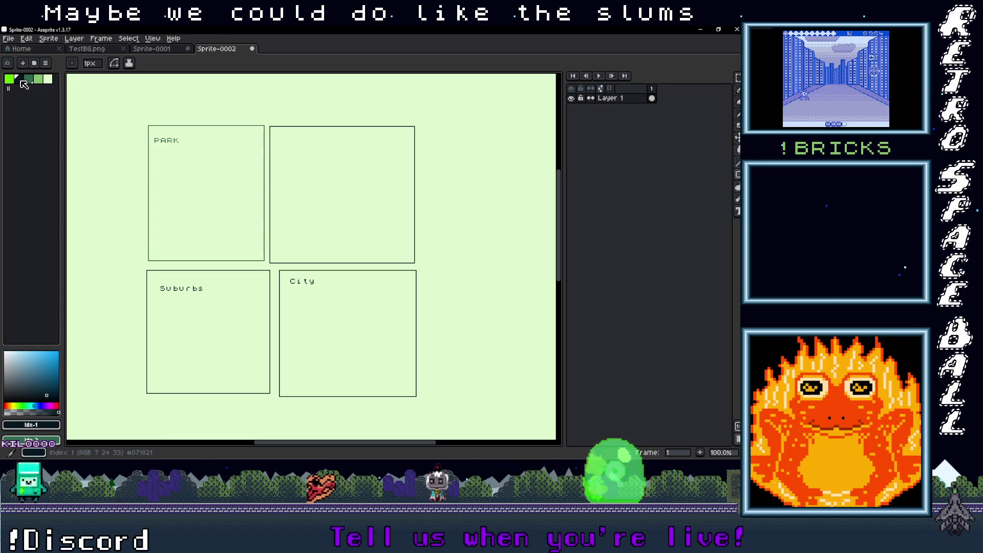
pyautogui.press('t')
pyautogui.moveTo(280, 135); pyautogui.dragTo(367, 188)
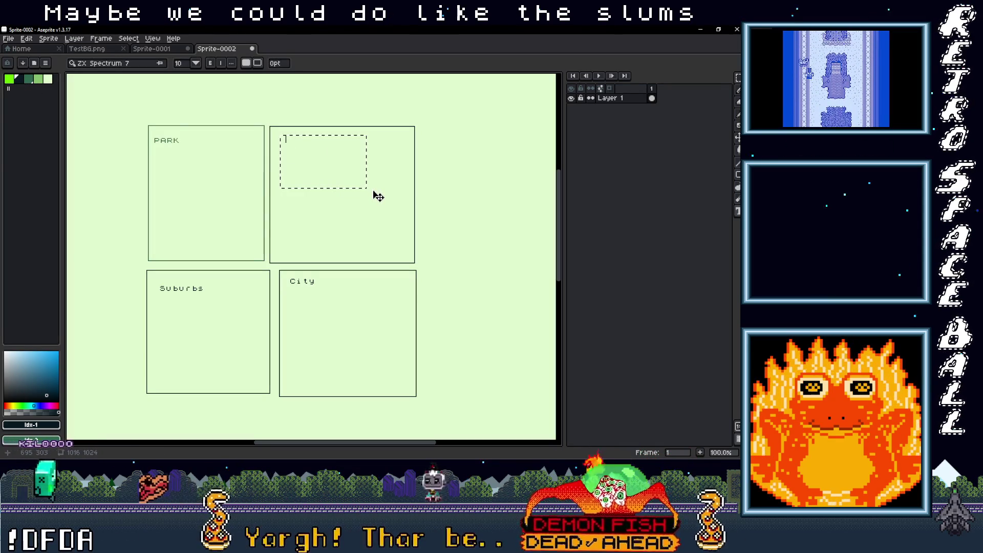
pyautogui.write('SLUMS')
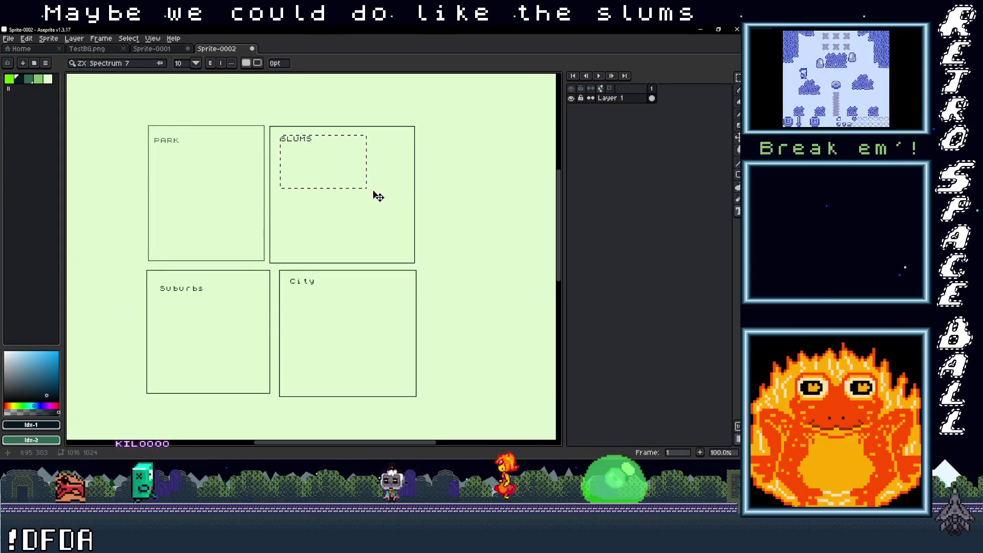
pyautogui.press('Return')
pyautogui.scroll(-1, 368, 203)
pyautogui.scroll(1, 364, 215)
pyautogui.moveTo(358, 229)
pyautogui.mouseDown()
pyautogui.moveTo(371, 249)
pyautogui.moveTo(372, 213)
pyautogui.mouseUp()
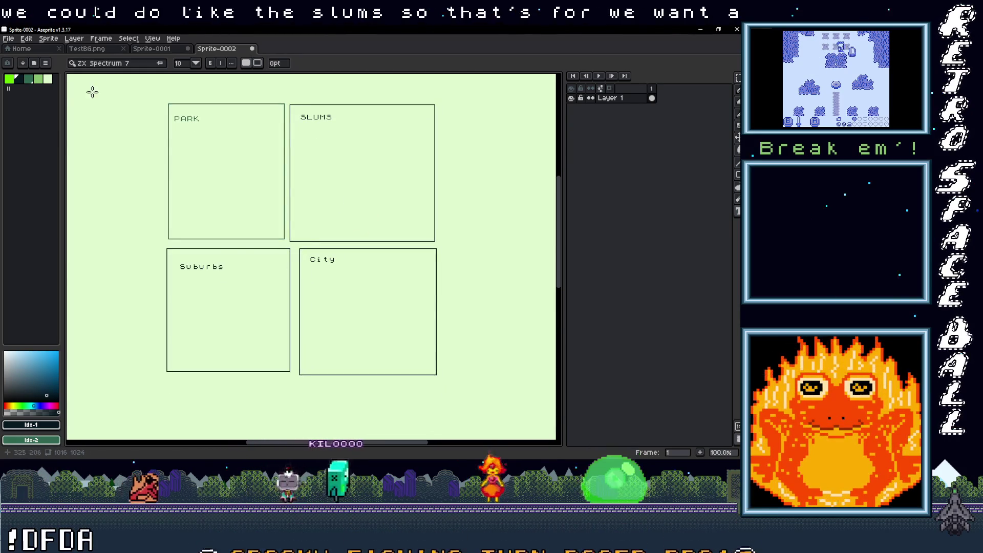
# Set up a green pencil with a 6px brush for drawing paths
pyautogui.press(']')
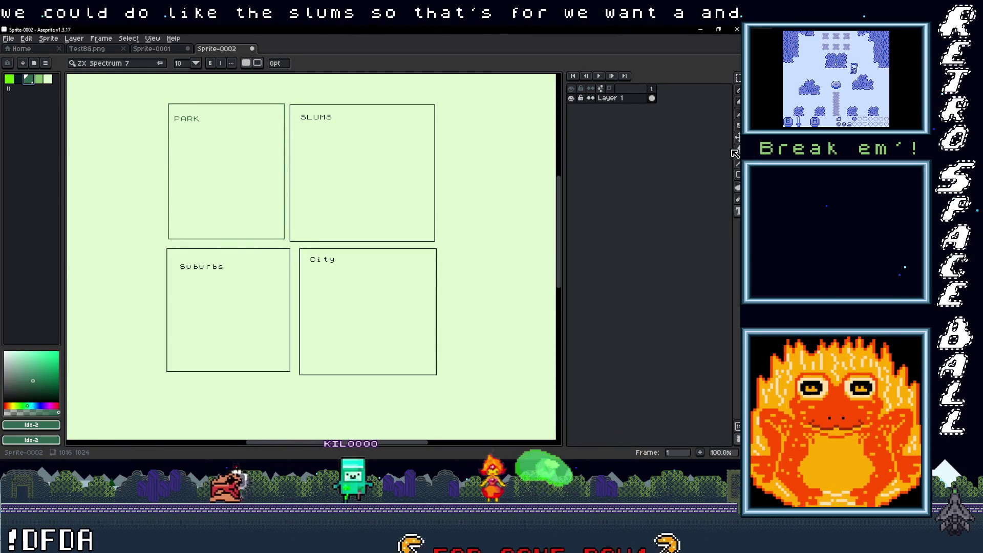
pyautogui.click(738, 162)
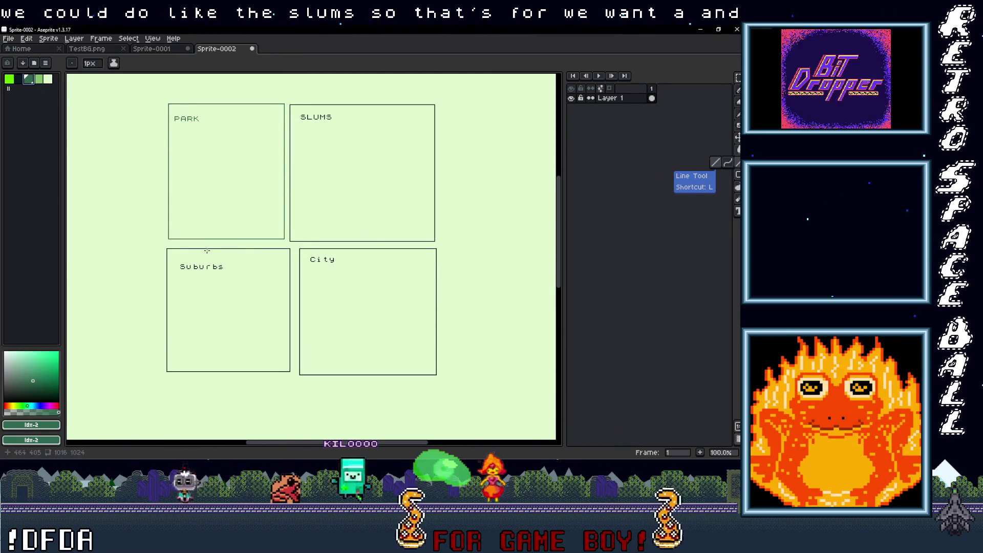
pyautogui.click(91, 64)
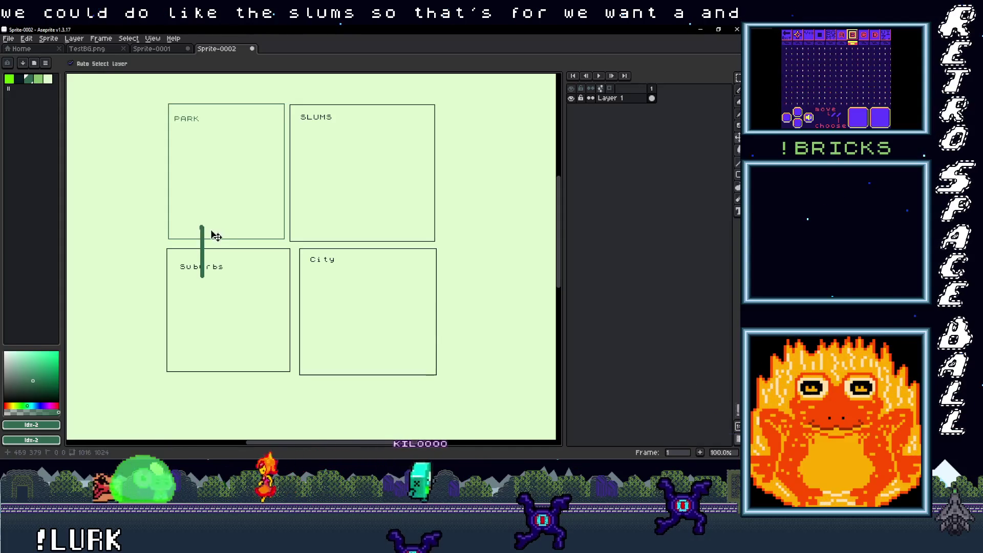
pyautogui.press('b')
pyautogui.hotkey('ctrl', 'z')
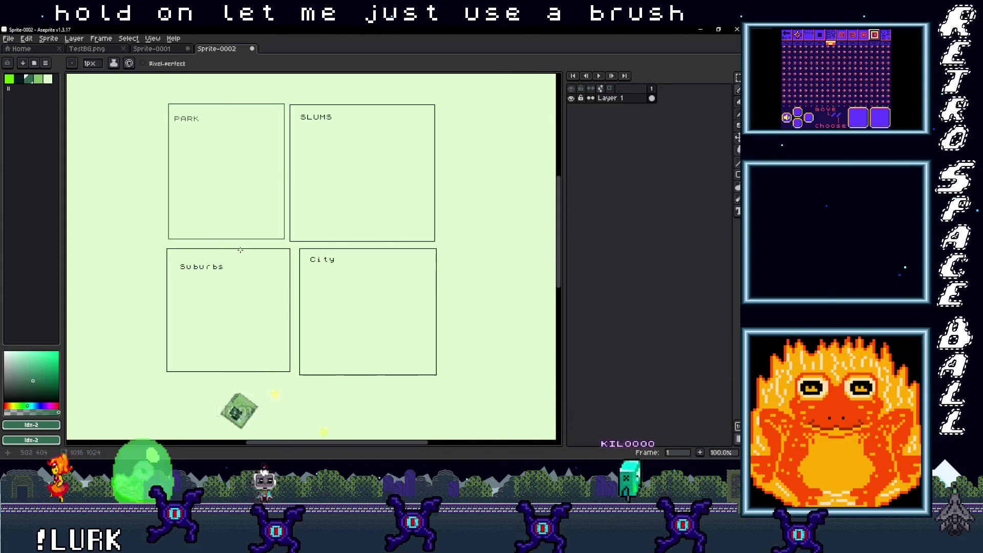
pyautogui.scroll(1, 193, 252)
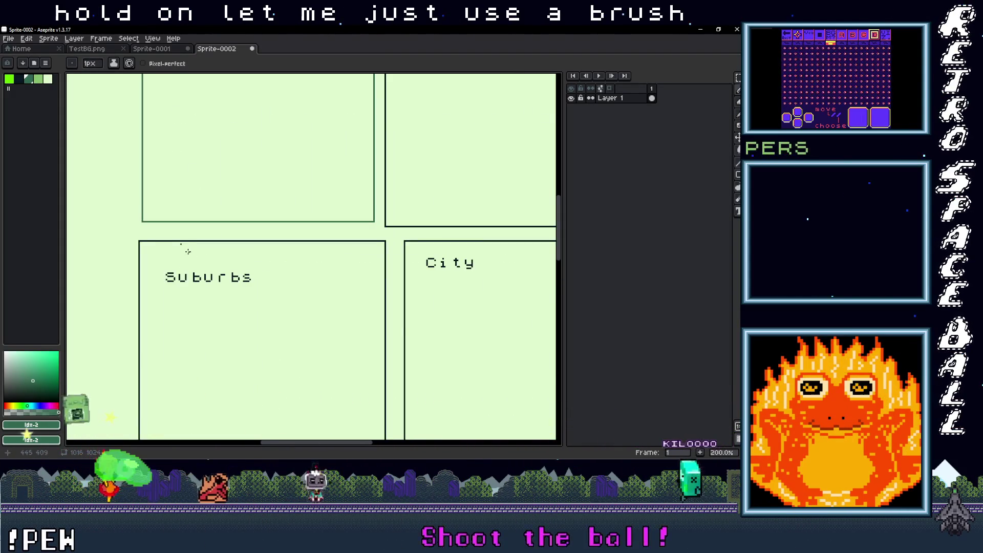
pyautogui.scroll(-1, 188, 251)
pyautogui.press('+')
pyautogui.press('+')
pyautogui.press('+')
# Try a vertical path stroke near Suburbs, undo it, and pan right
pyautogui.moveTo(188, 251)
pyautogui.mouseDown()
pyautogui.moveTo(187, 215)
pyautogui.moveTo(193, 245)
pyautogui.moveTo(191, 229)
pyautogui.mouseUp()
pyautogui.hotkey('ctrl', 'z')
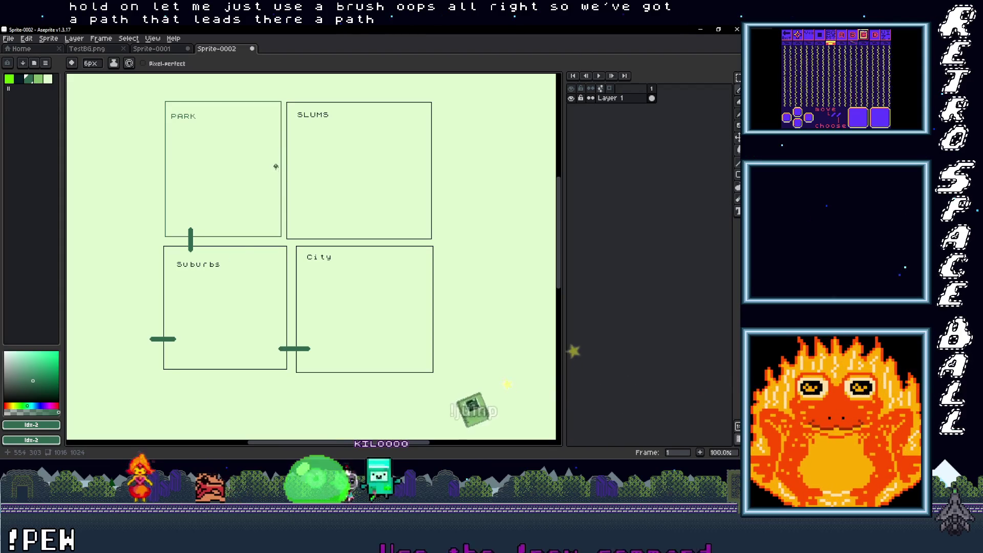
pyautogui.scroll(-1, 305, 167)
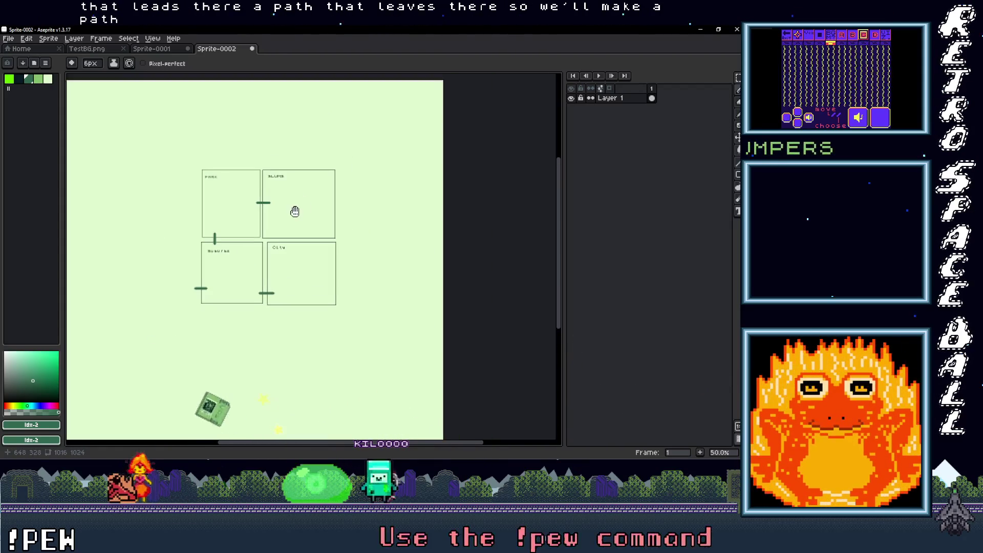
pyautogui.scroll(1, 310, 213)
pyautogui.scroll(-1, 294, 251)
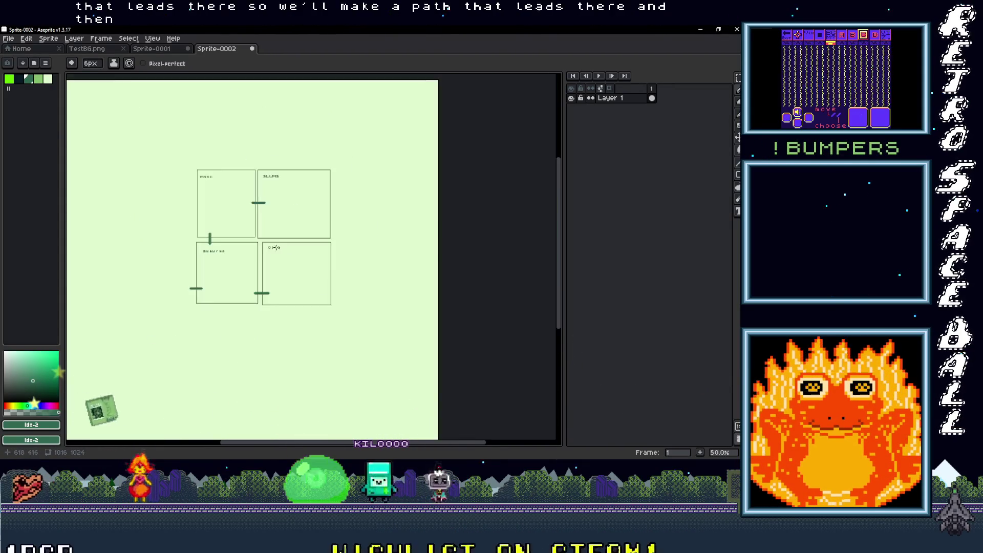
pyautogui.scroll(1, 255, 256)
pyautogui.moveTo(255, 256)
pyautogui.mouseDown()
pyautogui.moveTo(305, 276)
pyautogui.moveTo(308, 263)
pyautogui.mouseUp()
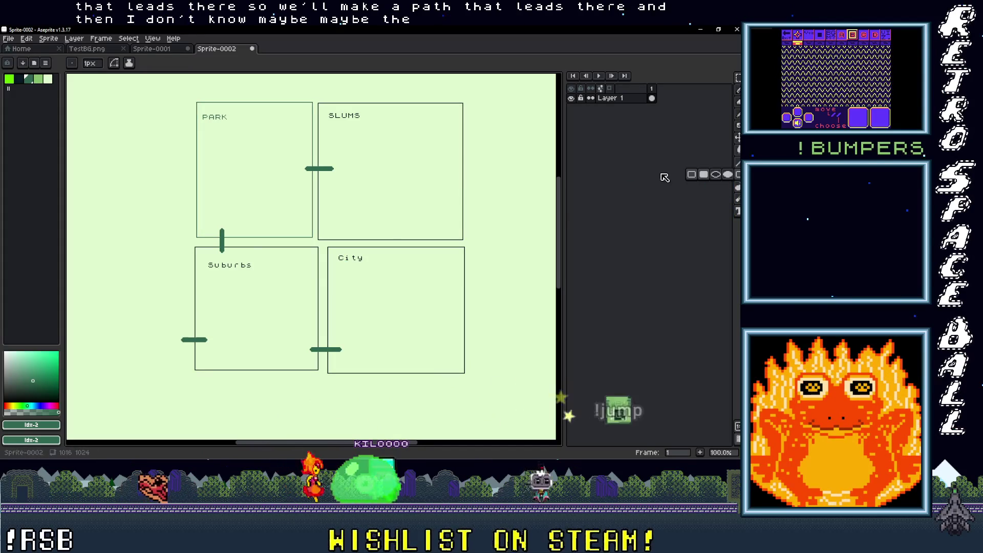
# Draw a box left of Suburbs and label it 'COUNTRY' in the dark colour
pyautogui.click(738, 174)
pyautogui.moveTo(187, 360)
pyautogui.mouseDown()
pyautogui.moveTo(277, 338)
pyautogui.moveTo(129, 242)
pyautogui.moveTo(164, 246)
pyautogui.mouseUp()
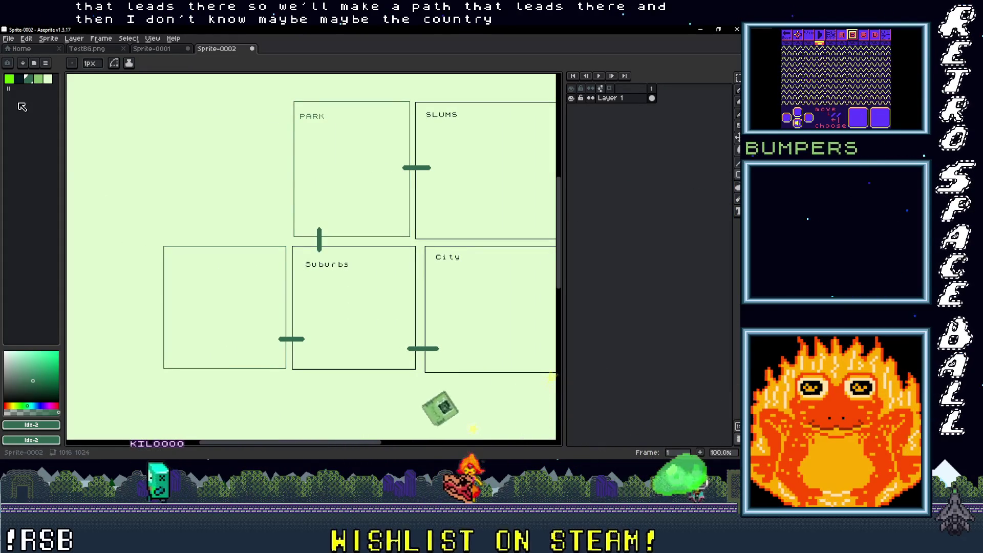
pyautogui.click(18, 78)
pyautogui.press('t')
pyautogui.moveTo(179, 258); pyautogui.dragTo(264, 319)
pyautogui.write('COUNTRY')
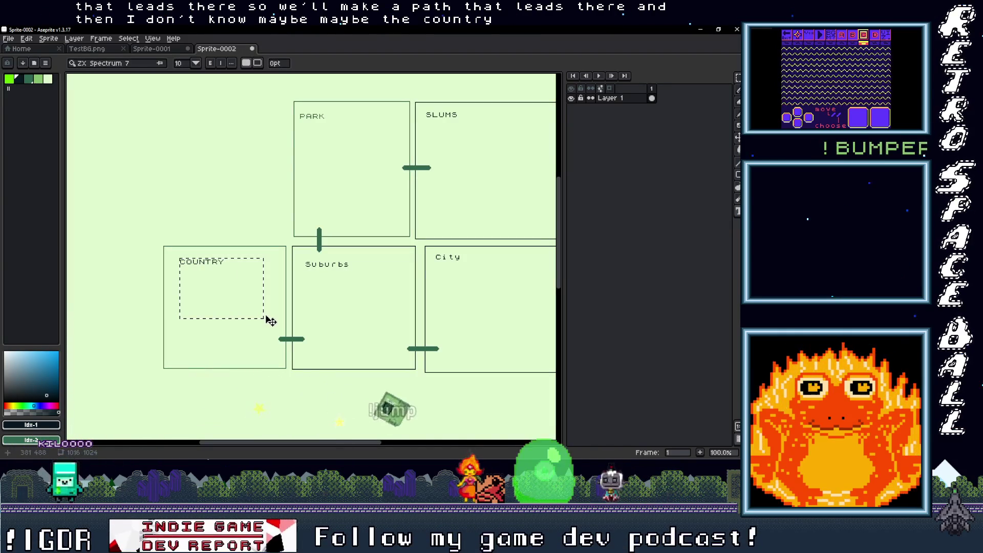
pyautogui.scroll(-2, 240, 210)
pyautogui.moveTo(362, 226)
pyautogui.mouseDown()
pyautogui.moveTo(211, 248)
pyautogui.moveTo(254, 270)
pyautogui.moveTo(244, 267)
pyautogui.mouseUp()
pyautogui.scroll(2, 204, 246)
pyautogui.moveTo(331, 262); pyautogui.dragTo(319, 261)
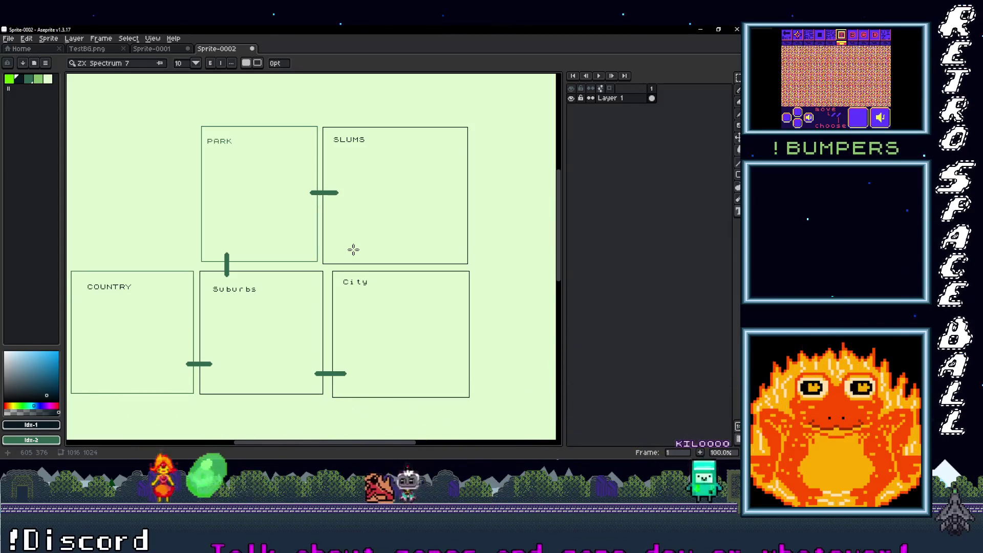
pyautogui.moveTo(355, 255); pyautogui.dragTo(382, 260)
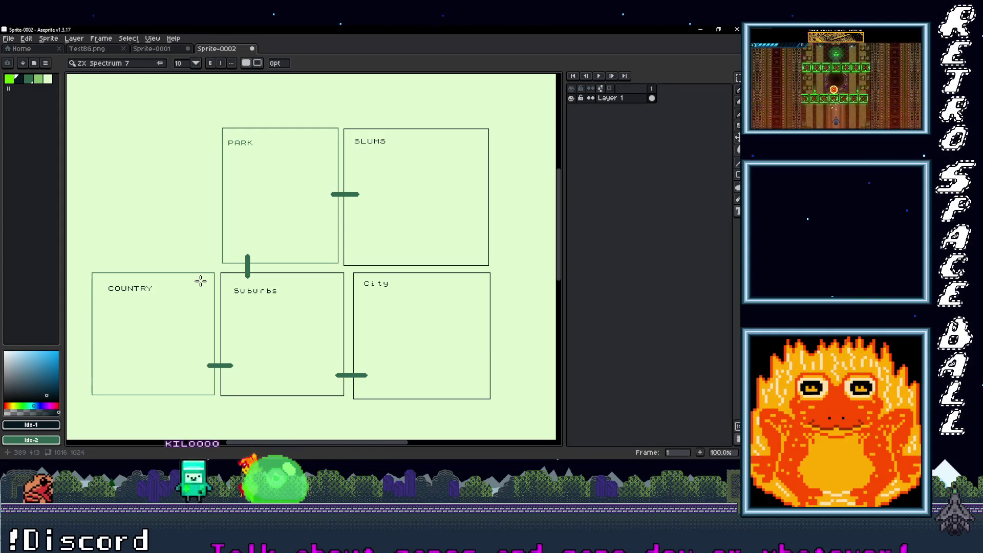
# Draw a box above COUNTRY, left of PARK, and label it 'National Park'
pyautogui.moveTo(737, 174); pyautogui.dragTo(705, 179)
pyautogui.moveTo(95, 129); pyautogui.dragTo(215, 260)
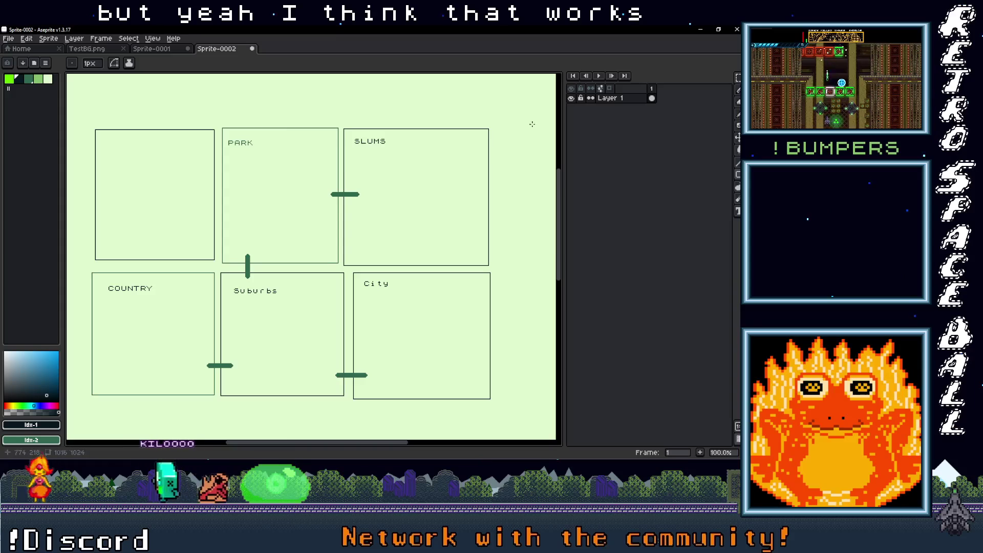
pyautogui.press('t')
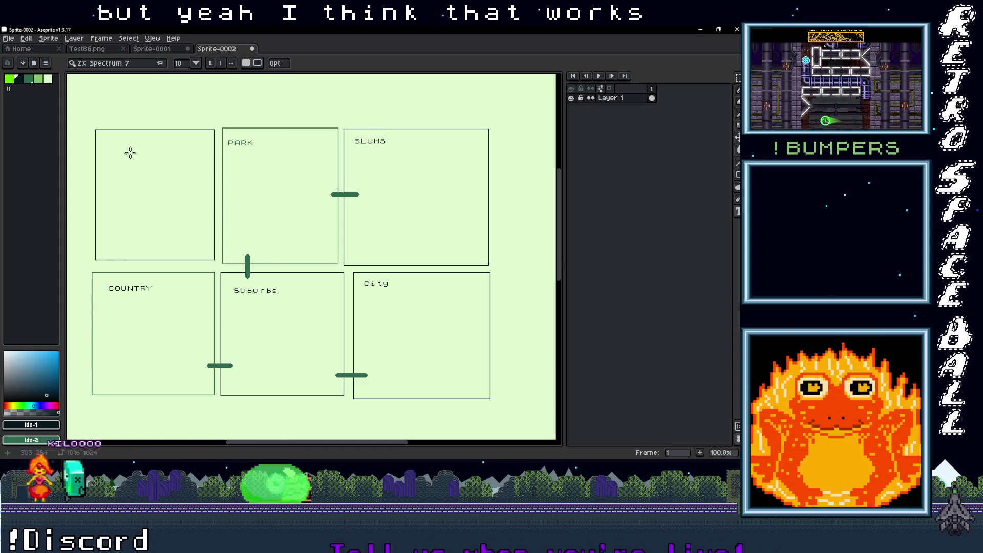
pyautogui.moveTo(104, 144); pyautogui.dragTo(153, 165)
pyautogui.moveTo(196, 190); pyautogui.dragTo(199, 198)
pyautogui.write('National Park')
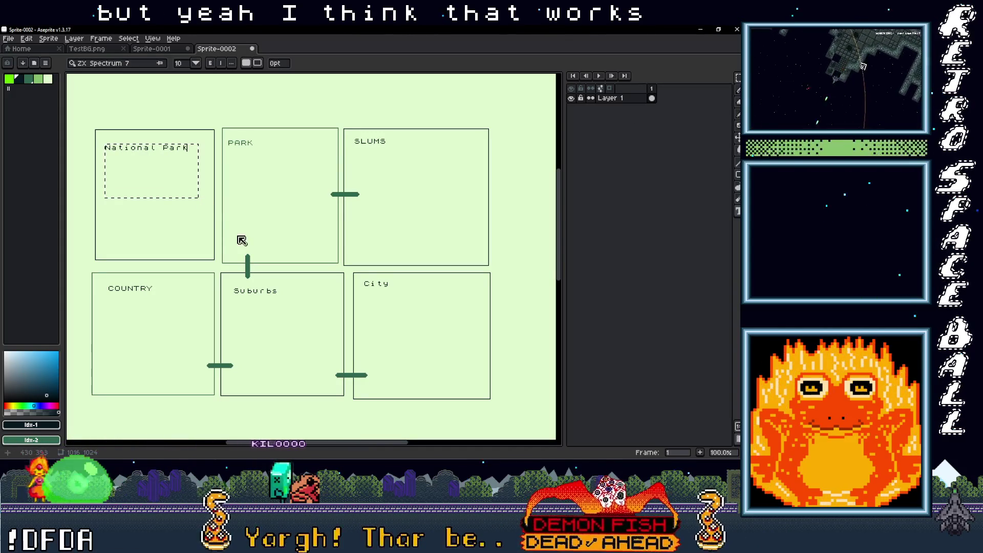
pyautogui.click(225, 229)
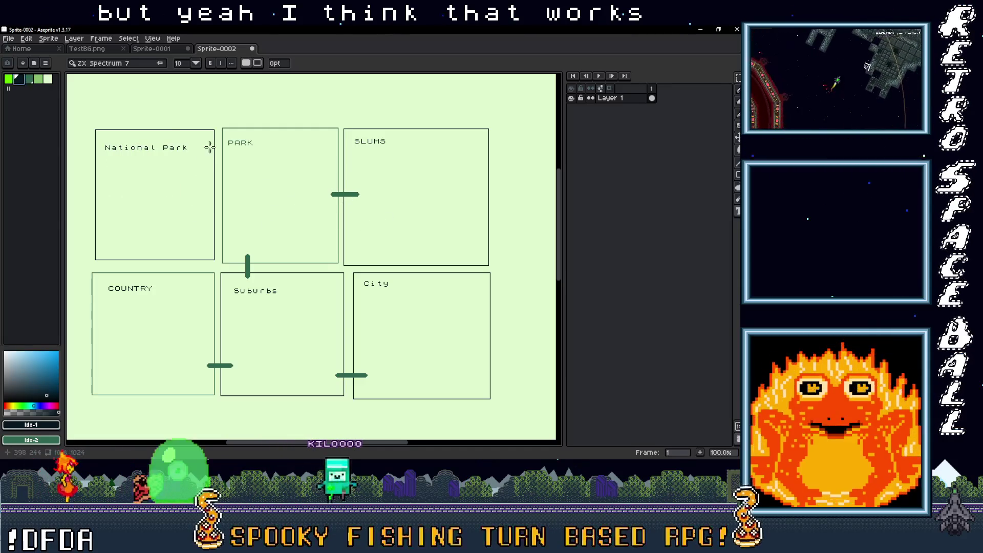
pyautogui.press('b')
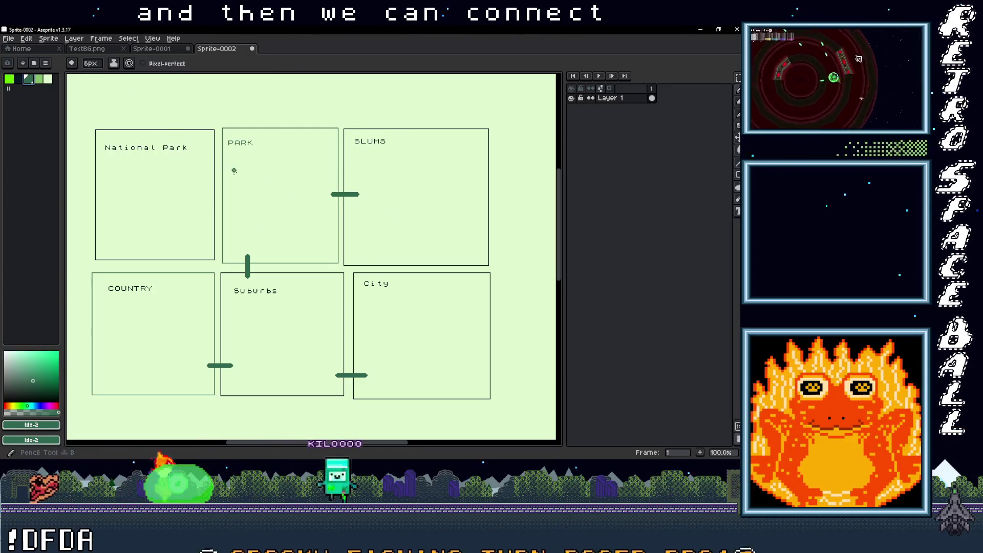
pyautogui.moveTo(226, 162); pyautogui.dragTo(204, 161)
pyautogui.moveTo(134, 277); pyautogui.dragTo(132, 252)
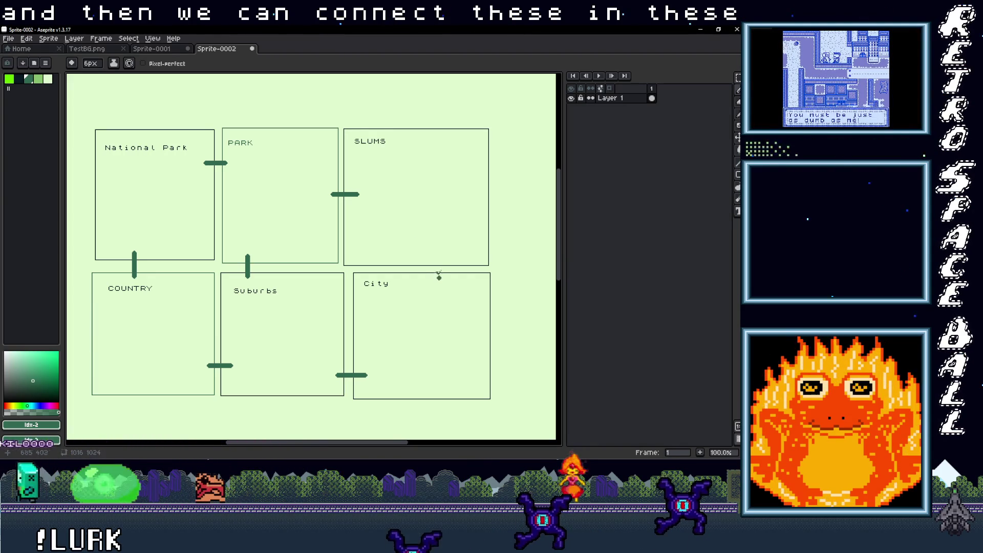
pyautogui.moveTo(439, 277); pyautogui.dragTo(438, 257)
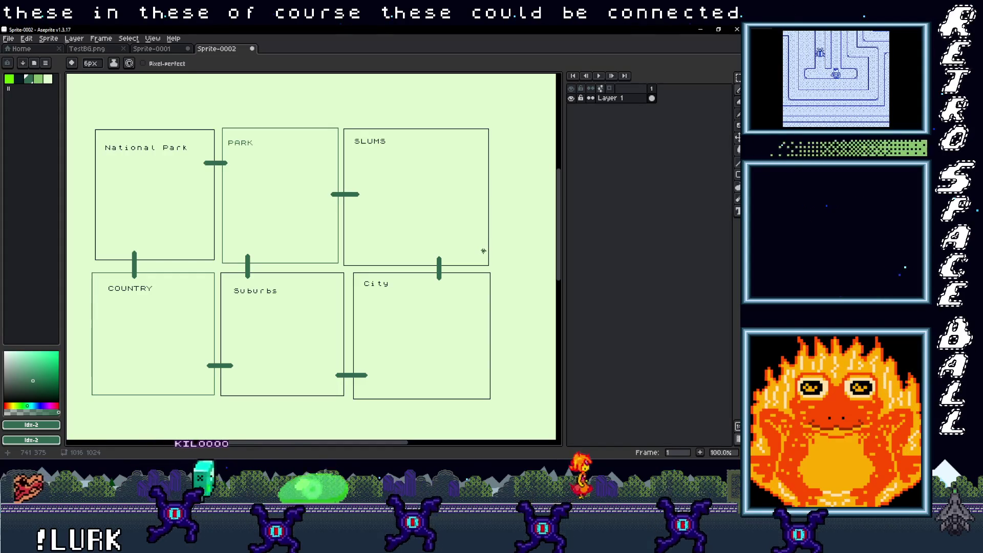
# Frame the empty area right of City with rectangles and the darkest palette colour ready
pyautogui.scroll(-1, 399, 267)
pyautogui.scroll(1, 381, 273)
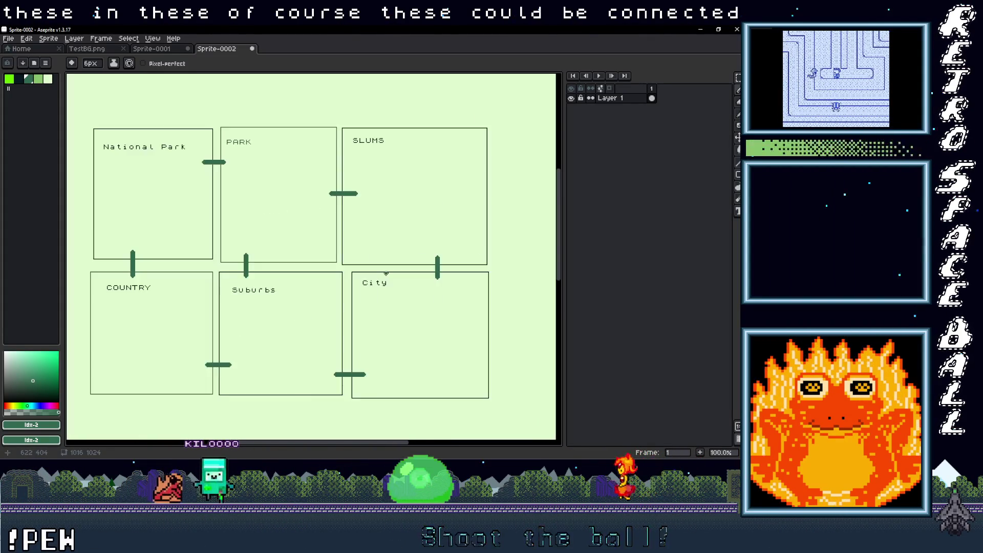
pyautogui.scroll(-1, 386, 273)
pyautogui.scroll(1, 386, 273)
pyautogui.scroll(-1, 386, 273)
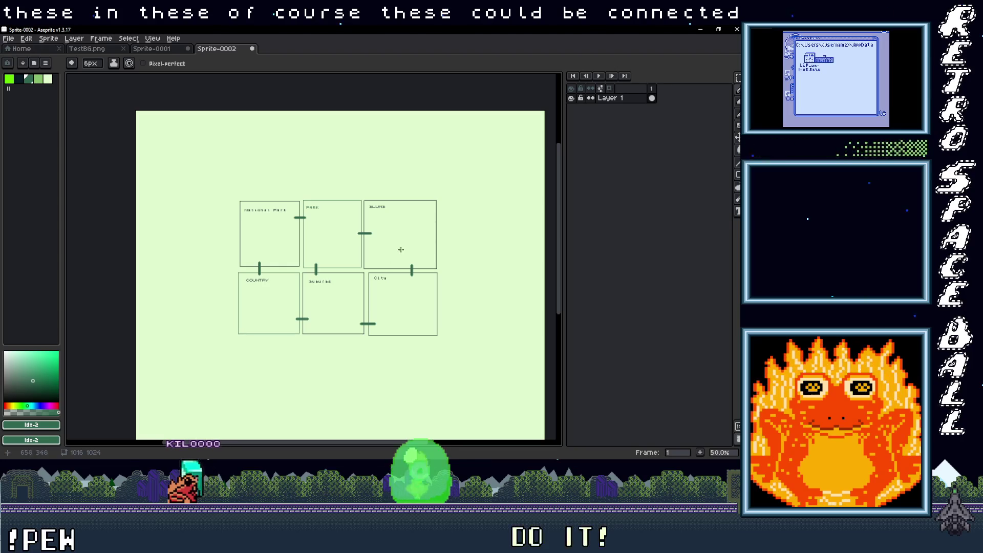
pyautogui.moveTo(407, 266); pyautogui.dragTo(382, 255)
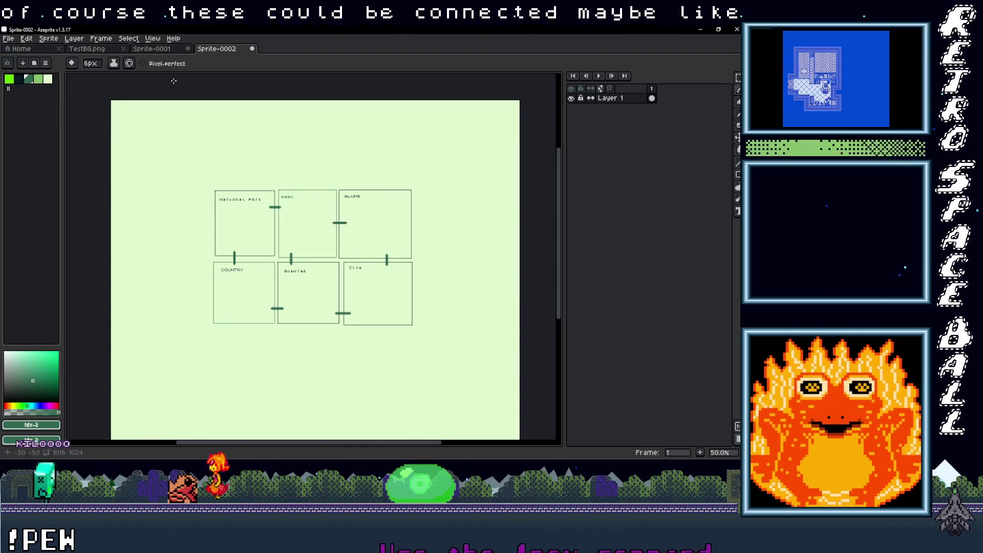
pyautogui.press('u')
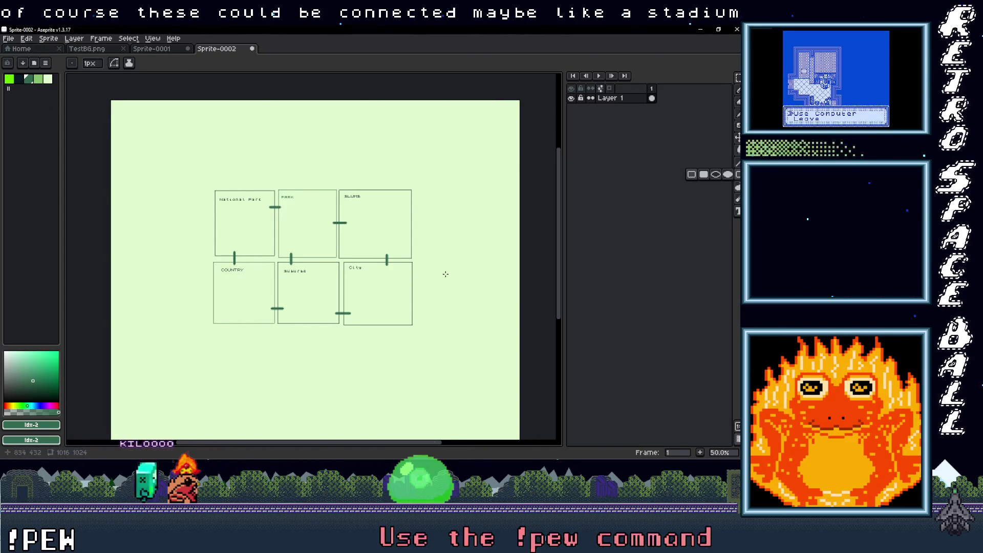
pyautogui.scroll(1, 430, 273)
pyautogui.moveTo(432, 275); pyautogui.dragTo(383, 272)
pyautogui.click(20, 77)
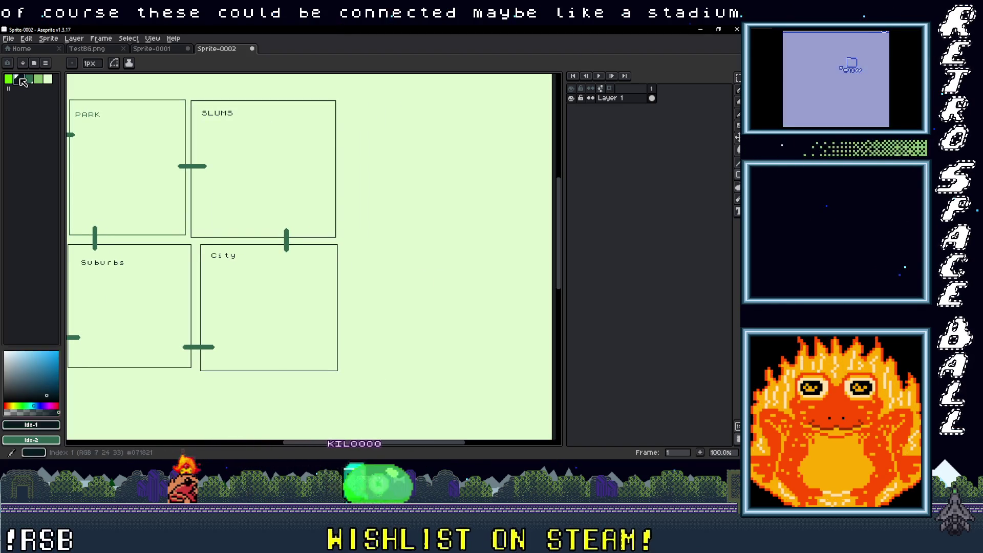
# Draw a room outline right of City labelled 'STADIUM', then reselect dark green
pyautogui.moveTo(738, 174)
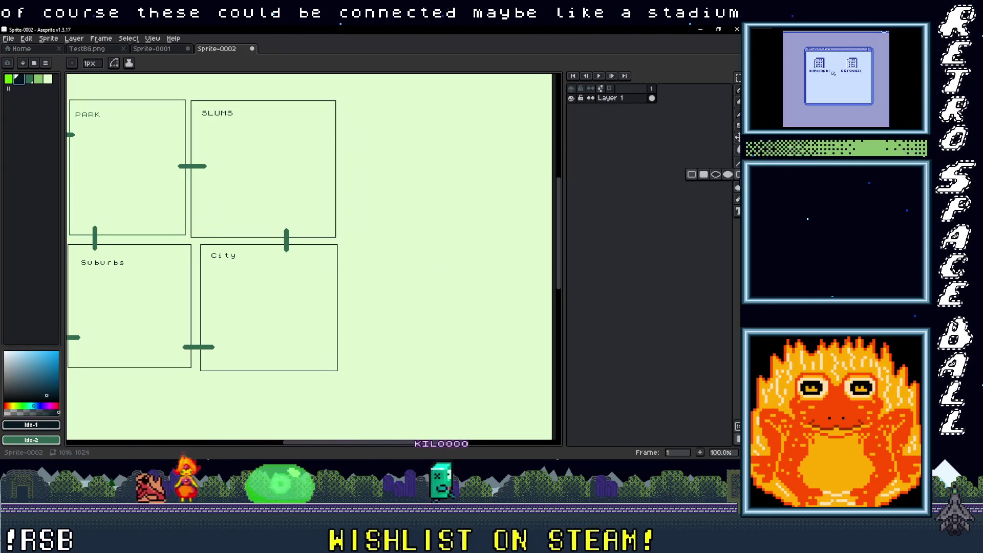
pyautogui.moveTo(344, 246); pyautogui.dragTo(505, 374)
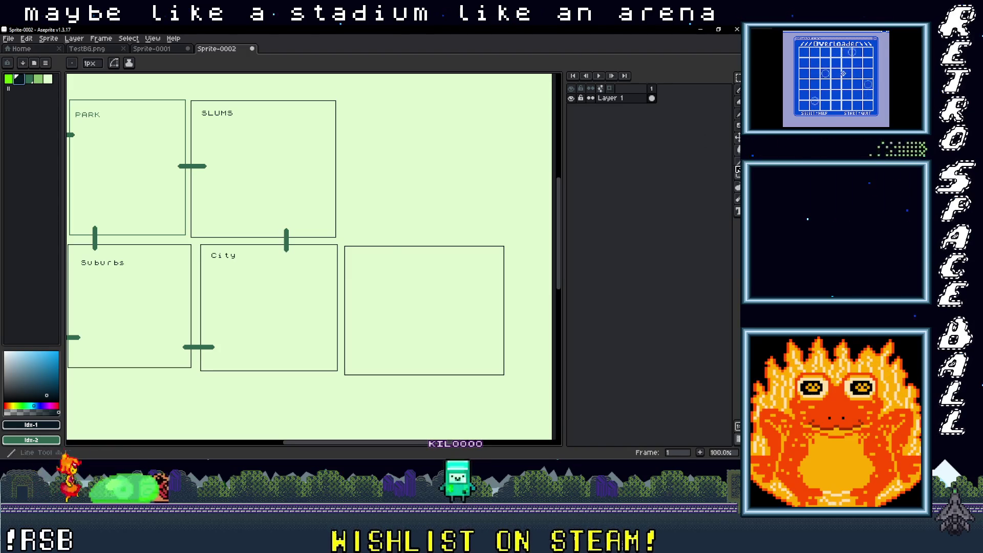
pyautogui.click(738, 211)
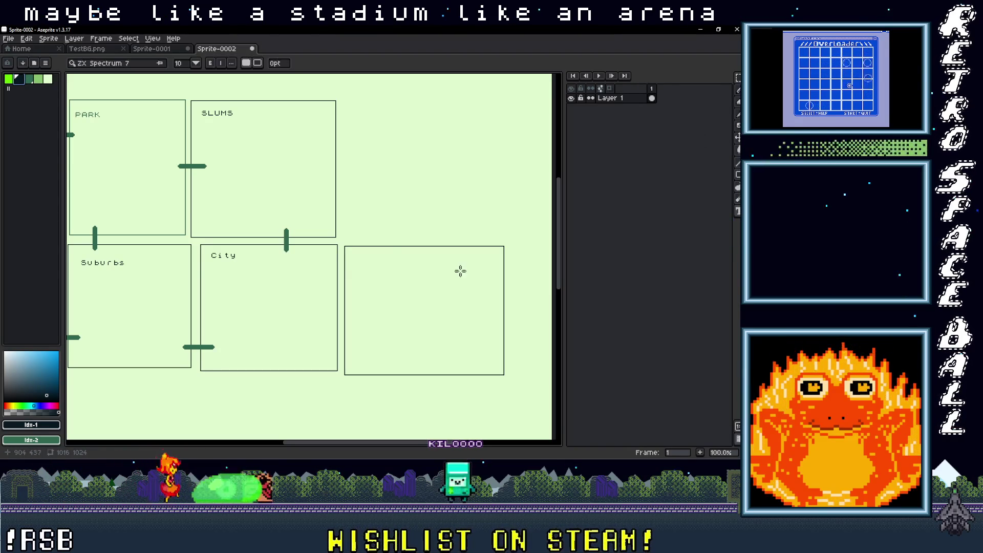
pyautogui.moveTo(362, 262); pyautogui.dragTo(444, 296)
pyautogui.write('s')
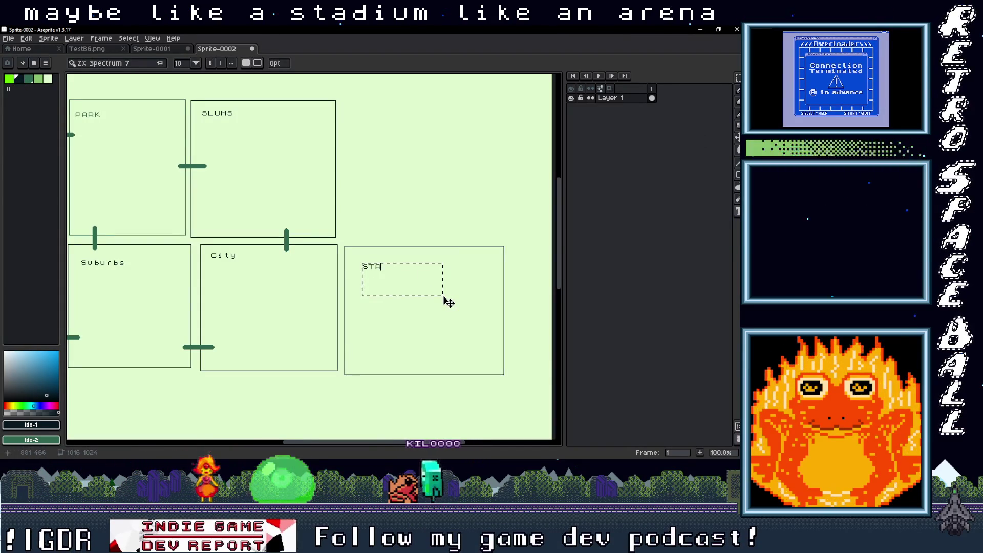
pyautogui.write('IUM')
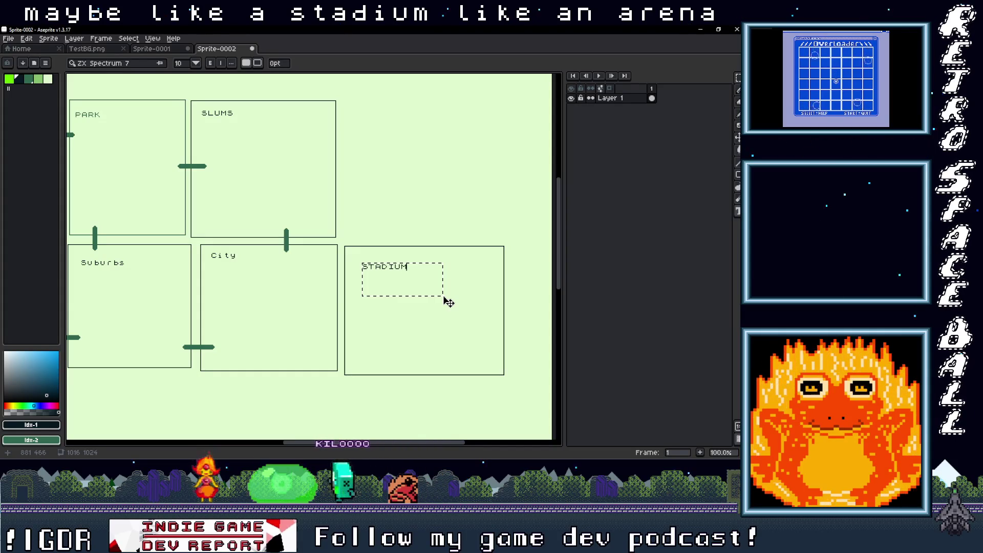
pyautogui.click(29, 80)
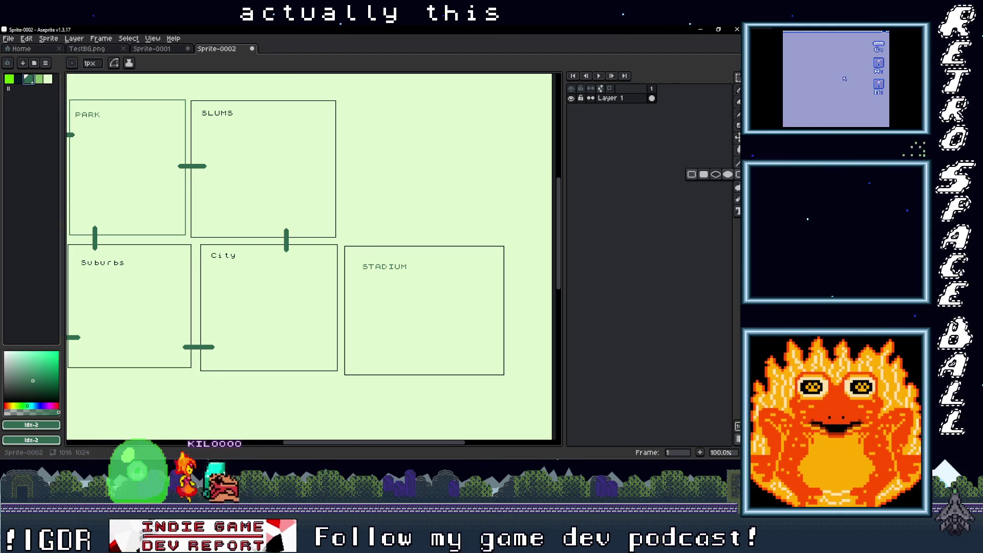
# Move STADIUM up between SLUMS and City, filling the vacated area with background green
pyautogui.press('m')
pyautogui.moveTo(520, 398); pyautogui.dragTo(337, 210)
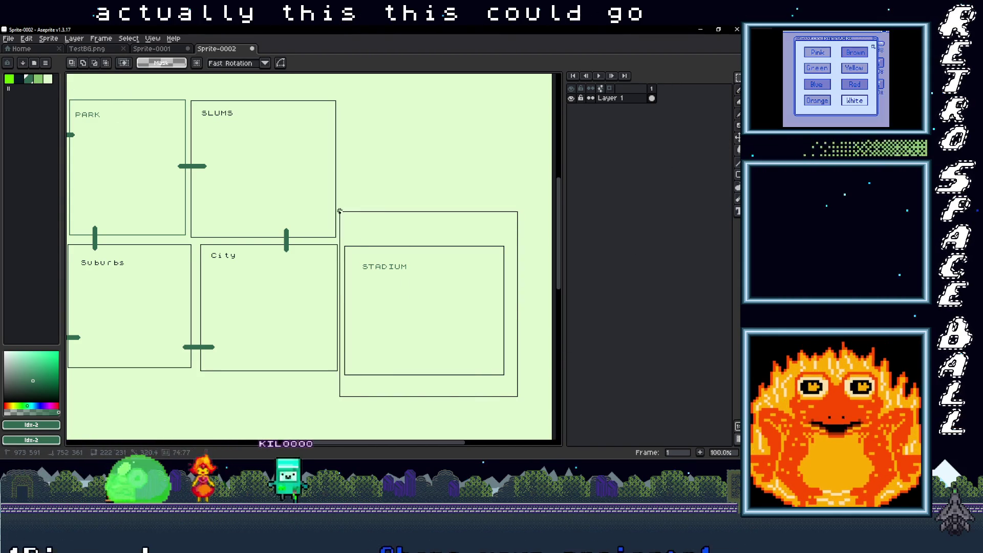
pyautogui.moveTo(435, 367); pyautogui.dragTo(436, 292)
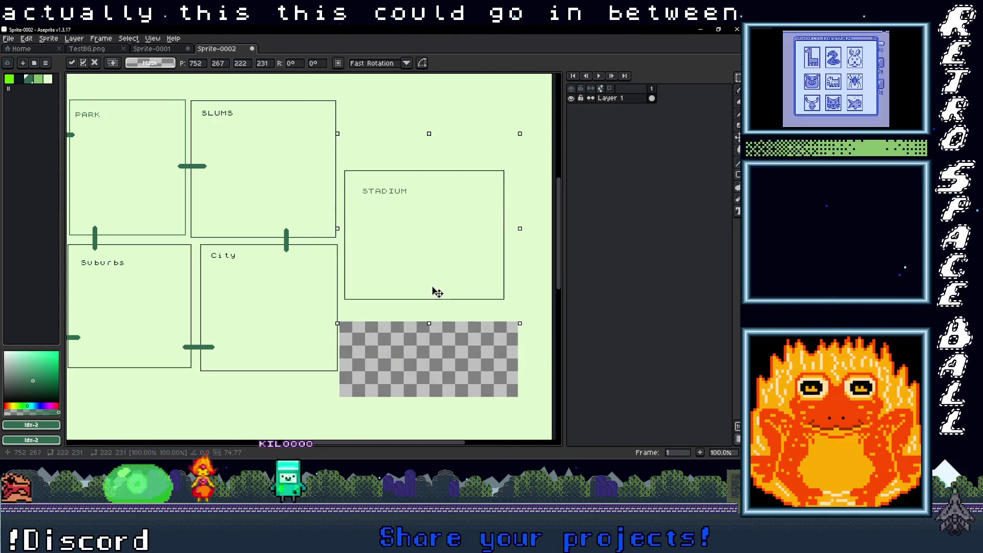
pyautogui.hotkey('ctrl', 'd')
pyautogui.press('i')
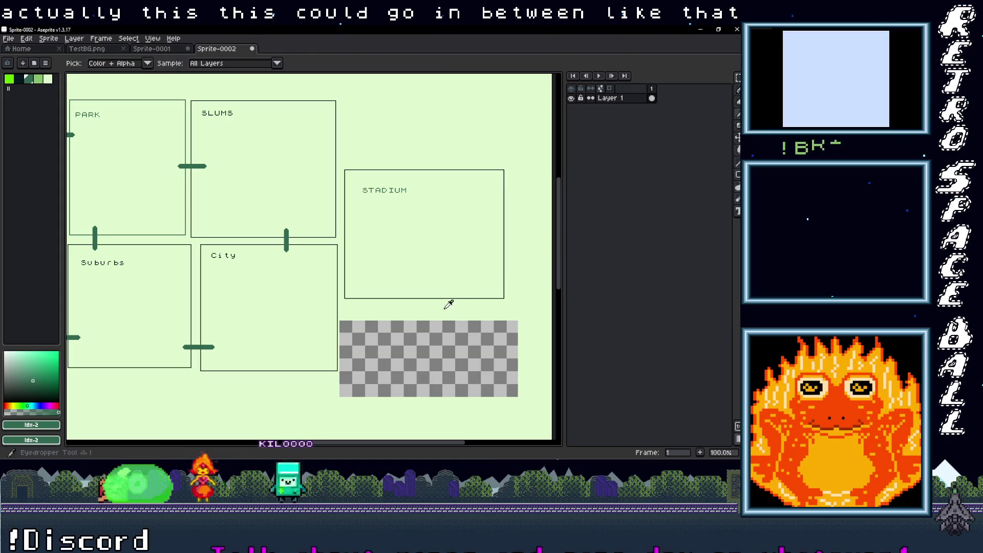
pyautogui.click(445, 318)
pyautogui.press('g')
pyautogui.click(432, 351)
# Pencil thick green connectors from STADIUM to SLUMS and City
pyautogui.scroll(-2, 432, 351)
pyautogui.scroll(2, 456, 343)
pyautogui.moveTo(456, 343); pyautogui.dragTo(394, 366)
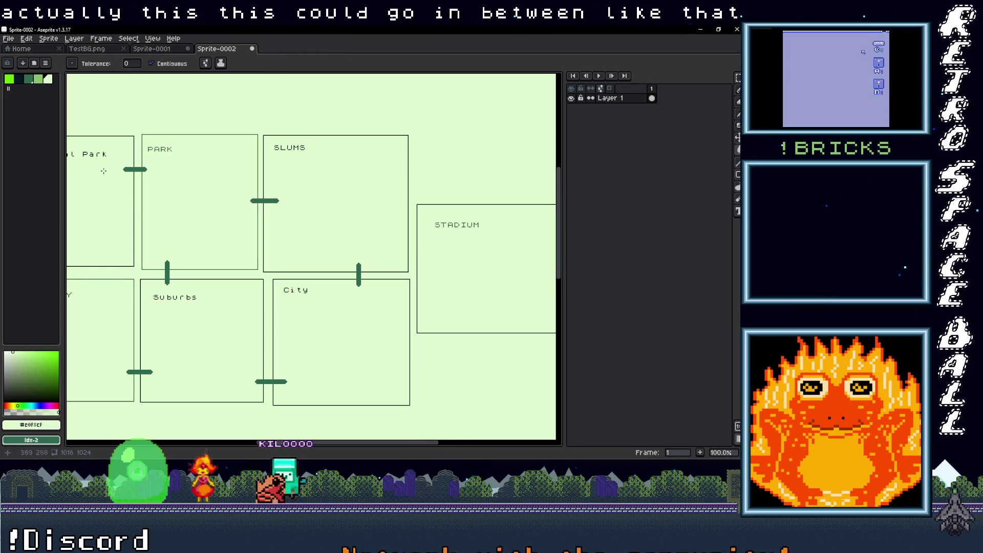
pyautogui.press('b')
pyautogui.moveTo(421, 305); pyautogui.dragTo(429, 304)
pyautogui.moveTo(423, 236); pyautogui.dragTo(398, 236)
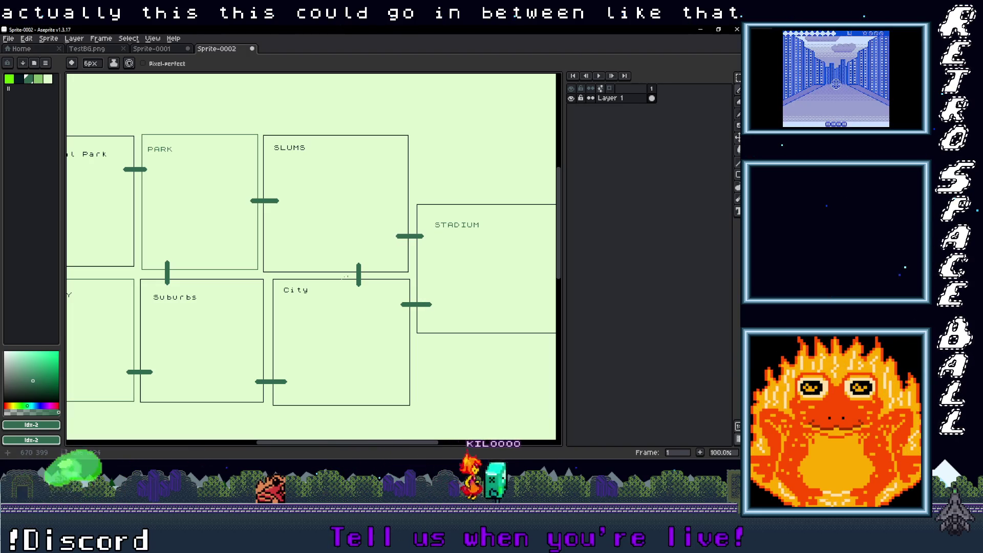
pyautogui.scroll(-3, 270, 279)
pyautogui.scroll(2, 328, 284)
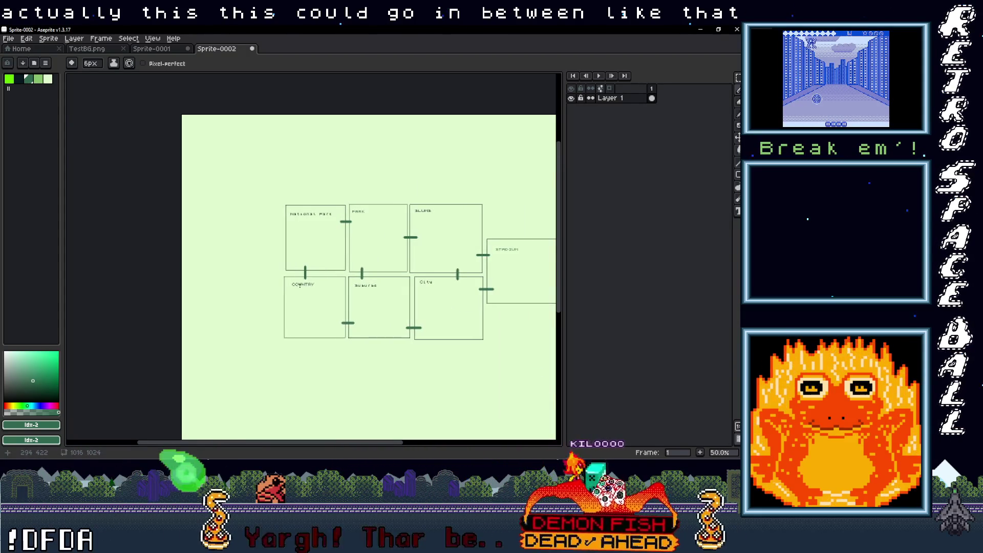
# Draw a room left of National Park and label it 'Festival Gounds'
pyautogui.moveTo(328, 284)
pyautogui.mouseDown()
pyautogui.moveTo(245, 276)
pyautogui.moveTo(441, 268)
pyautogui.mouseUp()
pyautogui.scroll(1, 319, 285)
pyautogui.moveTo(162, 264); pyautogui.dragTo(233, 277)
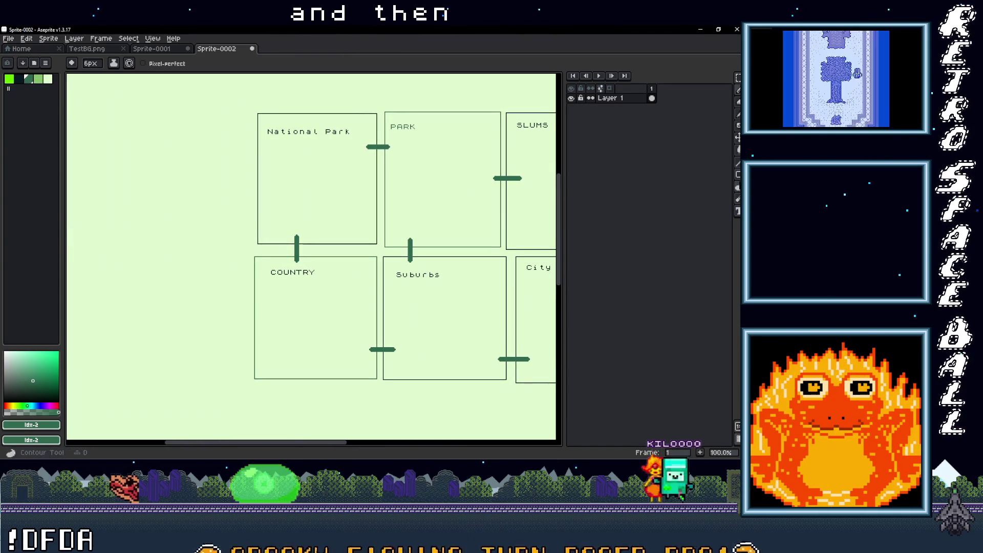
pyautogui.click(738, 175)
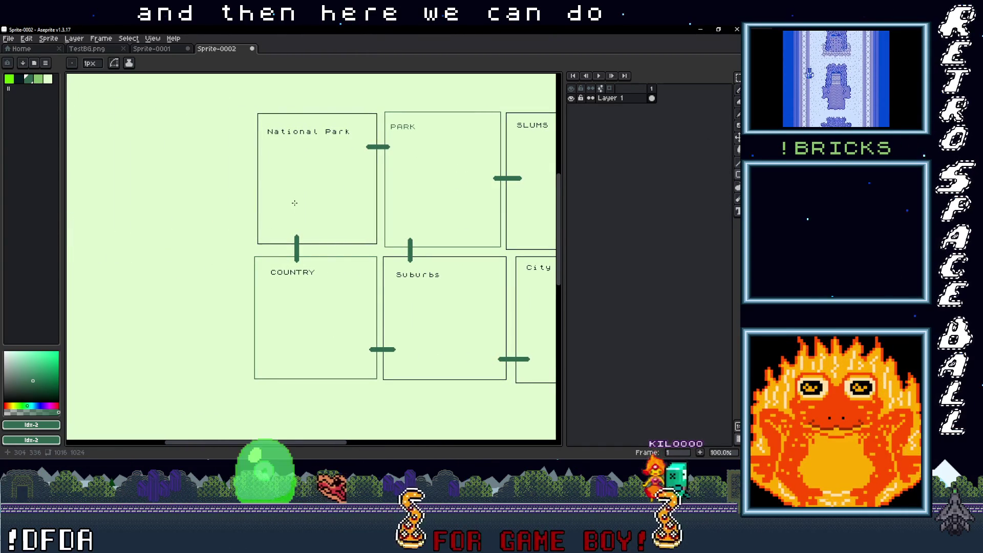
pyautogui.moveTo(236, 303); pyautogui.dragTo(248, 309)
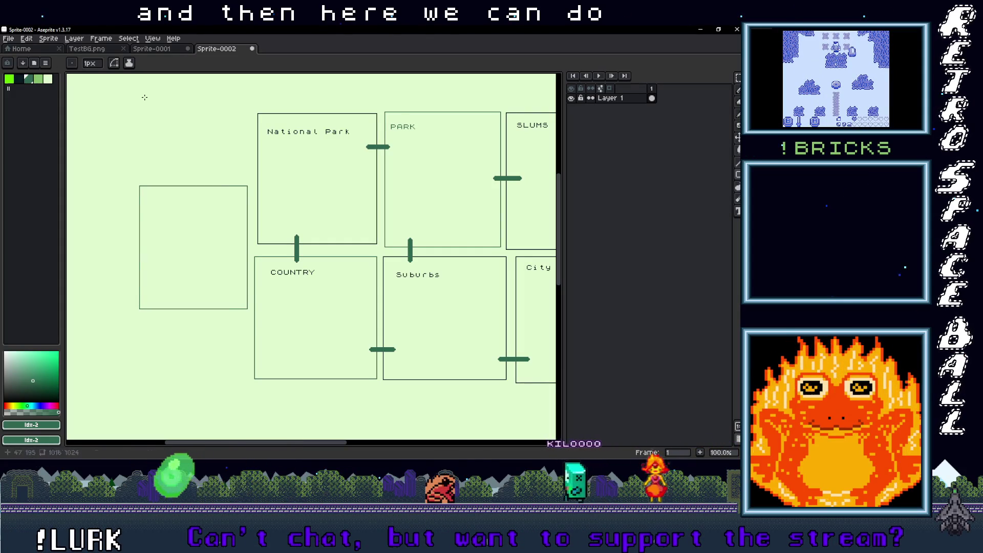
pyautogui.press('t')
pyautogui.moveTo(152, 193); pyautogui.dragTo(244, 263)
pyautogui.write('estival Gounds')
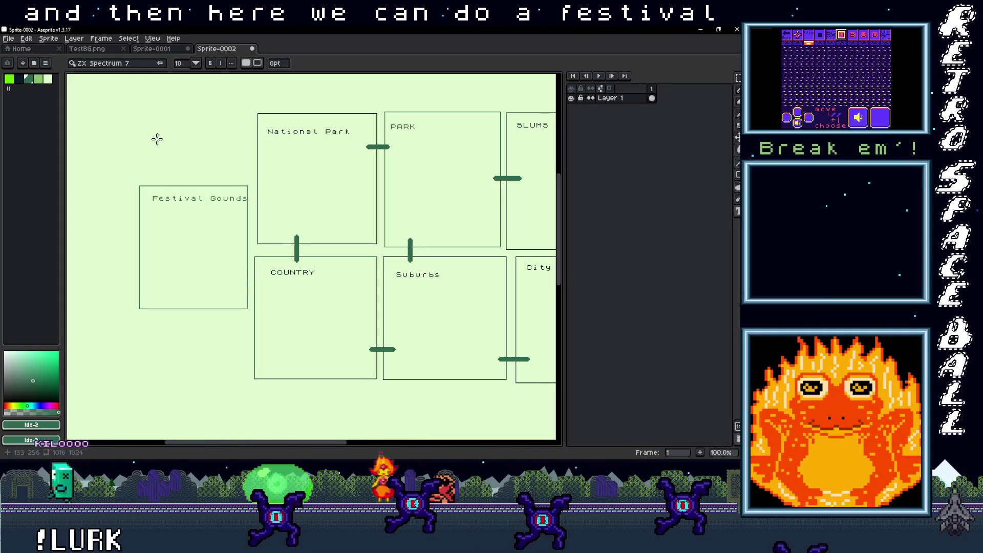
pyautogui.hscroll(2, 355, 210)
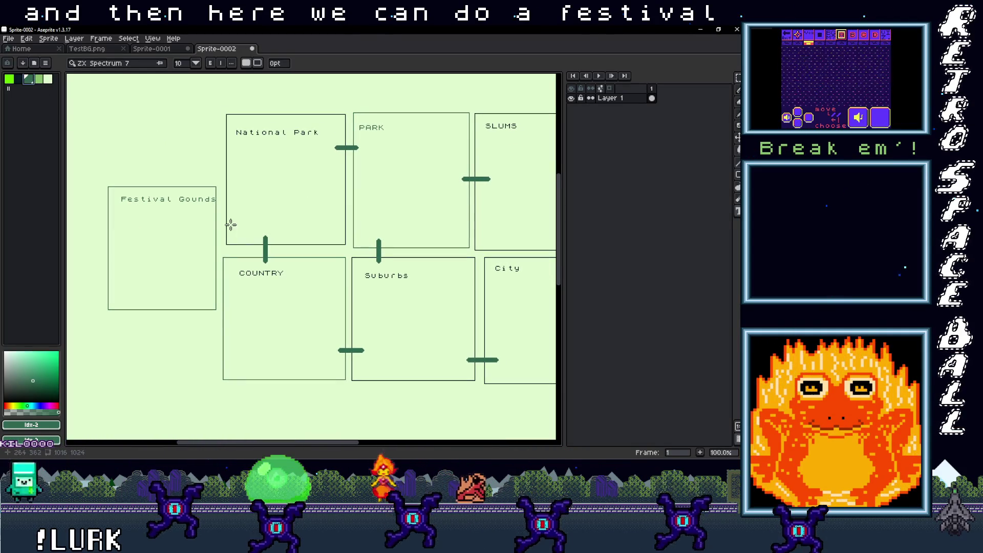
pyautogui.press('b')
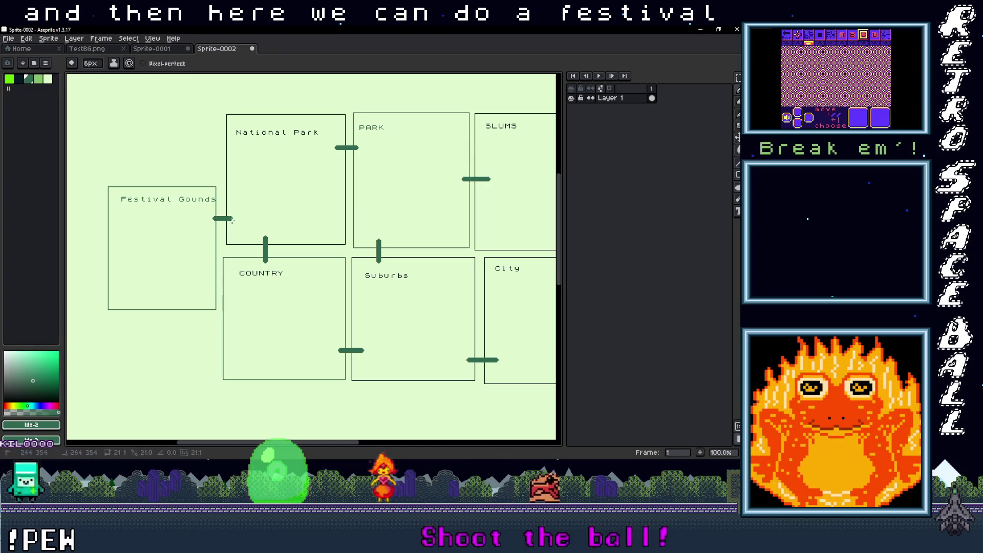
# Draw a straight green connector from Festival Gounds to COUNTRY
pyautogui.click(213, 296)
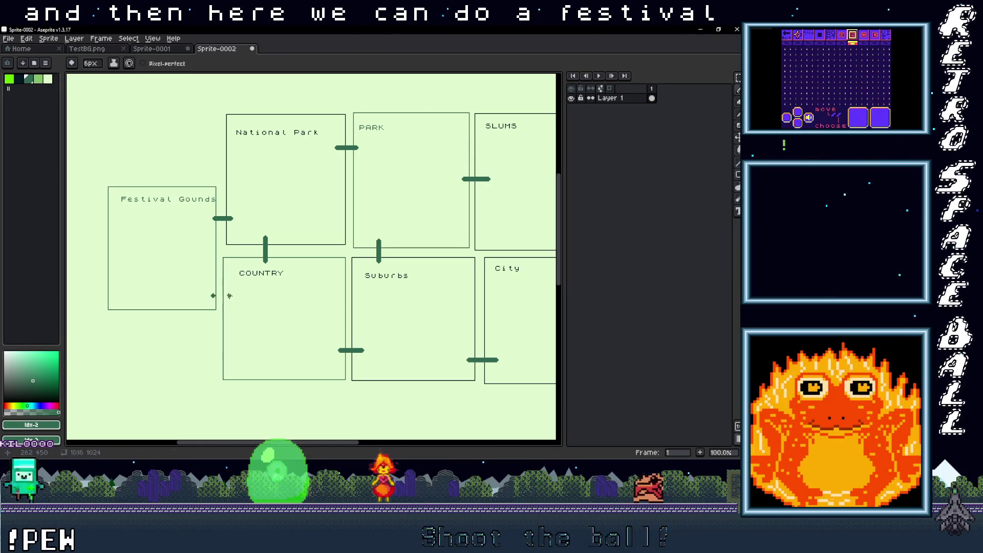
pyautogui.keyDown('shift'); pyautogui.click(228, 296); pyautogui.keyUp('shift')
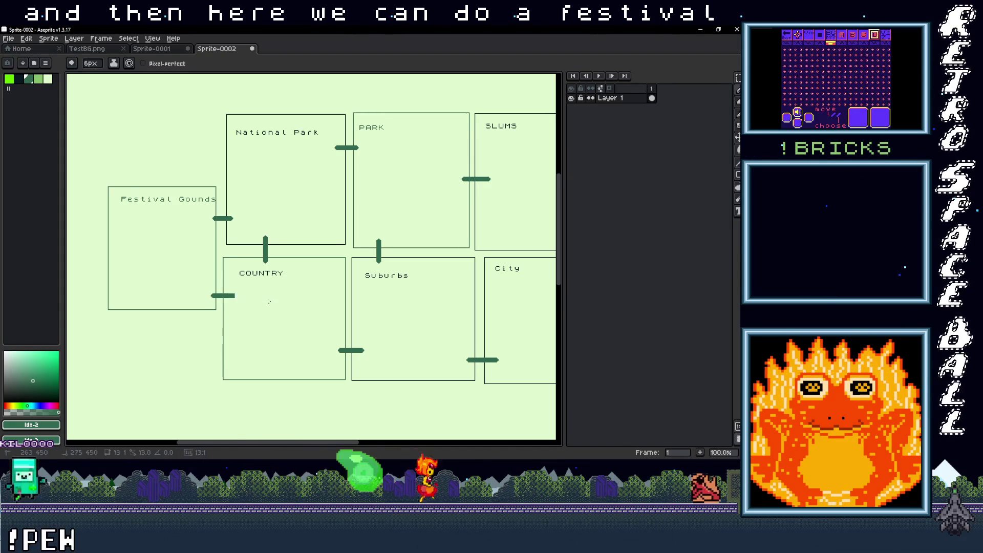
pyautogui.scroll(-2, 236, 296)
pyautogui.scroll(2, 317, 248)
pyautogui.moveTo(318, 249)
pyautogui.mouseDown()
pyautogui.moveTo(272, 232)
pyautogui.moveTo(284, 226)
pyautogui.mouseUp()
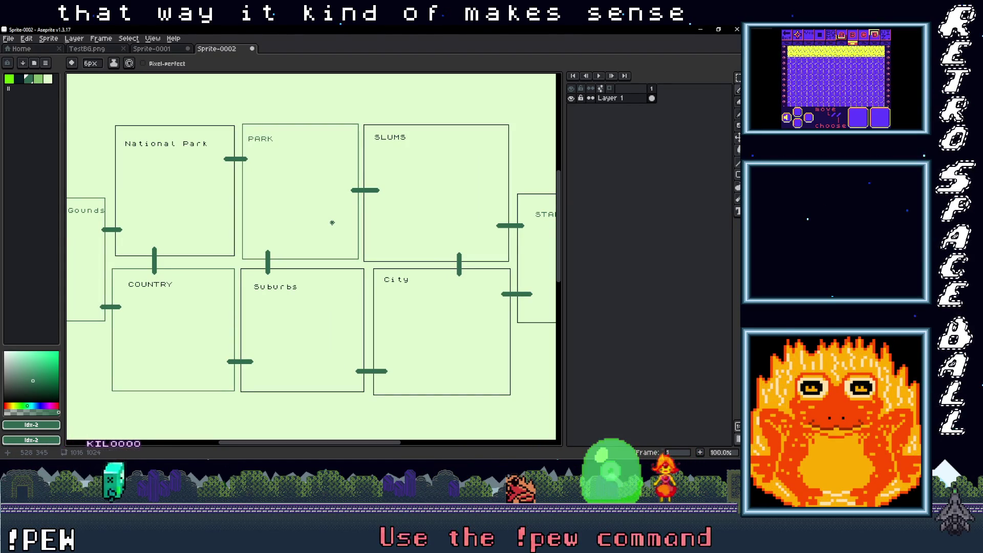
pyautogui.scroll(-2, 332, 222)
pyautogui.scroll(2, 331, 222)
pyautogui.moveTo(329, 246)
pyautogui.mouseDown()
pyautogui.moveTo(364, 193)
pyautogui.moveTo(360, 272)
pyautogui.mouseUp()
pyautogui.scroll(-2, 364, 193)
pyautogui.scroll(2, 393, 194)
pyautogui.scroll(-1, 289, 114)
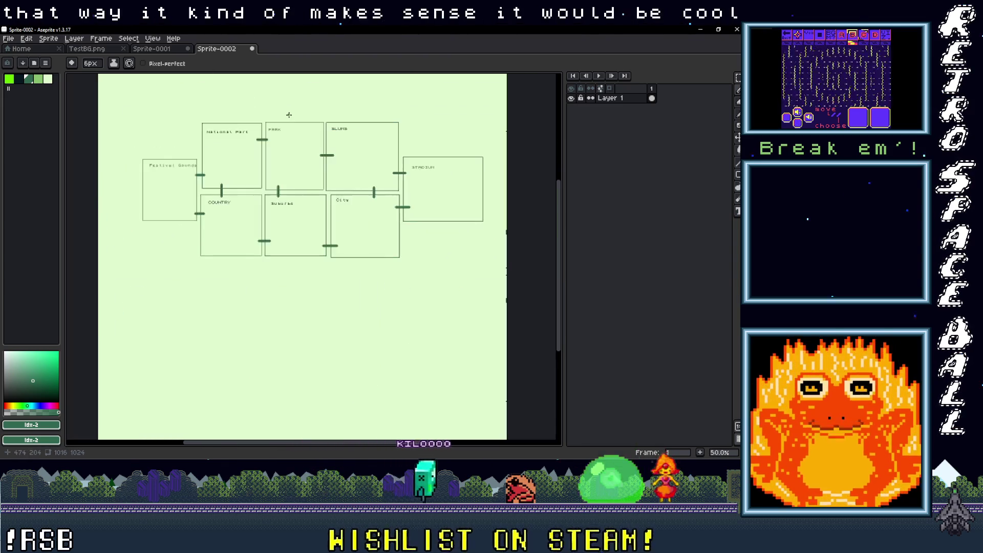
pyautogui.moveTo(289, 115); pyautogui.dragTo(265, 176)
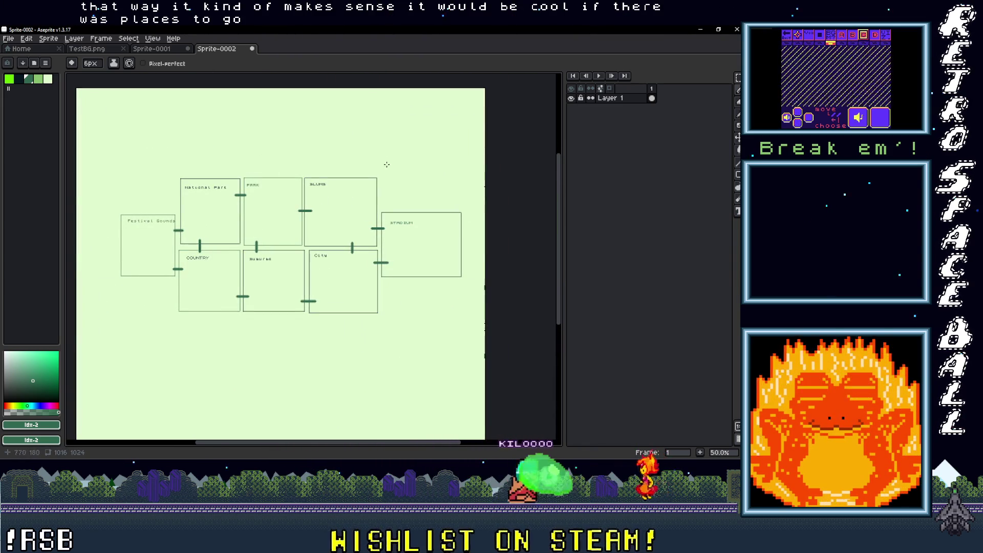
pyautogui.scroll(1, 280, 182)
pyautogui.scroll(-1, 279, 195)
pyautogui.scroll(1, 277, 219)
pyautogui.moveTo(274, 233); pyautogui.dragTo(278, 166)
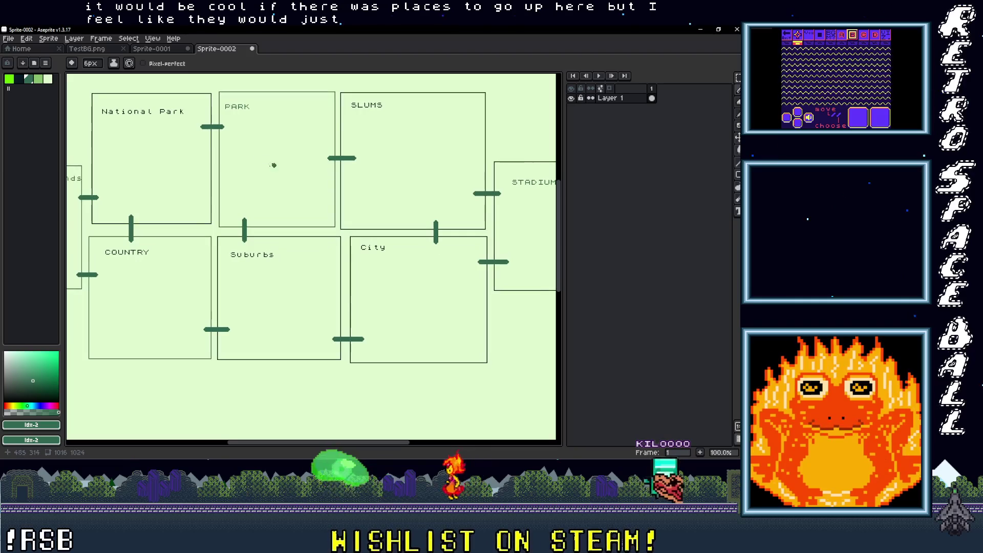
pyautogui.moveTo(411, 343)
pyautogui.mouseDown()
pyautogui.moveTo(492, 296)
pyautogui.moveTo(271, 303)
pyautogui.mouseUp()
# Draw a short vertical dark-green connector bar below the City room
pyautogui.moveTo(336, 270); pyautogui.dragTo(160, 304)
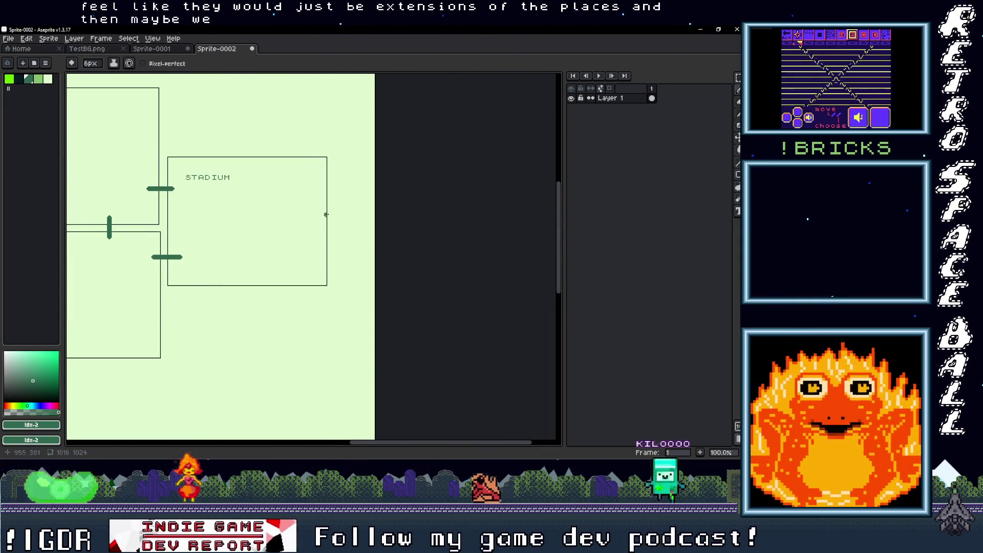
pyautogui.moveTo(327, 221); pyautogui.dragTo(478, 171)
pyautogui.moveTo(222, 244)
pyautogui.mouseDown()
pyautogui.moveTo(476, 279)
pyautogui.moveTo(268, 256)
pyautogui.mouseUp()
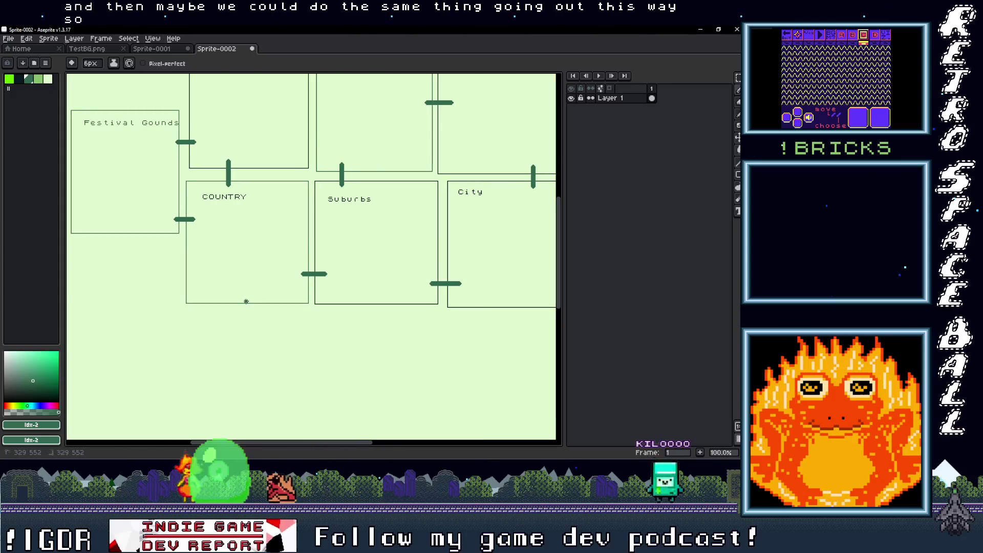
pyautogui.moveTo(399, 326); pyautogui.dragTo(275, 310)
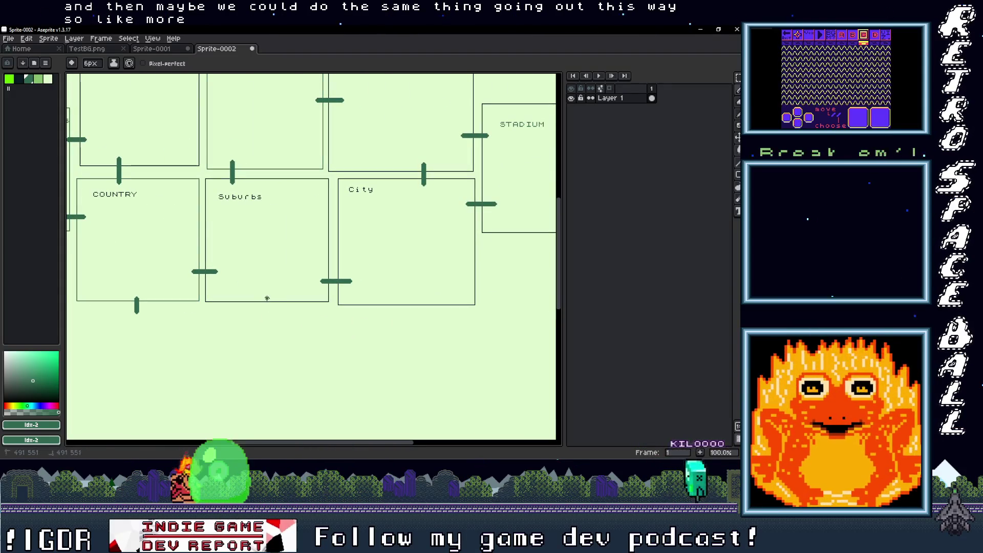
pyautogui.moveTo(416, 301)
pyautogui.mouseDown()
pyautogui.moveTo(416, 323)
pyautogui.moveTo(171, 377)
pyautogui.mouseUp()
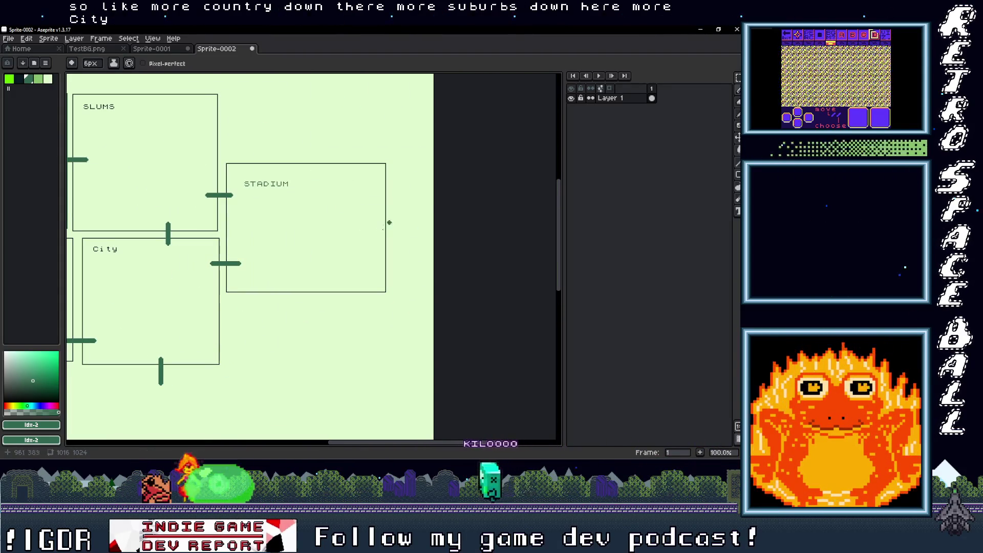
# Draw connector bars above National Park and to the left of Festival Gounds
pyautogui.moveTo(390, 230)
pyautogui.mouseDown()
pyautogui.moveTo(548, 338)
pyautogui.moveTo(557, 363)
pyautogui.mouseUp()
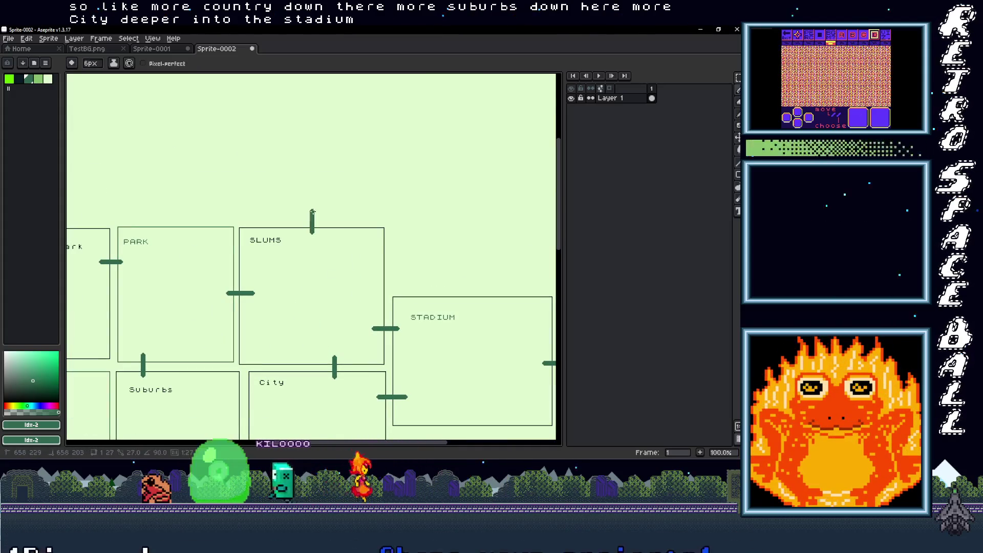
pyautogui.moveTo(313, 211); pyautogui.dragTo(474, 215)
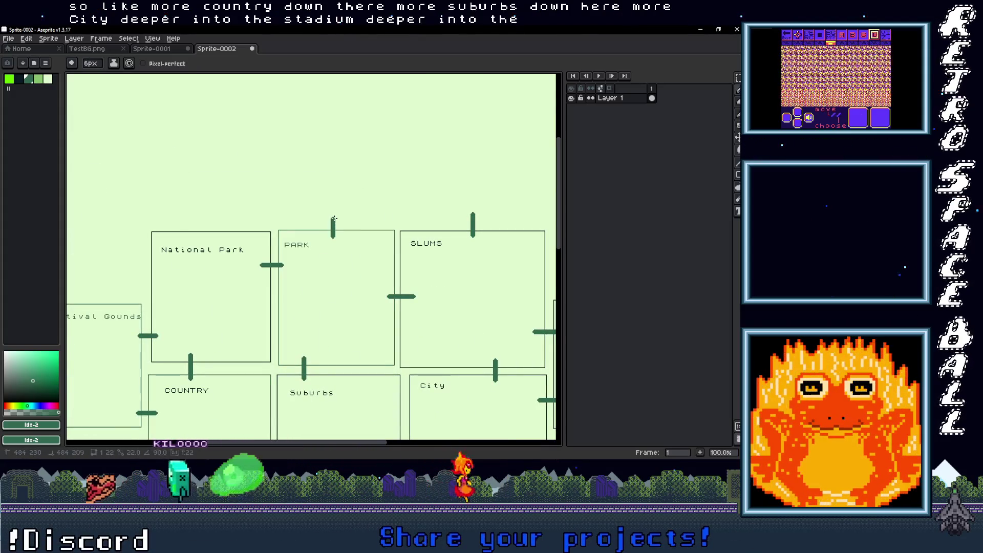
pyautogui.moveTo(290, 219); pyautogui.dragTo(373, 223)
pyautogui.click(285, 240)
pyautogui.press('v')
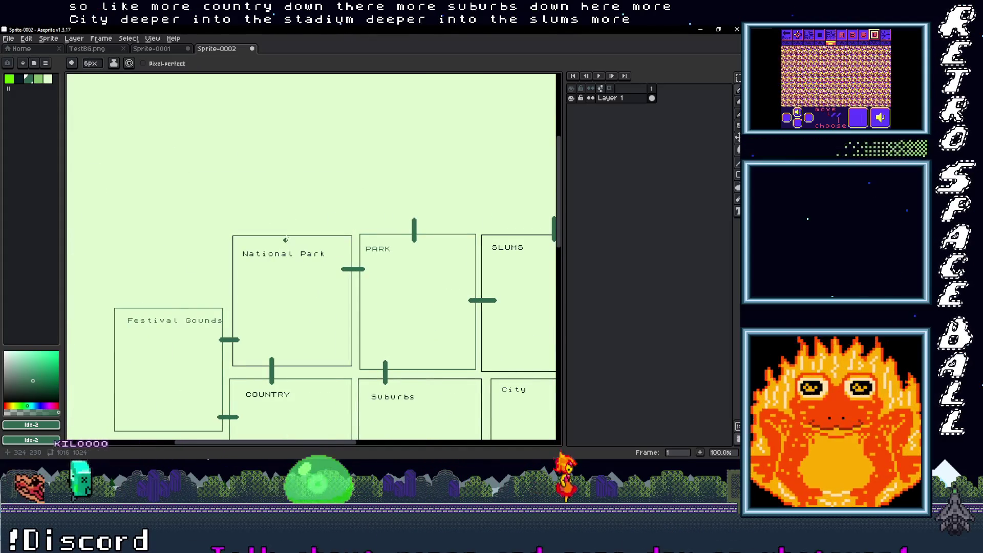
pyautogui.press('b')
pyautogui.keyDown('shift'); pyautogui.click(286, 222); pyautogui.keyUp('shift')
pyautogui.moveTo(187, 335)
pyautogui.mouseDown()
pyautogui.moveTo(213, 299)
pyautogui.moveTo(271, 275)
pyautogui.moveTo(299, 239)
pyautogui.mouseUp()
pyautogui.moveTo(230, 274); pyautogui.dragTo(204, 275)
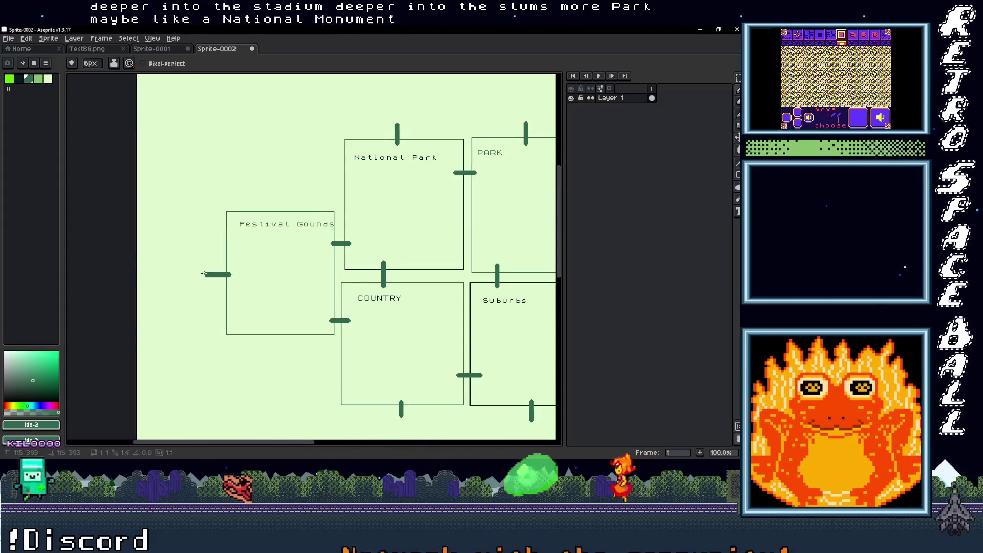
pyautogui.scroll(-1, 225, 277)
pyautogui.scroll(1, 382, 287)
pyautogui.moveTo(382, 287); pyautogui.dragTo(200, 281)
pyautogui.scroll(-1, 285, 281)
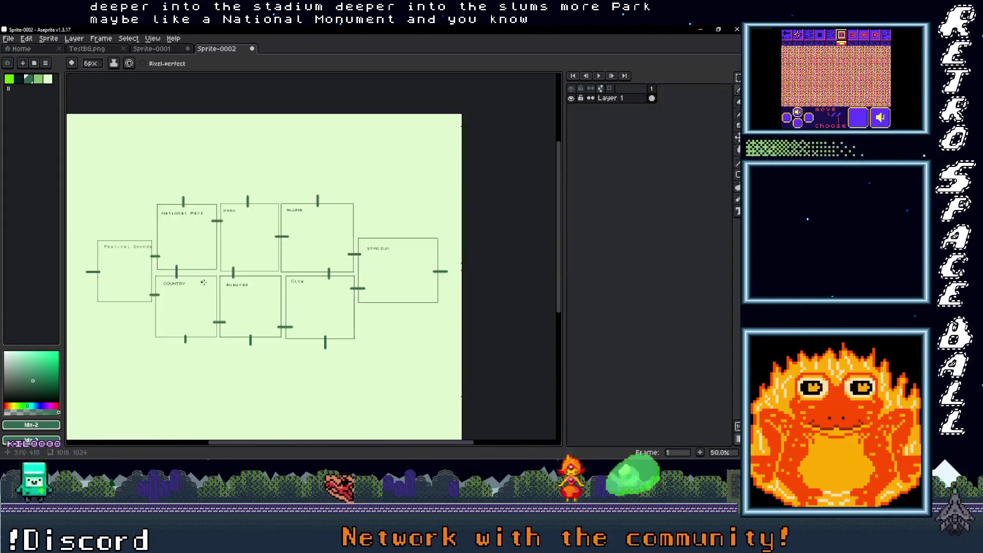
pyautogui.moveTo(285, 281); pyautogui.dragTo(314, 278)
pyautogui.scroll(1, 169, 279)
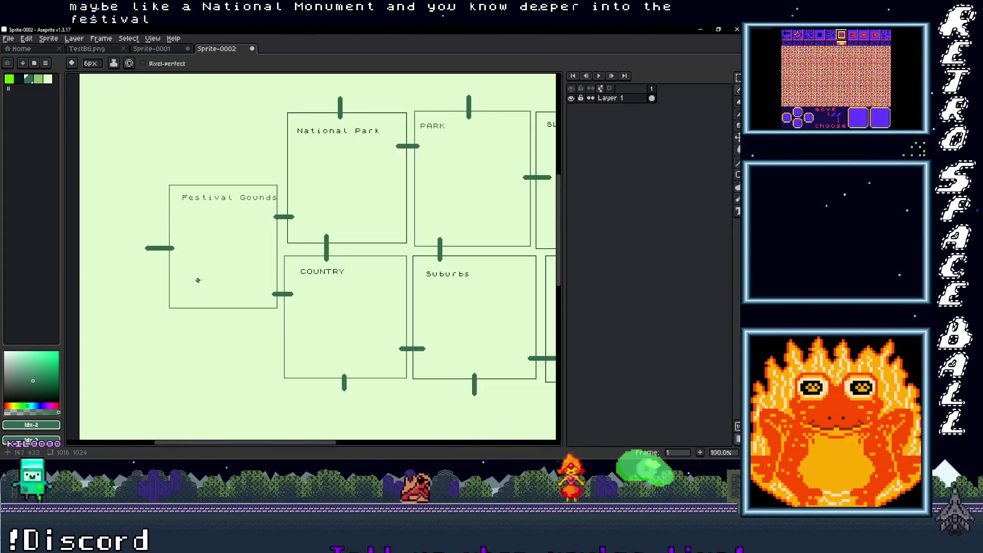
pyautogui.moveTo(383, 293)
pyautogui.mouseDown()
pyautogui.moveTo(154, 272)
pyautogui.moveTo(99, 308)
pyautogui.mouseUp()
pyautogui.moveTo(219, 291)
pyautogui.mouseDown()
pyautogui.moveTo(320, 263)
pyautogui.moveTo(307, 259)
pyautogui.moveTo(333, 283)
pyautogui.moveTo(303, 318)
pyautogui.moveTo(333, 249)
pyautogui.moveTo(325, 313)
pyautogui.mouseUp()
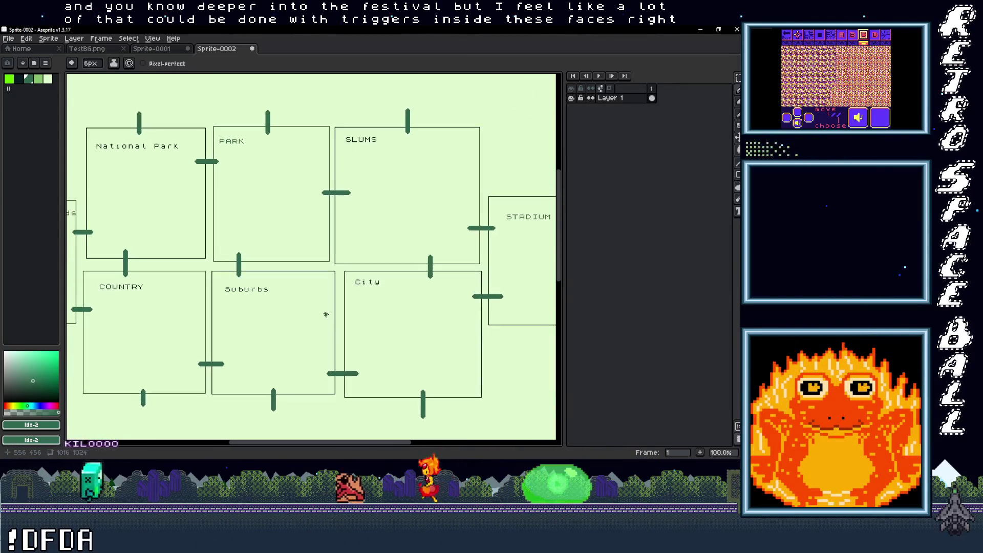
pyautogui.scroll(-2, 325, 313)
pyautogui.scroll(2, 328, 317)
pyautogui.moveTo(352, 356)
pyautogui.mouseDown()
pyautogui.moveTo(305, 266)
pyautogui.moveTo(329, 242)
pyautogui.mouseUp()
pyautogui.scroll(-2, 329, 242)
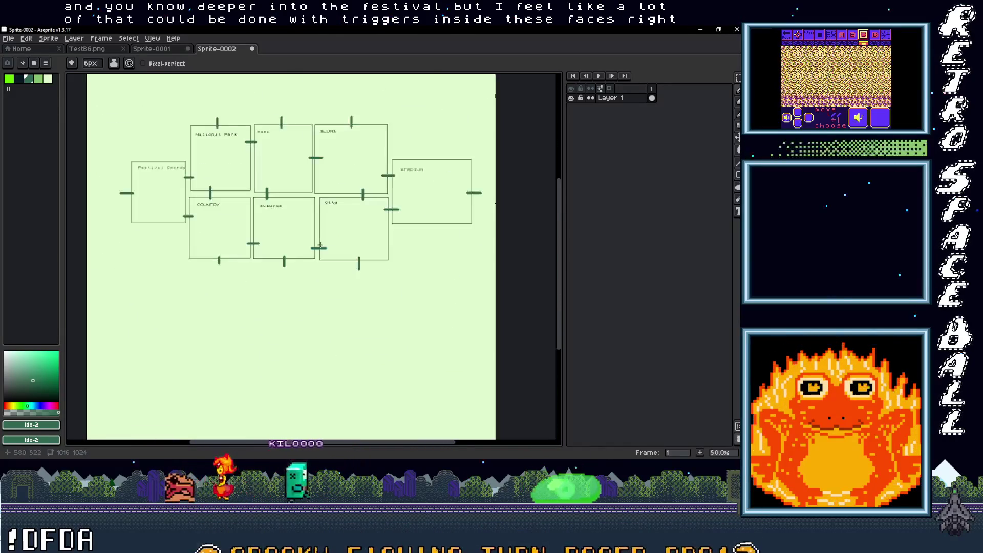
pyautogui.scroll(2, 266, 280)
pyautogui.scroll(-2, 266, 281)
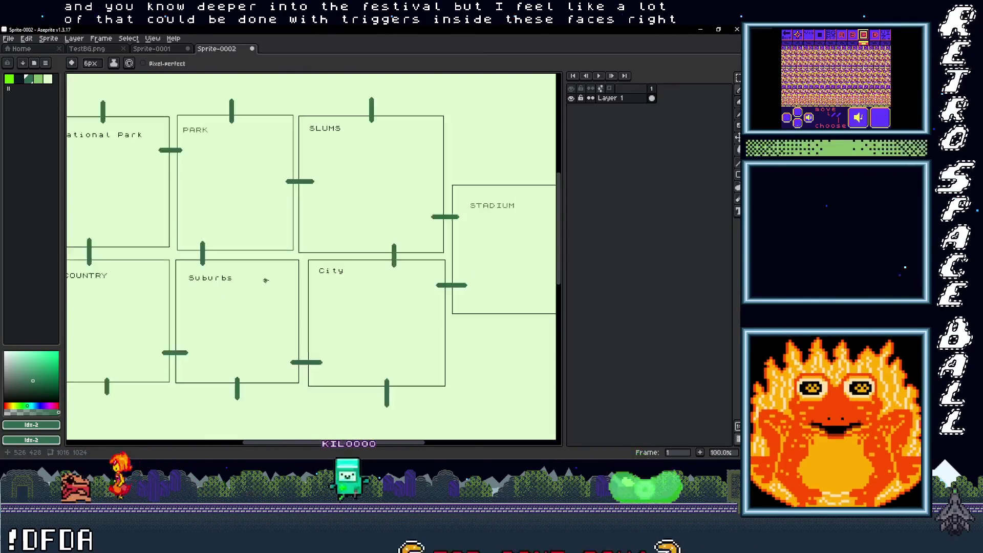
pyautogui.scroll(2, 266, 281)
pyautogui.scroll(-1, 255, 279)
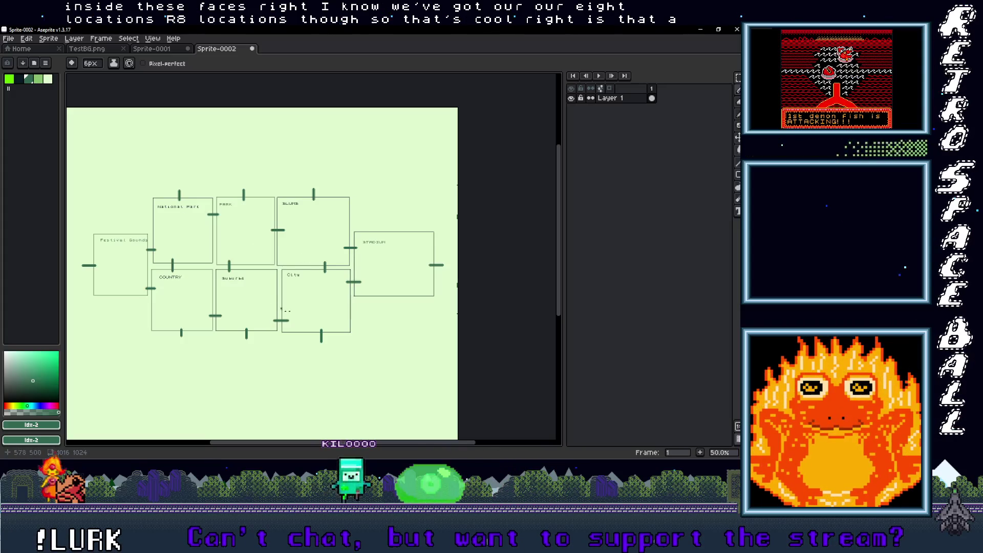
pyautogui.scroll(2, 276, 264)
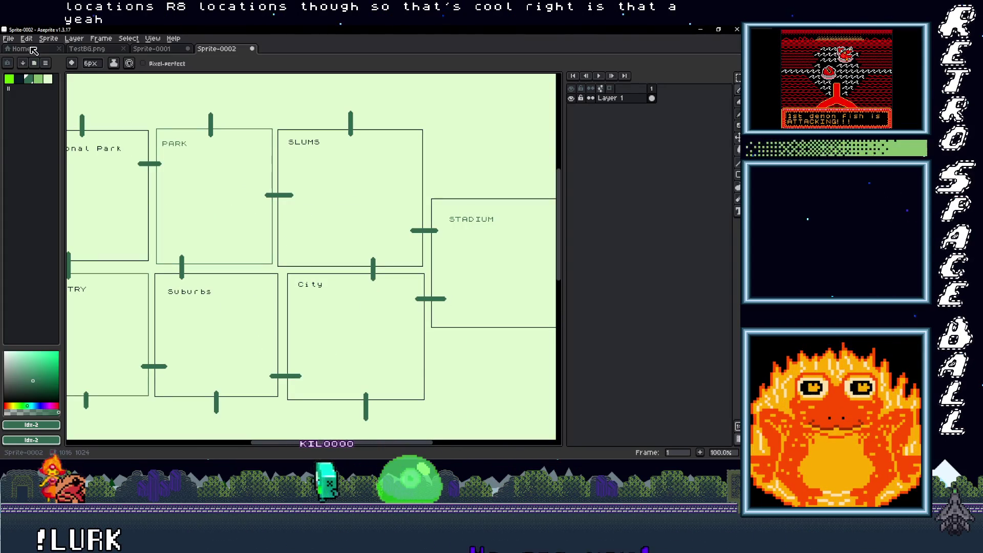
# Start Save As and browse to Documents > Images > Aseprite > GB Studio
pyautogui.click(7, 38)
pyautogui.moveTo(30, 117)
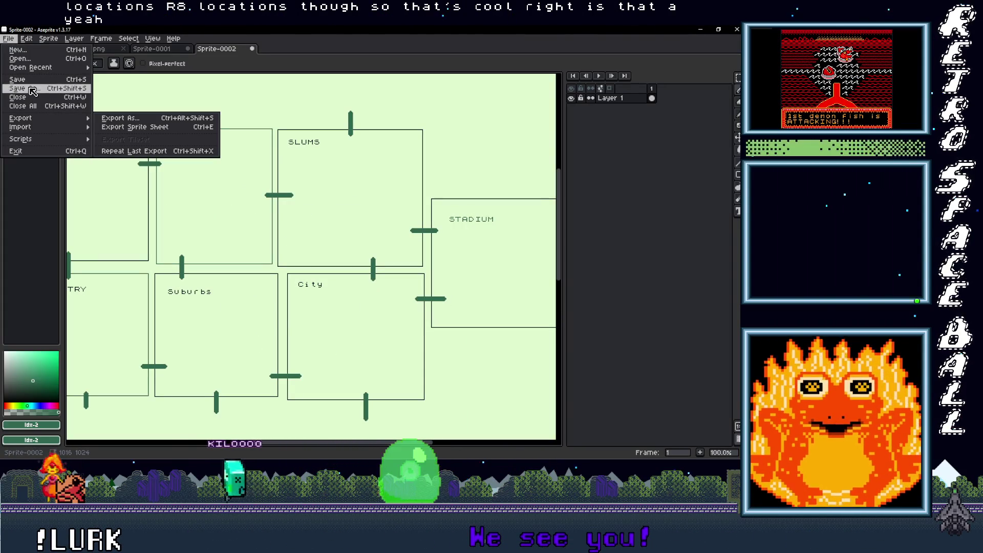
pyautogui.click(30, 89)
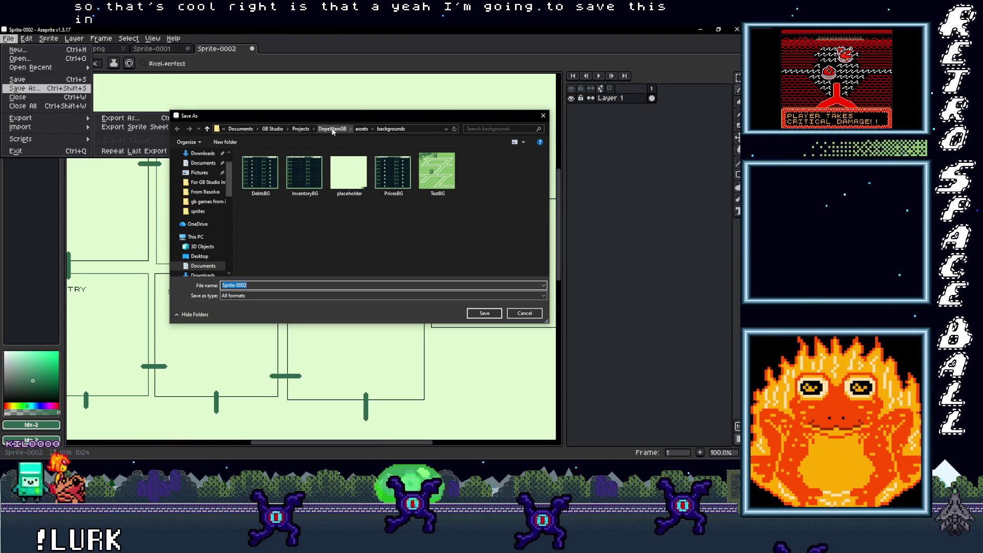
pyautogui.click(203, 266)
pyautogui.doubleClick(257, 208)
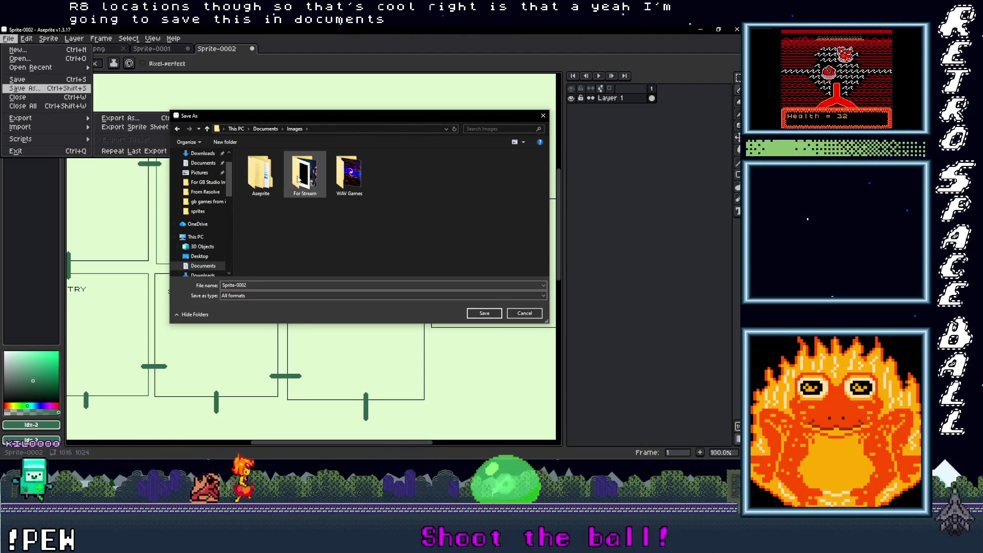
pyautogui.doubleClick(261, 179)
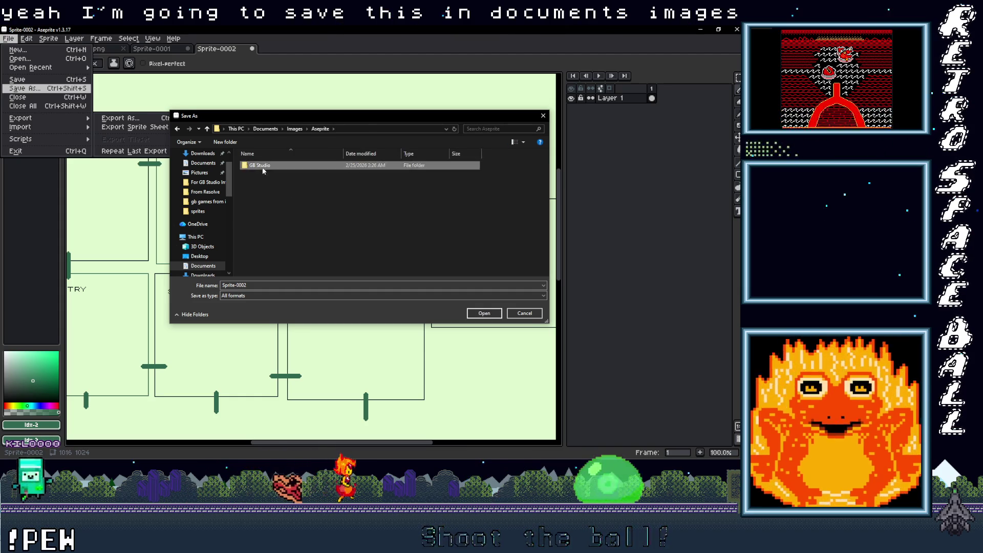
pyautogui.doubleClick(258, 165)
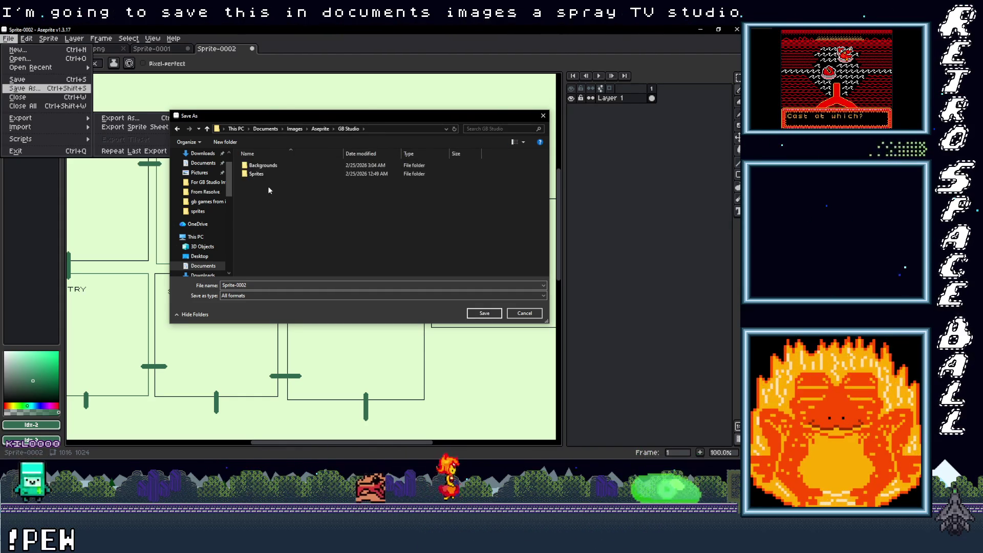
# Create a new folder named Plotting in GB Studio and open it
pyautogui.rightClick(260, 194)
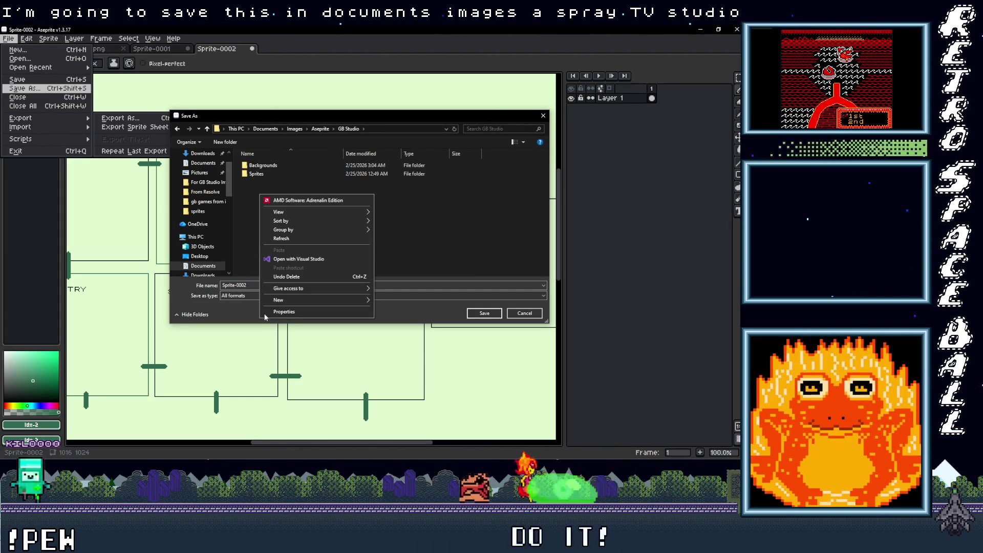
pyautogui.moveTo(285, 300)
pyautogui.click(410, 298)
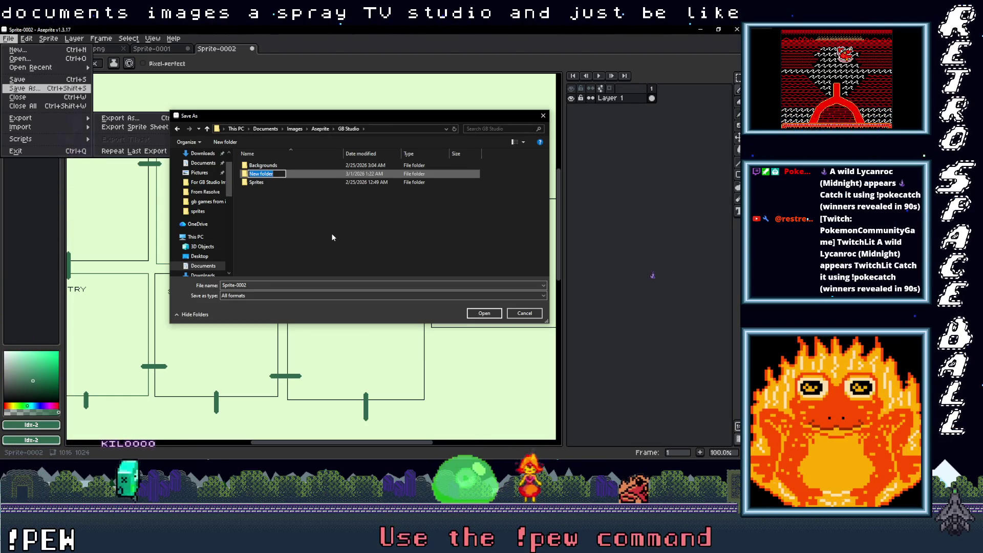
pyautogui.write('Ref')
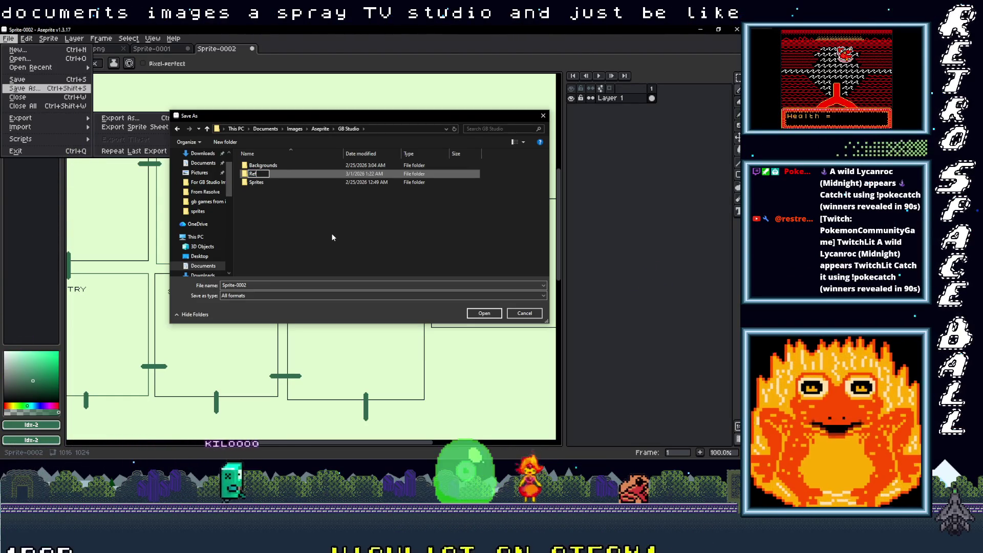
pyautogui.write('rence')
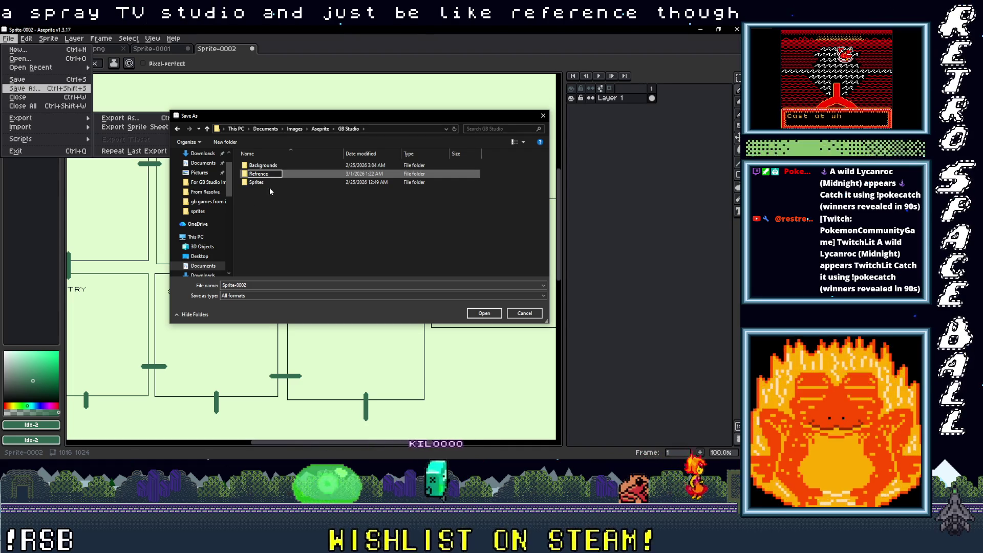
pyautogui.doubleClick(272, 174)
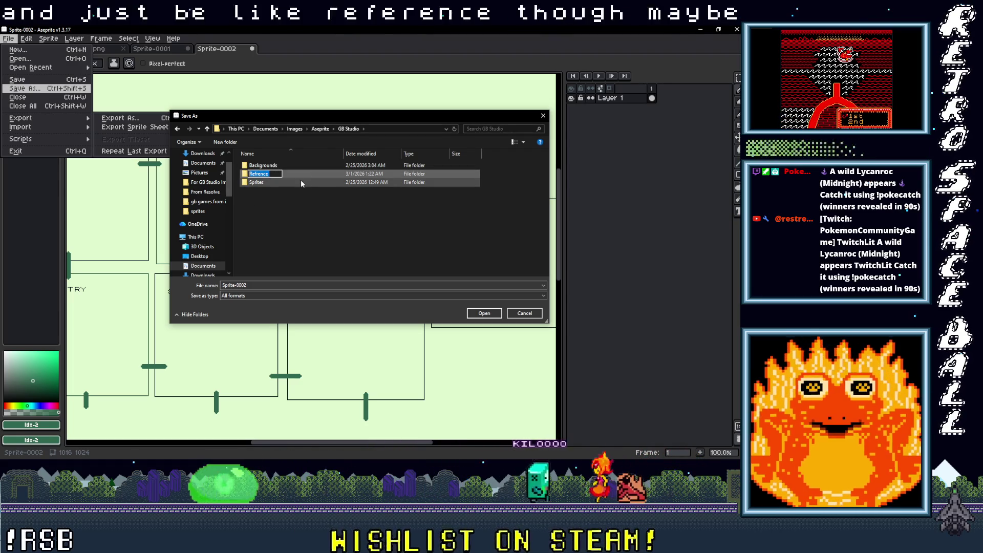
pyautogui.write('Plo')
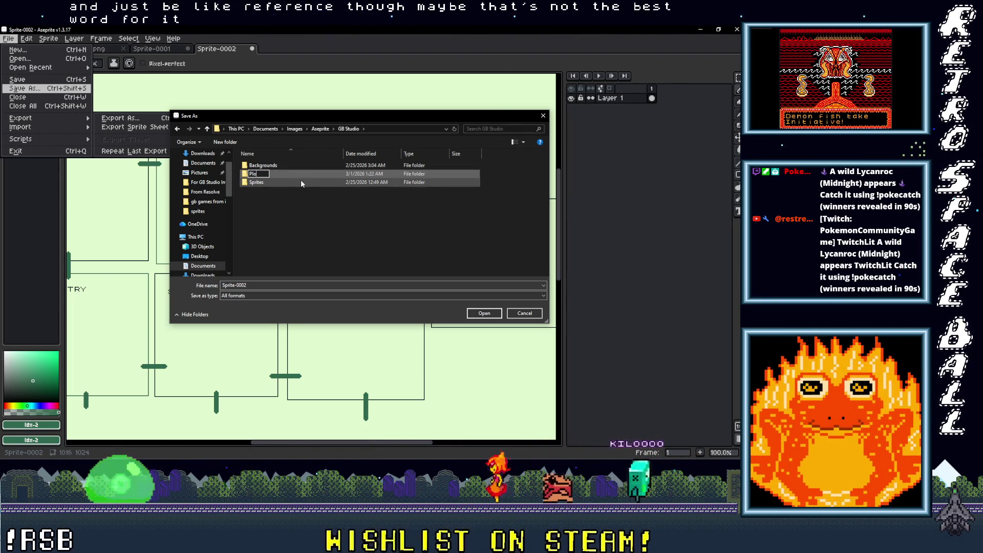
pyautogui.write('tting')
pyautogui.press('Return')
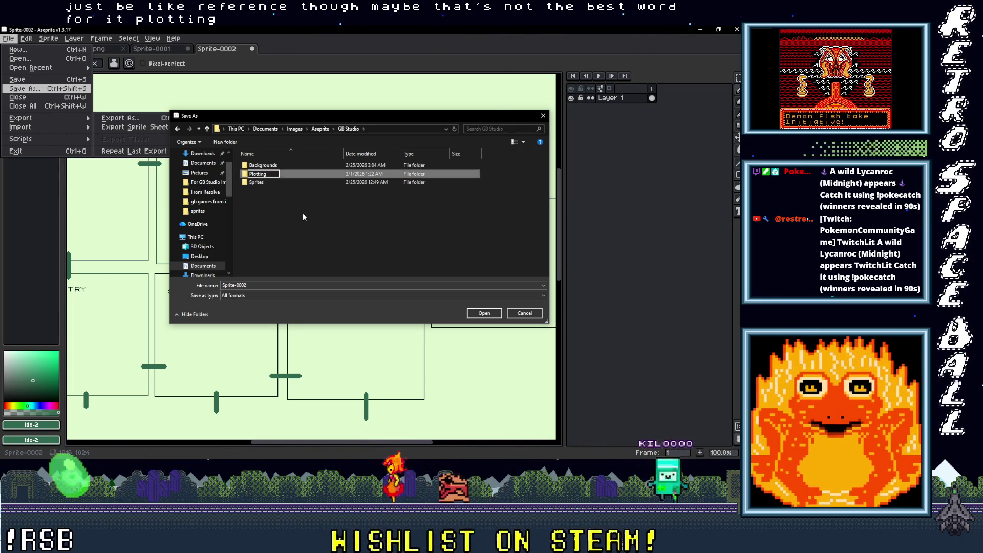
pyautogui.doubleClick(259, 175)
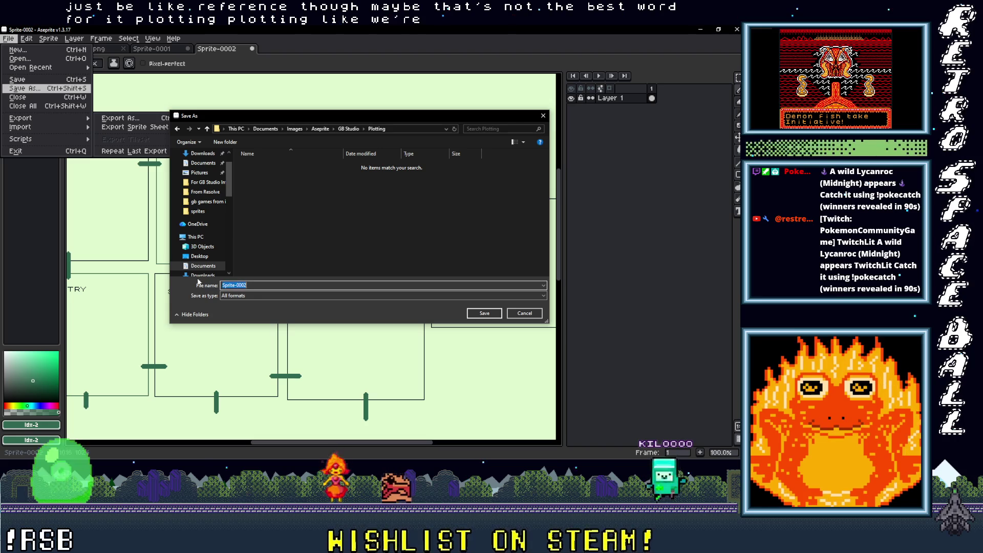
# Create a Dopewars GB folder inside Plotting and open it
pyautogui.rightClick(282, 195)
pyautogui.moveTo(327, 299)
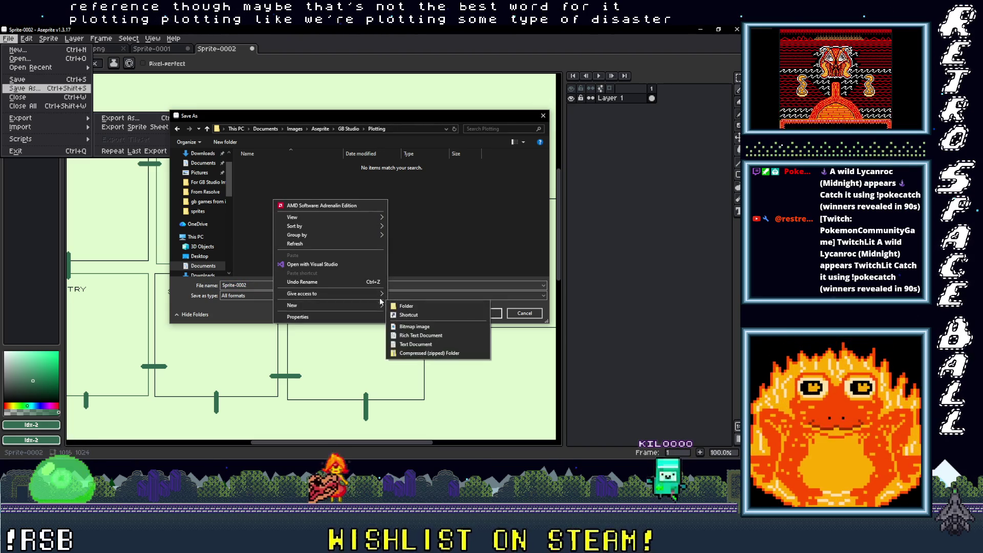
pyautogui.click(402, 307)
pyautogui.write('D')
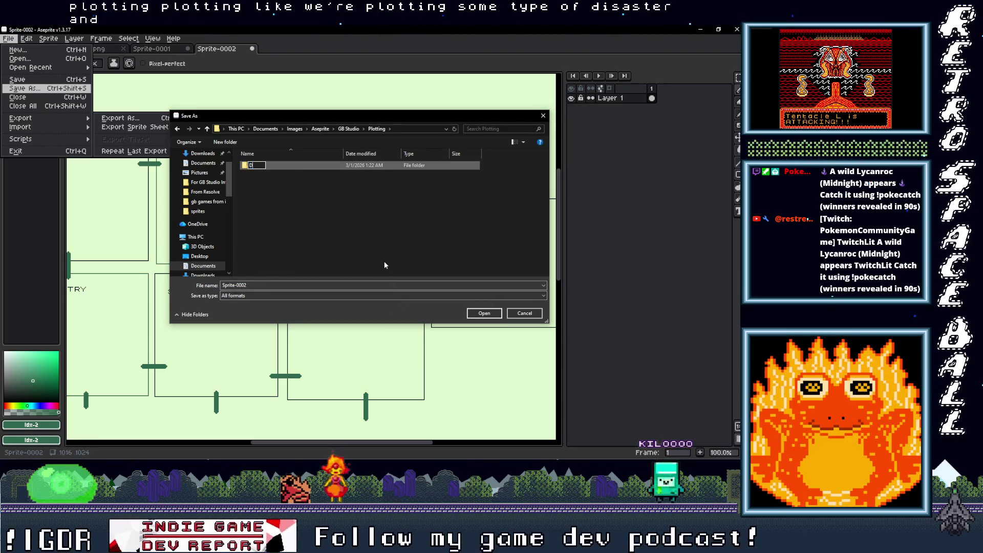
pyautogui.write('opewars gB')
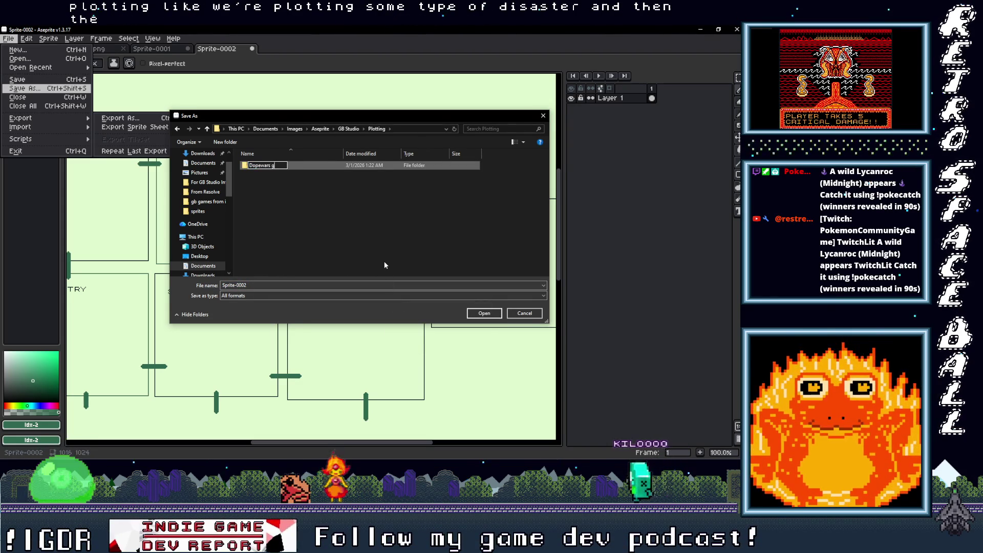
pyautogui.press('BackSpace')
pyautogui.press('BackSpace')
pyautogui.write('GB')
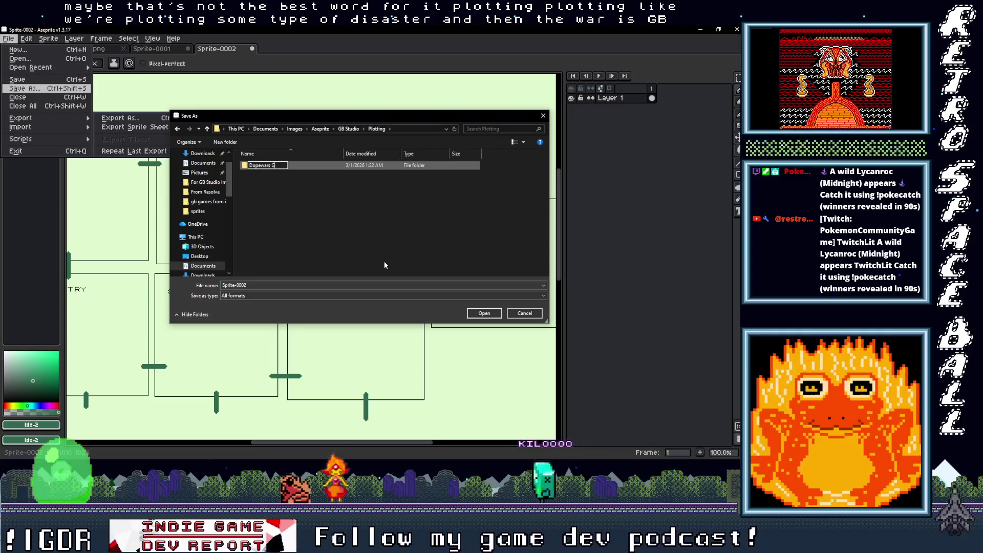
pyautogui.press('Return')
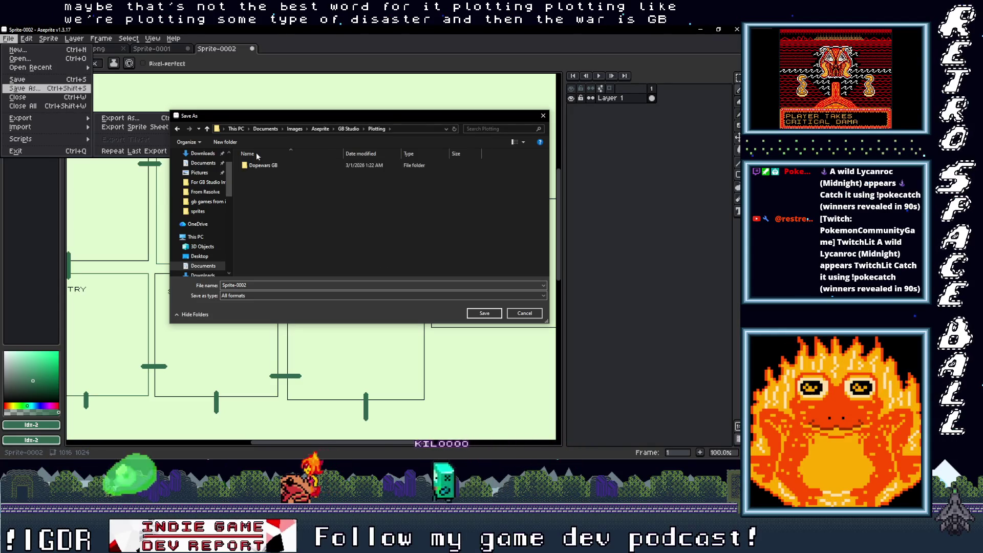
pyautogui.doubleClick(266, 165)
# Save the map under the file name Locations
pyautogui.click(246, 285)
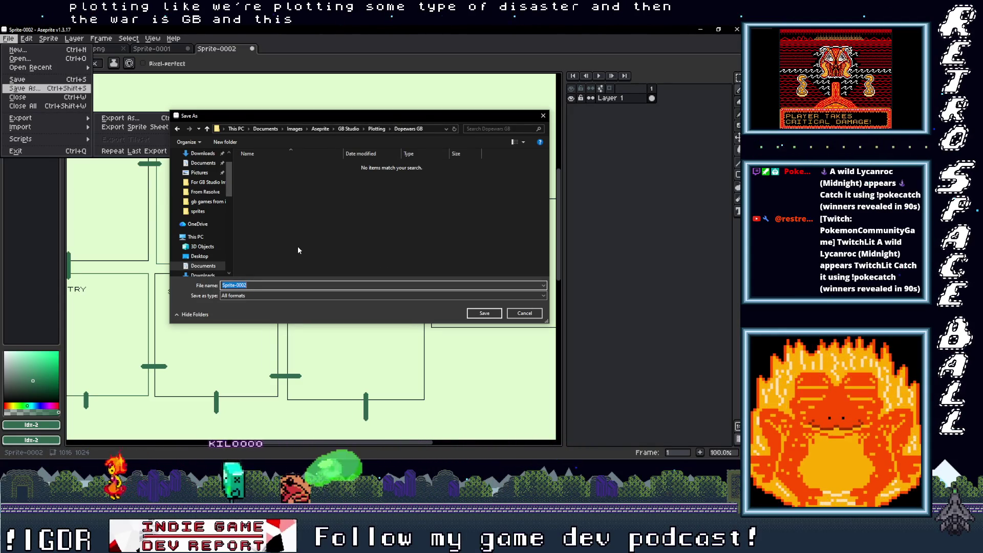
pyautogui.write('Locations')
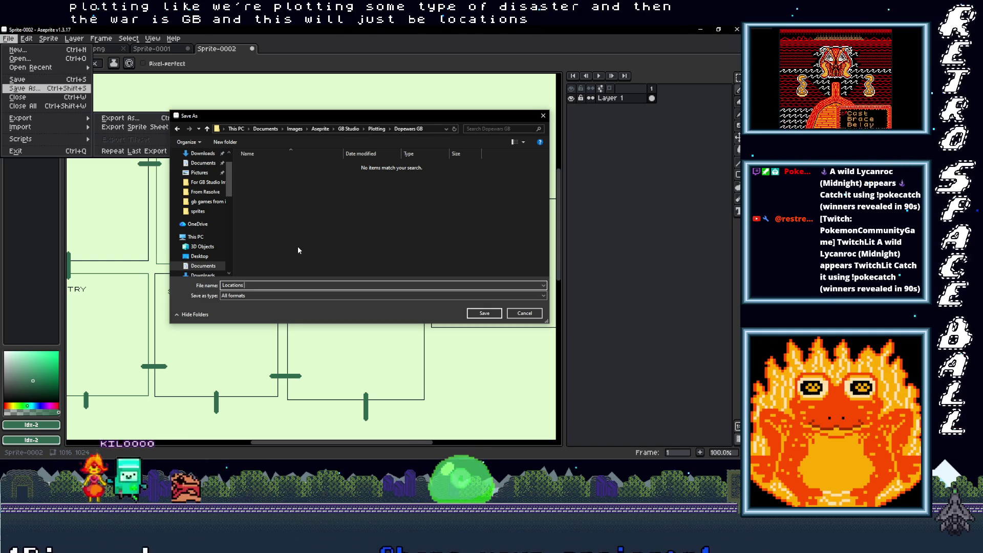
pyautogui.click(485, 316)
pyautogui.scroll(-1, 287, 194)
pyautogui.scroll(1, 287, 194)
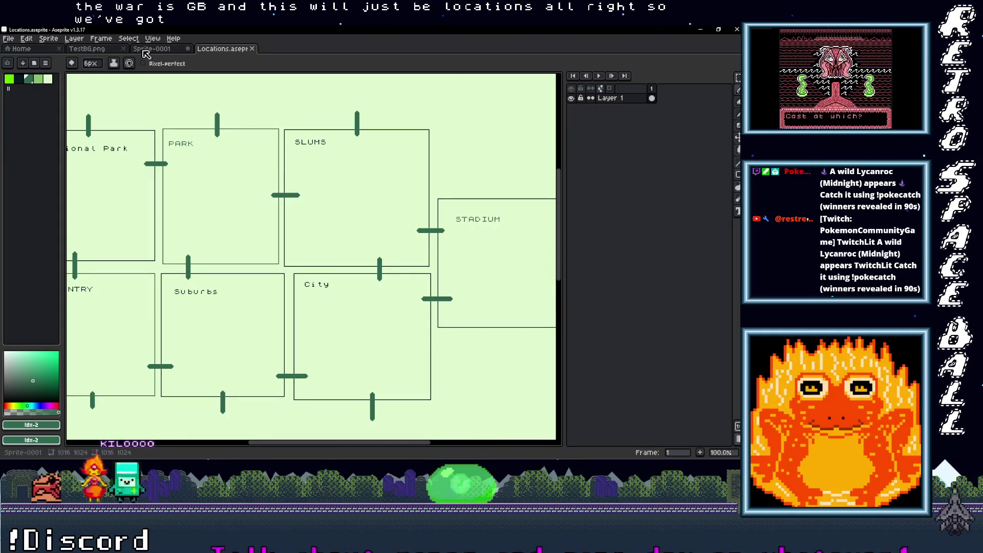
# In Sprite-0001, fill the transparent background with the sampled light grass green
pyautogui.click(152, 49)
pyautogui.scroll(1, 398, 75)
pyautogui.scroll(4, 358, 160)
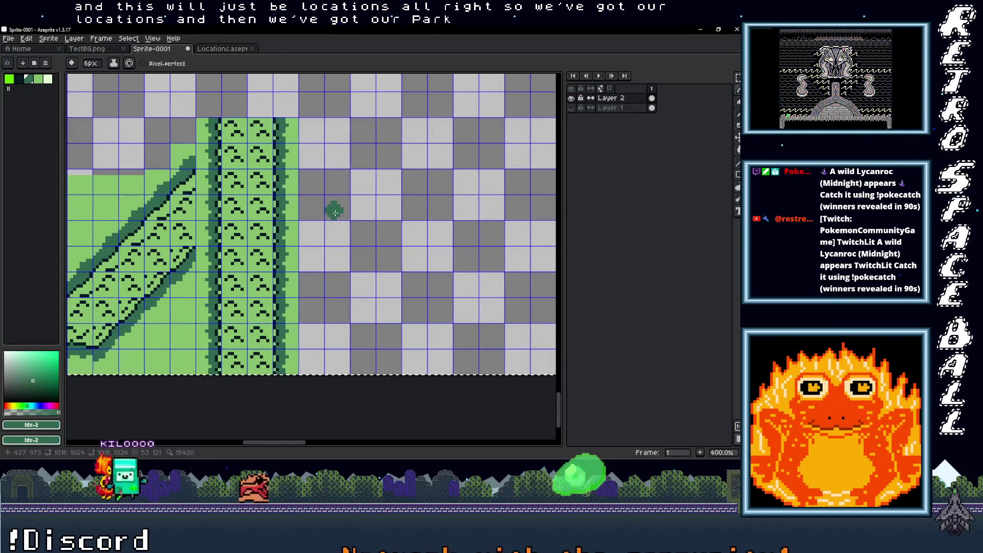
pyautogui.press('i')
pyautogui.press('g')
pyautogui.click(373, 206)
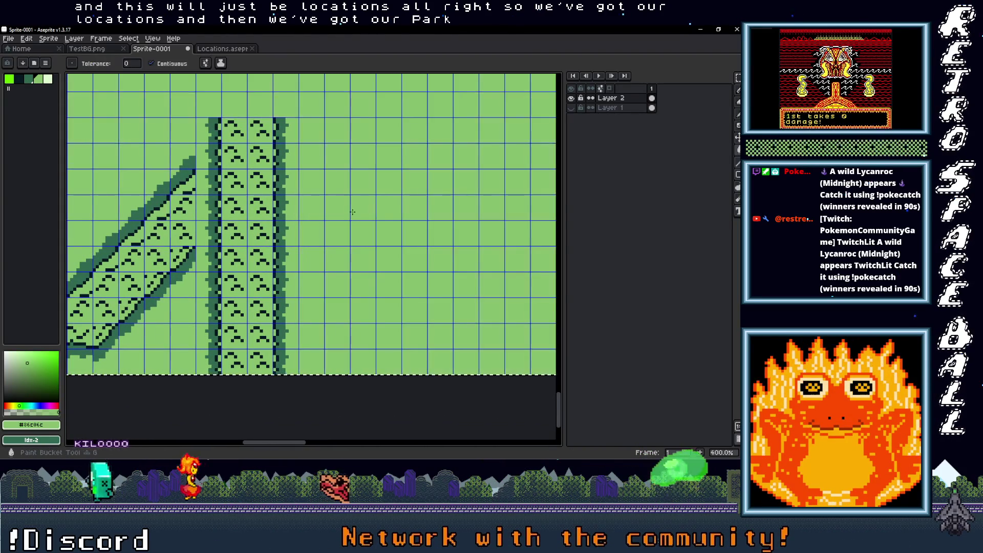
pyautogui.hscroll(-5, 408, 230)
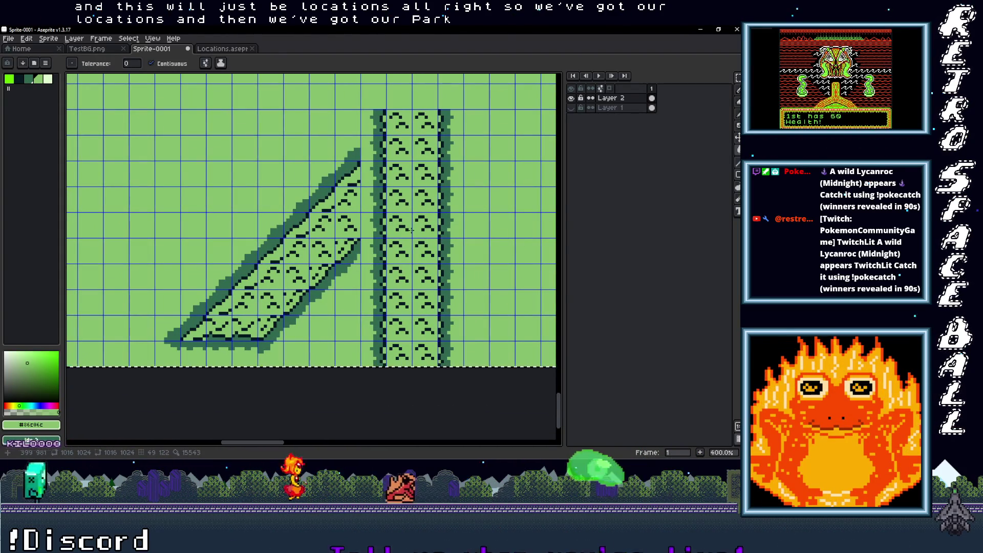
pyautogui.moveTo(378, 232); pyautogui.dragTo(321, 275)
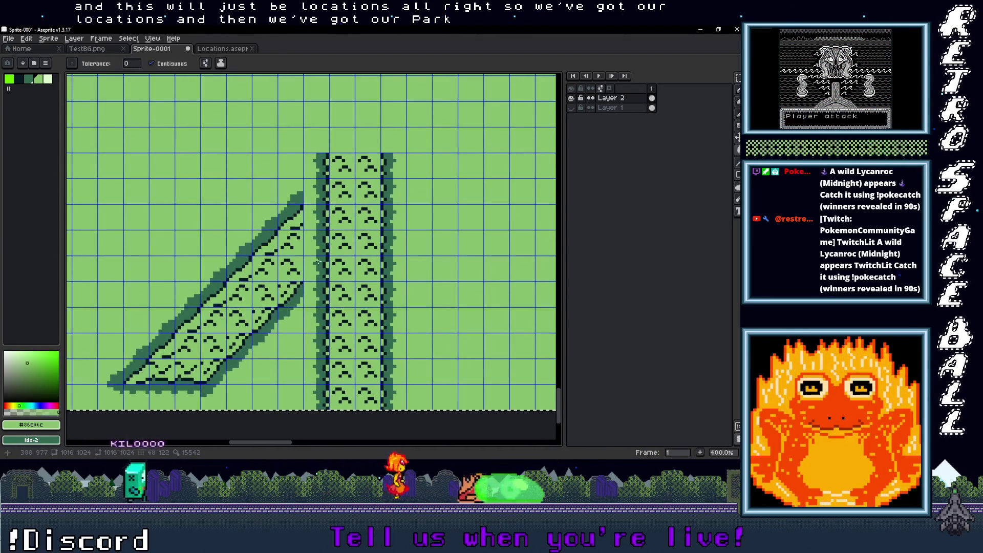
# Rectangle-select one 8x8 cell of the path edge
pyautogui.press('m')
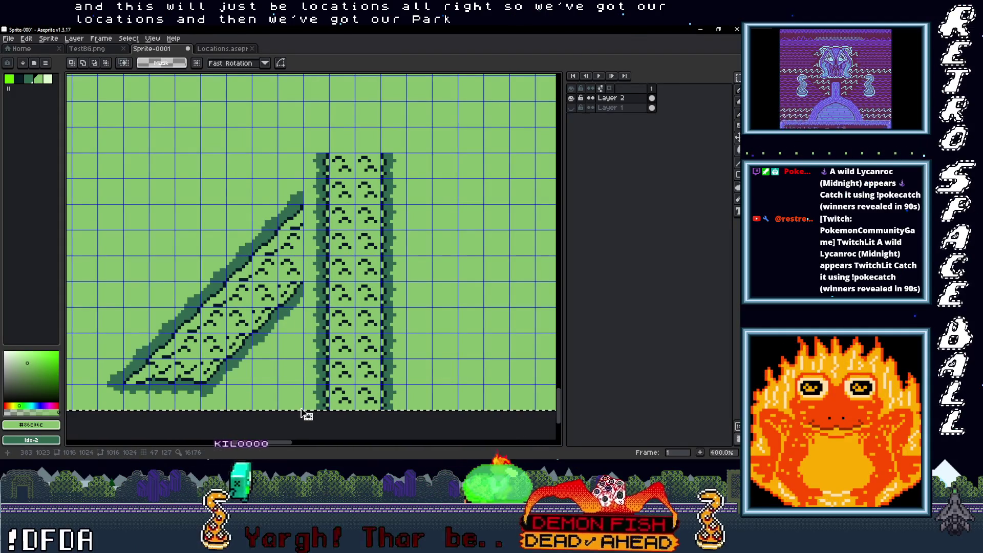
pyautogui.click(388, 158)
pyautogui.scroll(2, 359, 204)
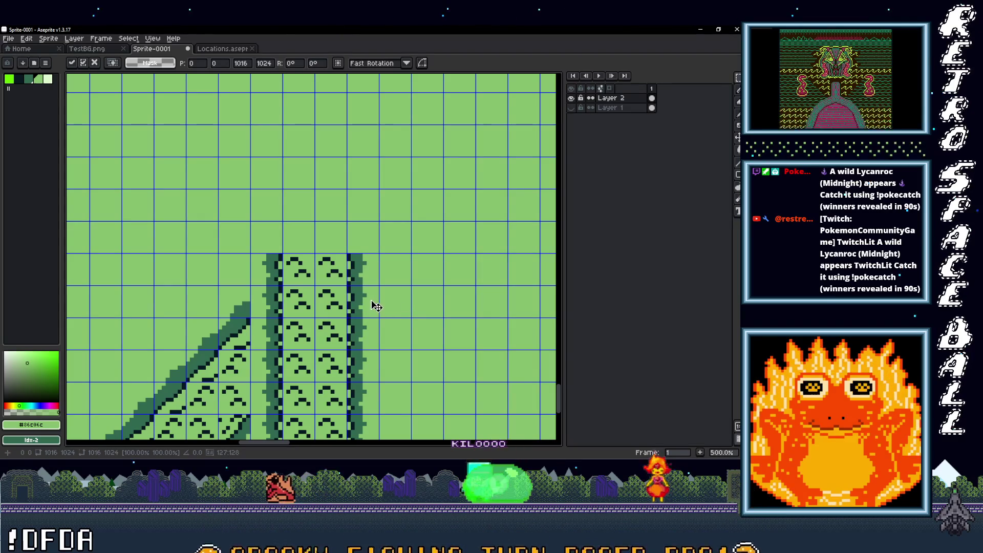
pyautogui.moveTo(371, 300); pyautogui.dragTo(370, 291)
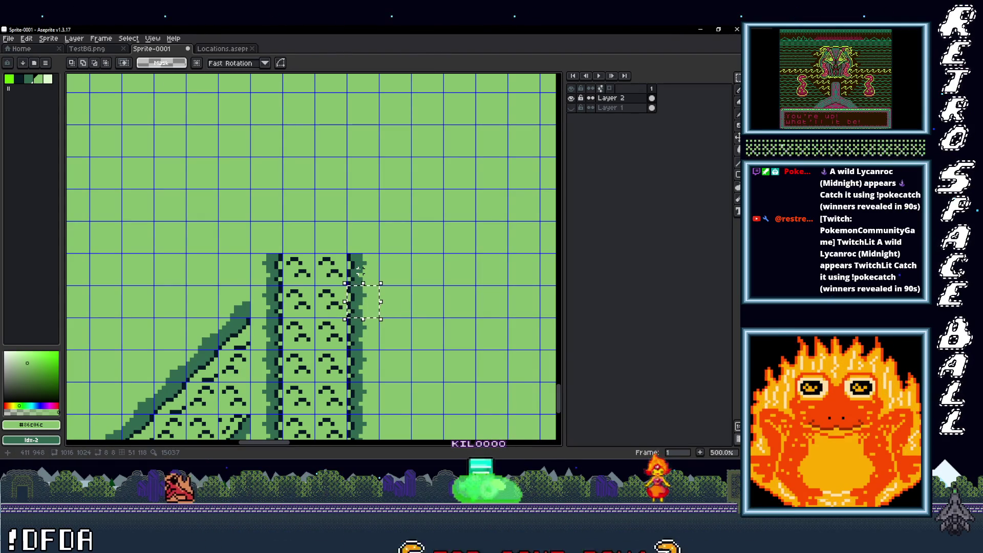
# Move the path edge piece up into the grass and rotate it 90° to horizontal
pyautogui.moveTo(364, 312); pyautogui.dragTo(346, 218)
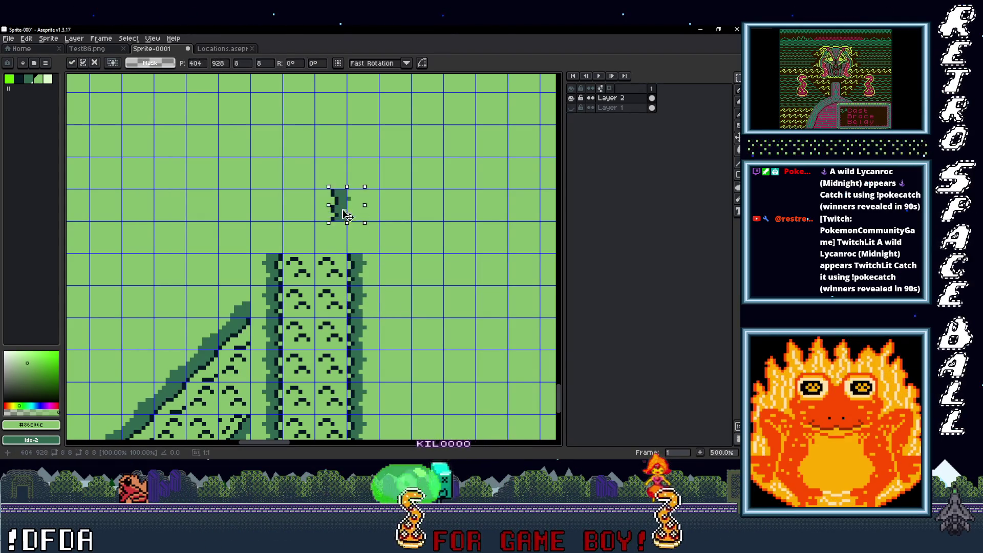
pyautogui.moveTo(332, 183); pyautogui.dragTo(336, 186)
pyautogui.press('Return')
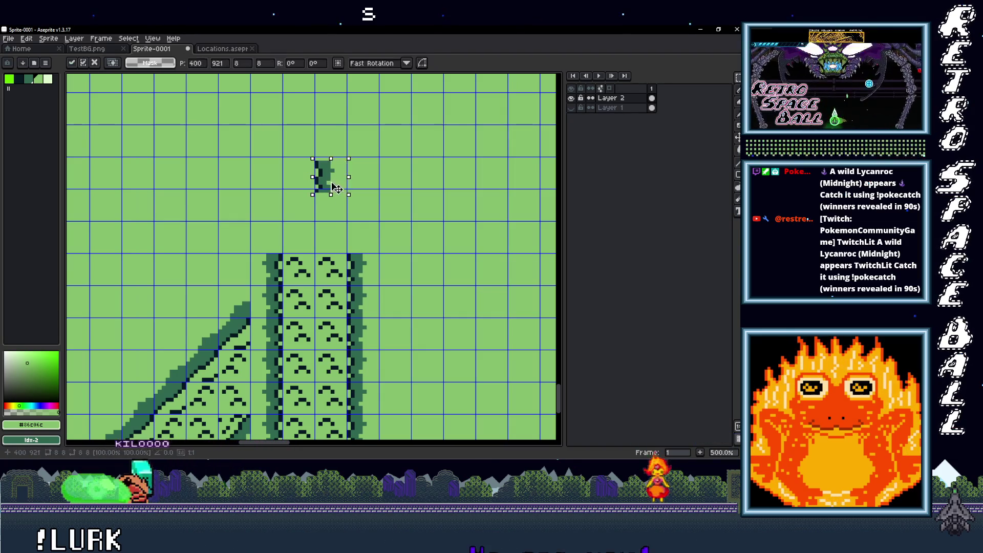
pyautogui.press('Up')
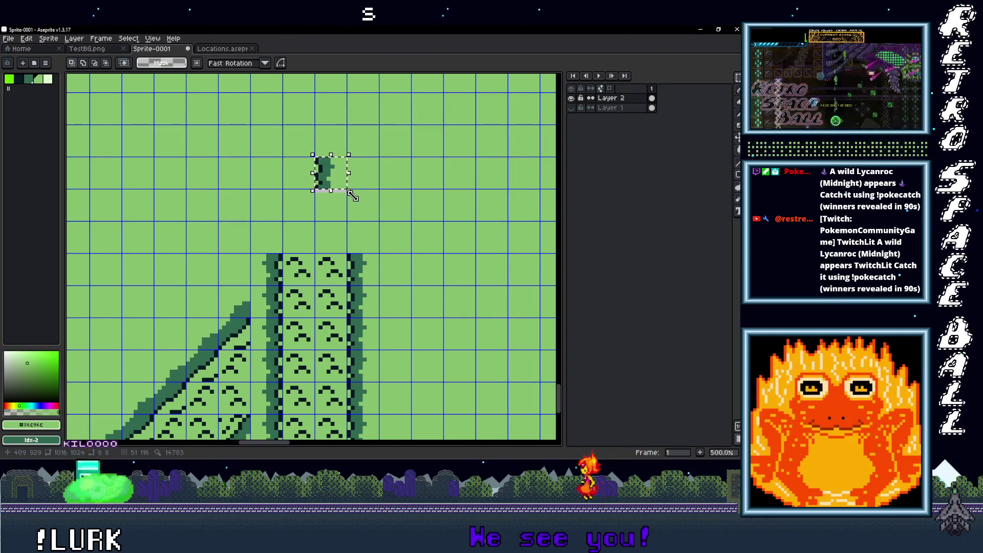
pyautogui.press('Up')
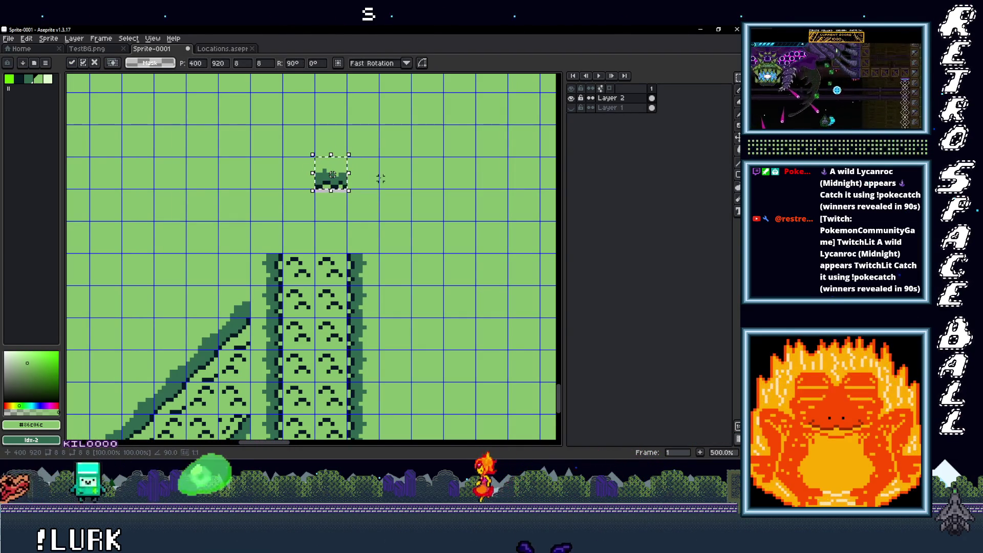
pyautogui.click(377, 174)
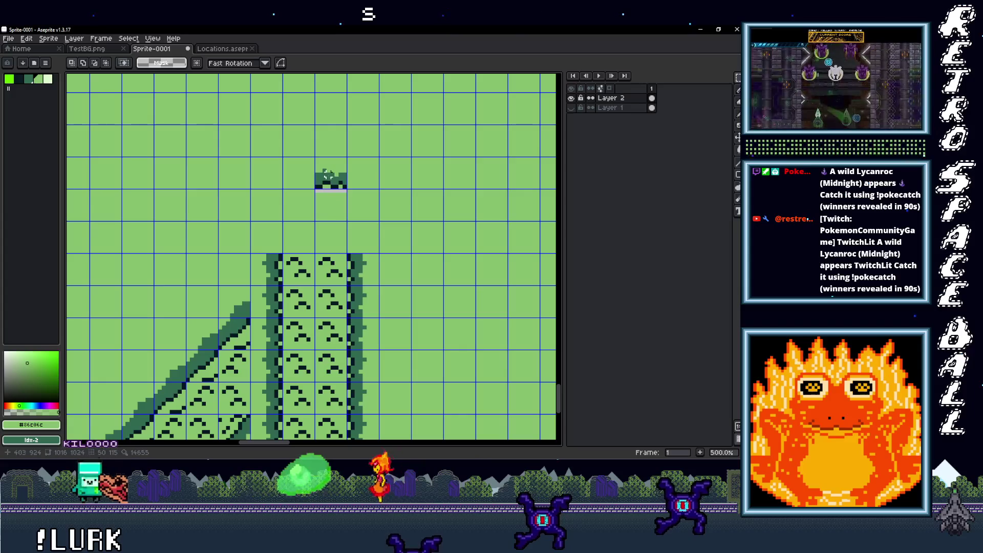
pyautogui.moveTo(330, 181); pyautogui.dragTo(297, 184)
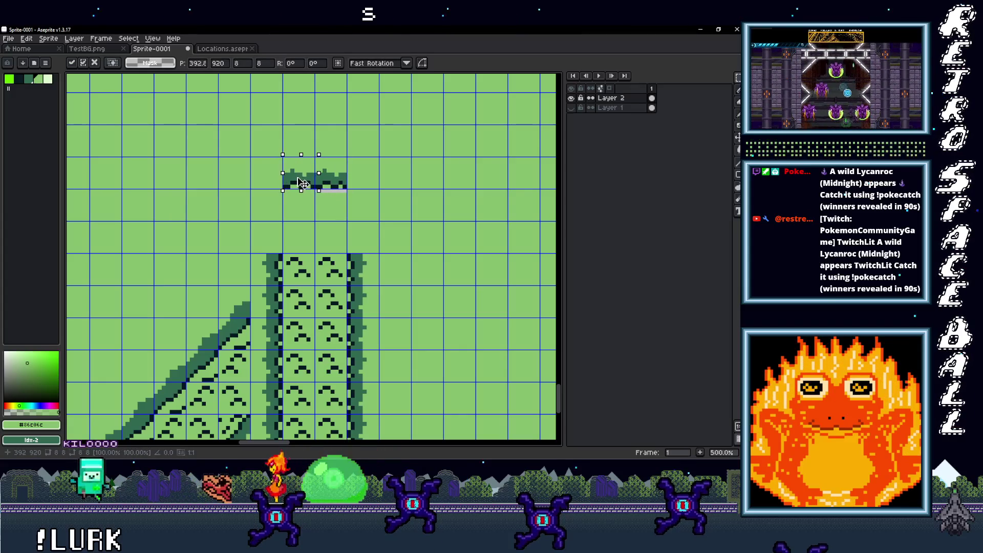
pyautogui.click(360, 207)
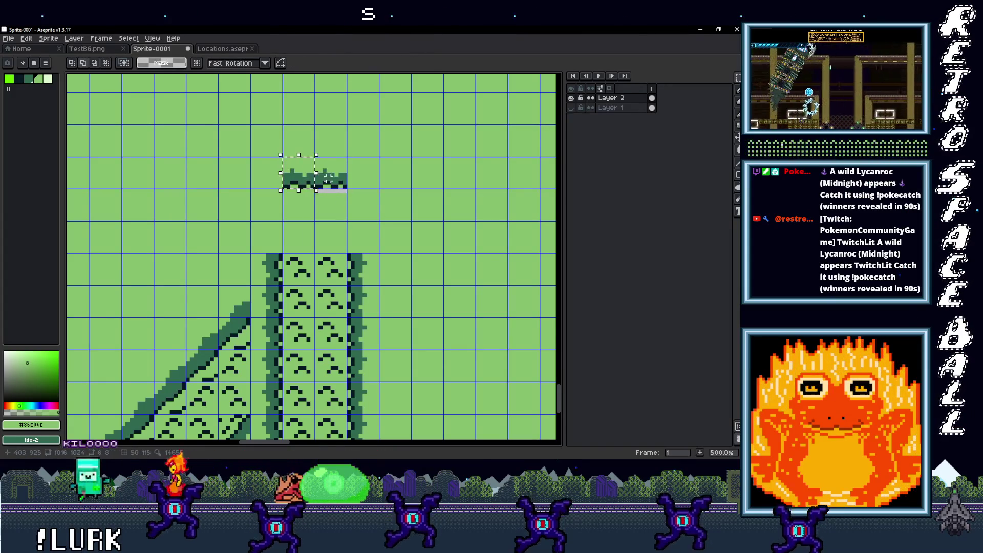
# Paste copies of the edge piece to either side, lengthening the horizontal strip
pyautogui.hotkey('ctrl', 'v')
pyautogui.moveTo(315, 180); pyautogui.dragTo(389, 187)
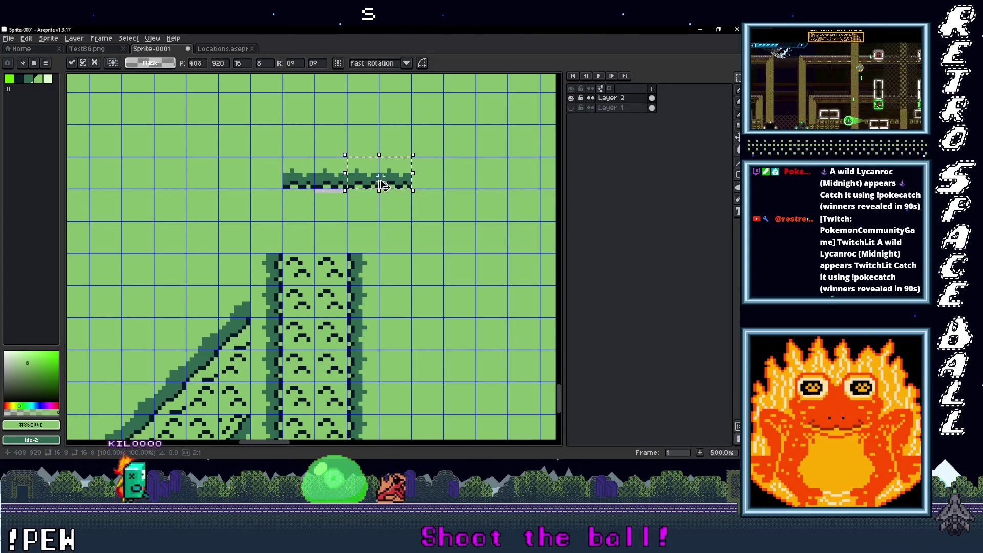
pyautogui.press('Return')
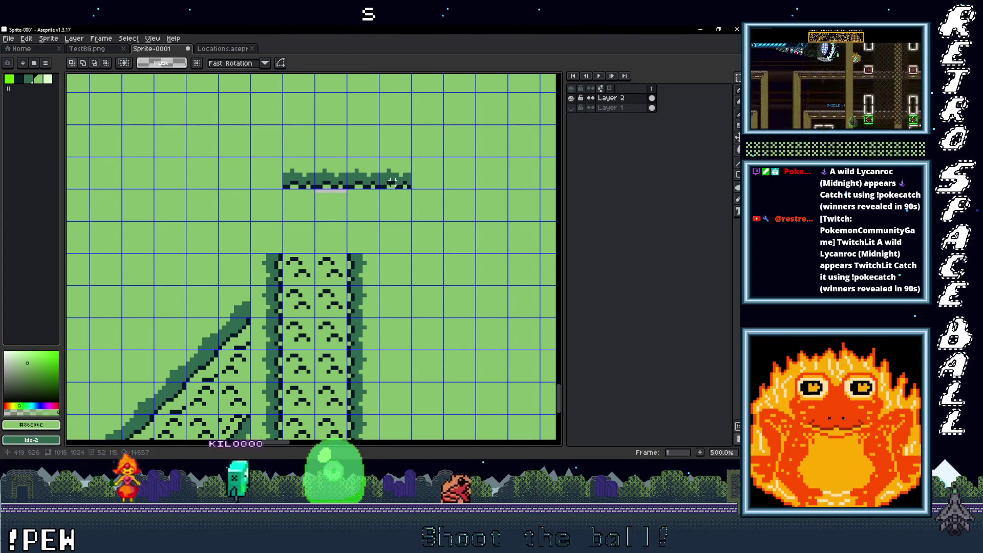
pyautogui.moveTo(386, 180); pyautogui.dragTo(281, 191)
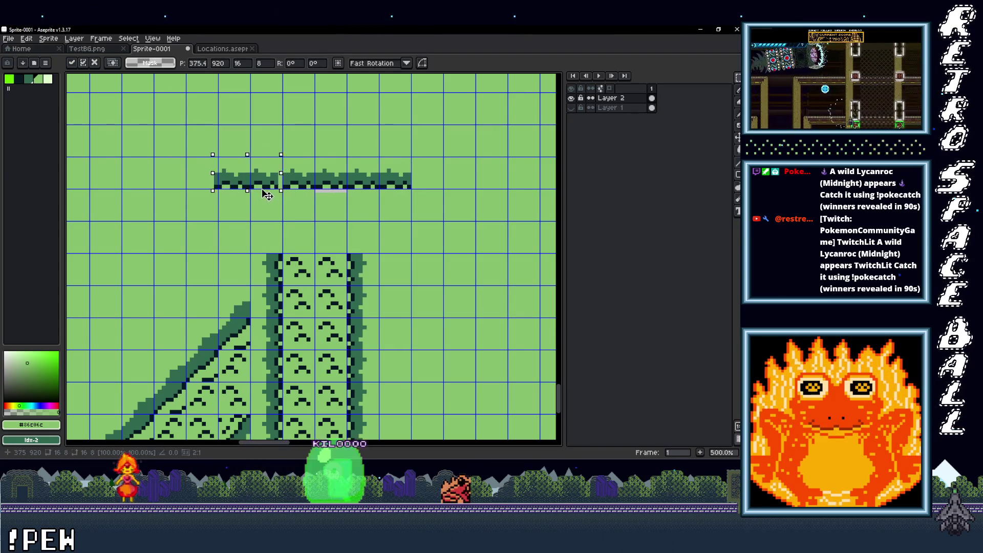
pyautogui.scroll(-2, 263, 187)
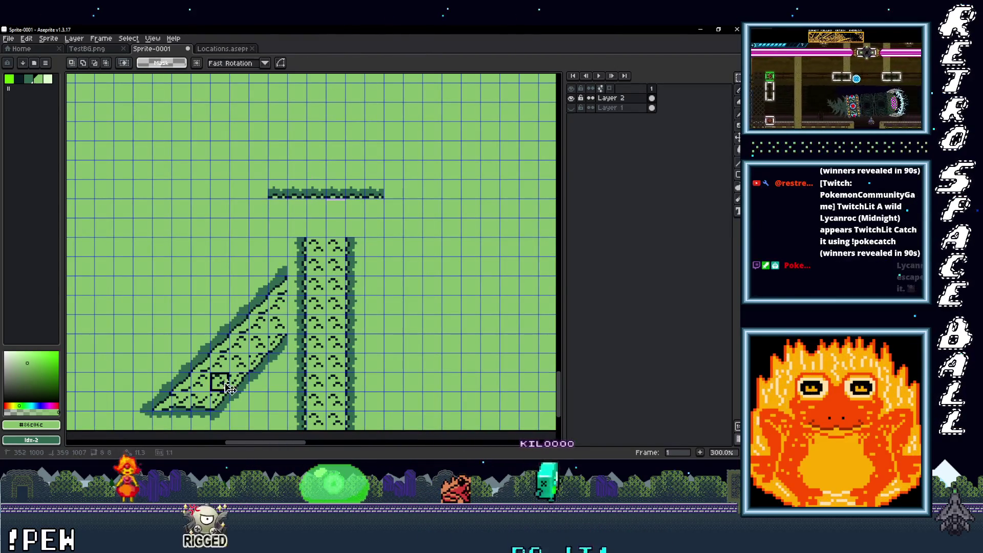
# Select the widened diagonal path section and place a copy above the strip
pyautogui.moveTo(167, 393); pyautogui.dragTo(232, 370)
pyautogui.moveTo(167, 382); pyautogui.dragTo(150, 382)
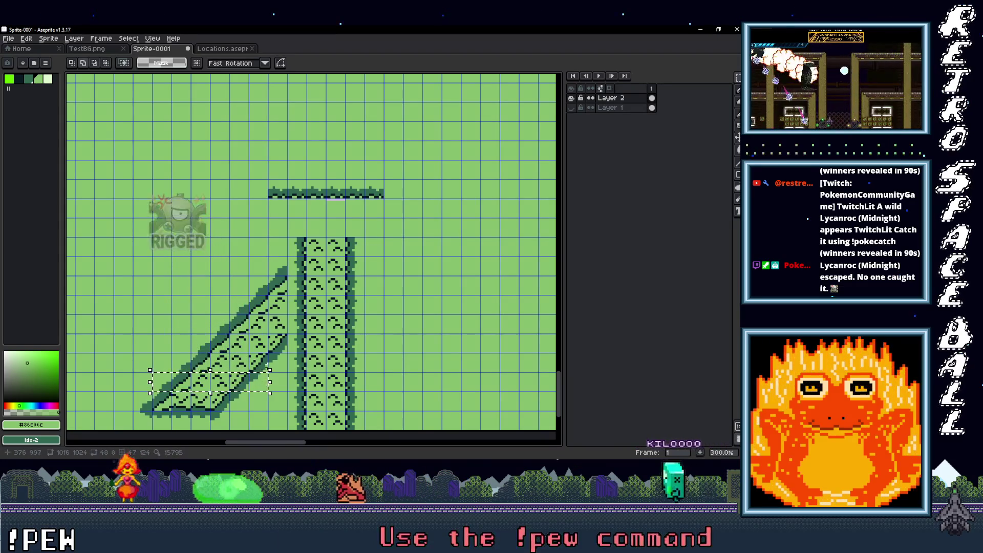
pyautogui.moveTo(275, 351); pyautogui.dragTo(238, 371)
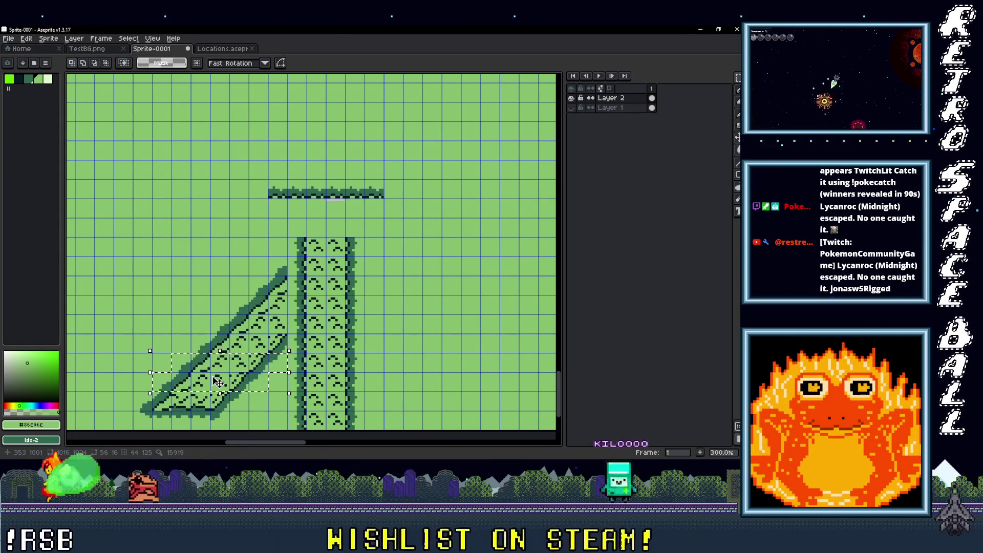
pyautogui.moveTo(227, 378)
pyautogui.mouseDown()
pyautogui.moveTo(316, 209)
pyautogui.moveTo(435, 165)
pyautogui.moveTo(443, 189)
pyautogui.moveTo(456, 173)
pyautogui.moveTo(382, 205)
pyautogui.mouseUp()
pyautogui.scroll(1, 414, 182)
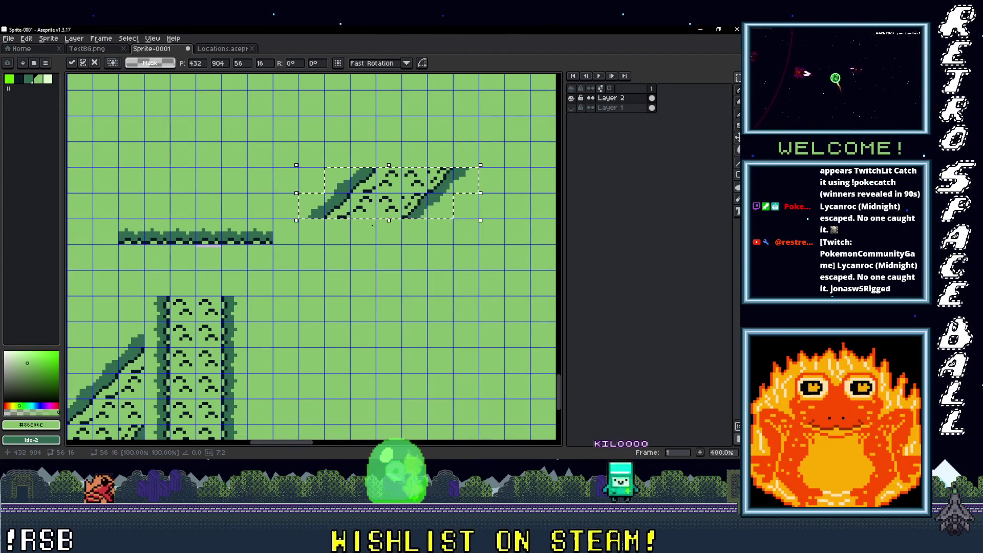
# Commit the diagonal copy and move a slope tile down-left to meet the strip
pyautogui.click(349, 249)
pyautogui.moveTo(344, 248)
pyautogui.mouseDown()
pyautogui.moveTo(367, 211)
pyautogui.moveTo(369, 227)
pyautogui.mouseUp()
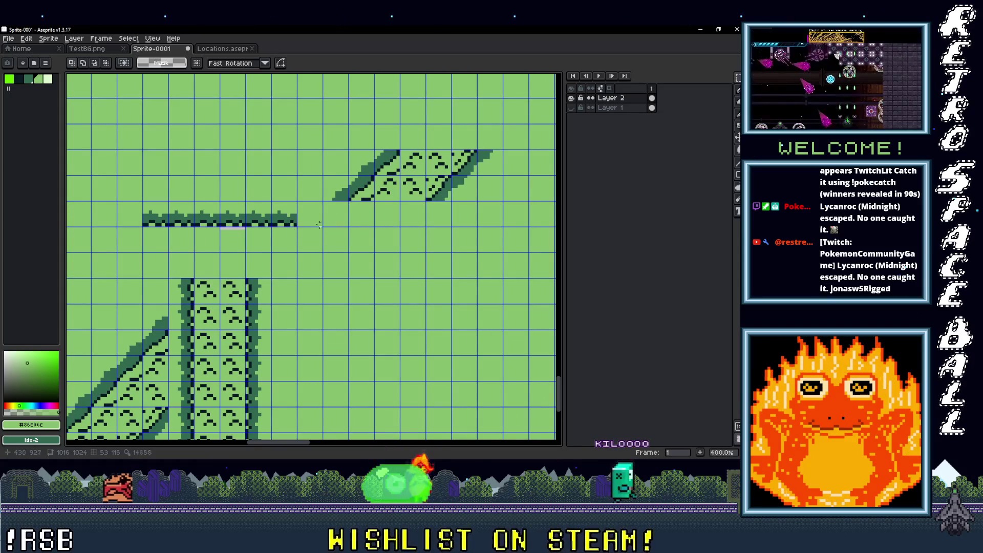
pyautogui.click(294, 224)
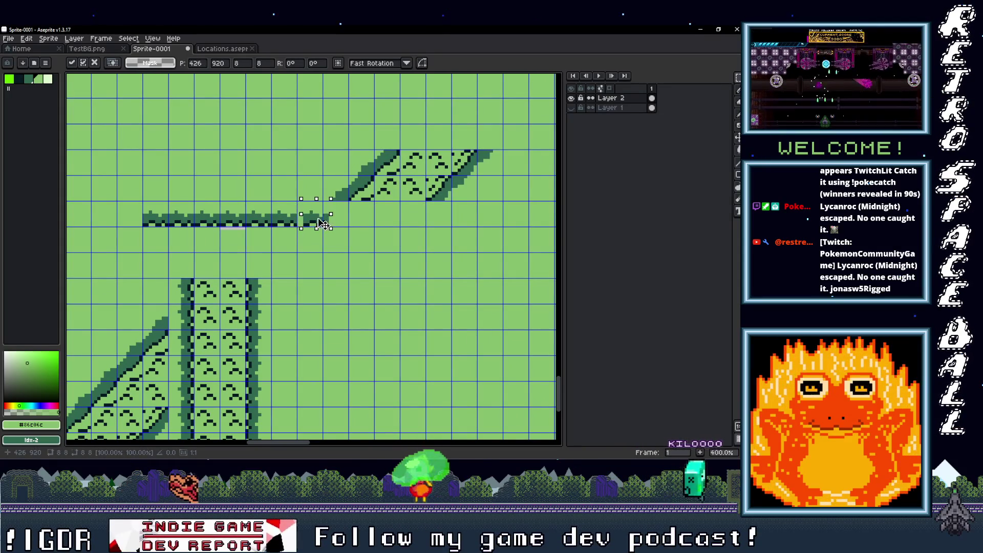
pyautogui.click(350, 222)
pyautogui.scroll(1, 363, 218)
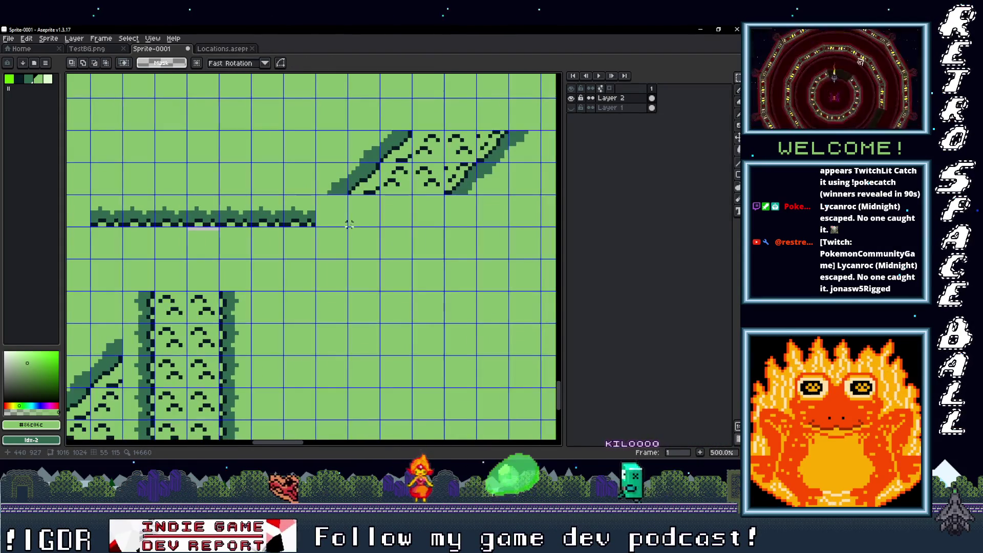
pyautogui.moveTo(369, 189); pyautogui.dragTo(339, 228)
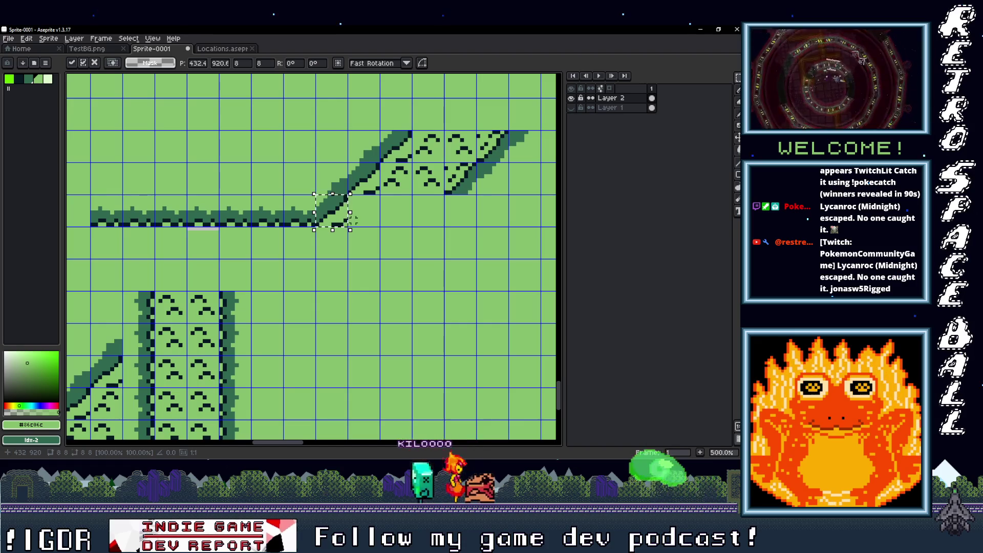
pyautogui.click(369, 220)
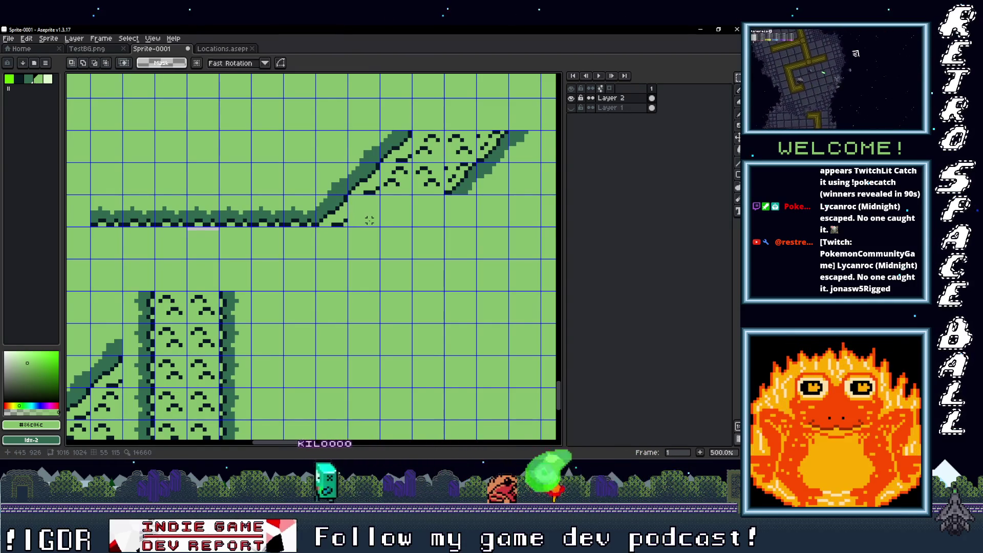
# Shift two more slope tiles down-left so the diagonal steps into the strip
pyautogui.scroll(-2, 369, 220)
pyautogui.scroll(1, 384, 228)
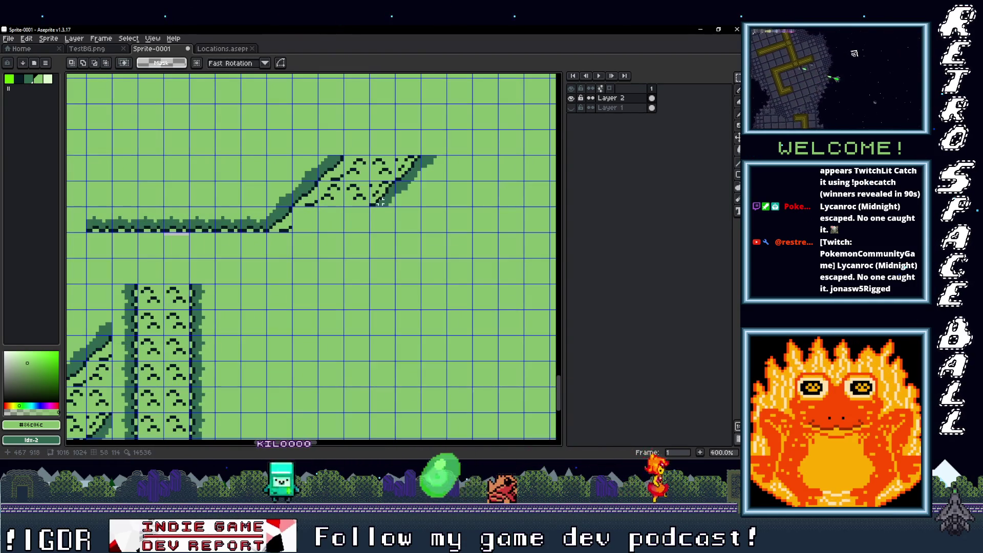
pyautogui.moveTo(385, 205); pyautogui.dragTo(357, 232)
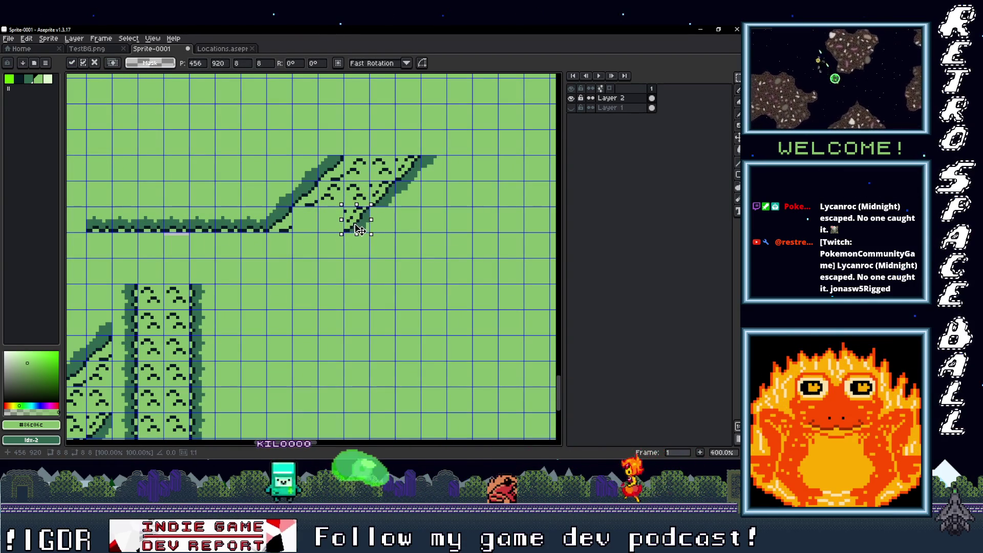
pyautogui.scroll(1, 368, 232)
pyautogui.click(327, 192)
pyautogui.moveTo(360, 197); pyautogui.dragTo(350, 211)
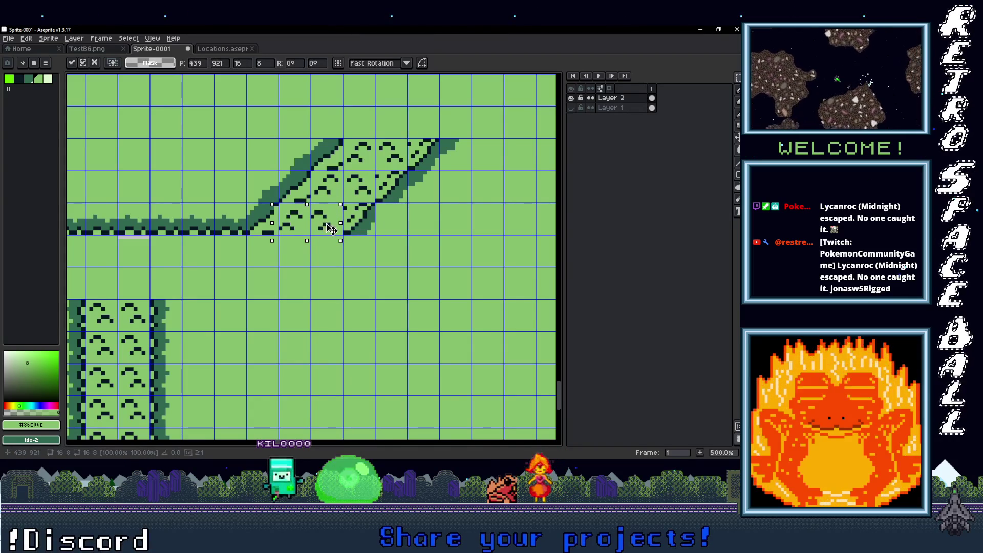
pyautogui.click(333, 256)
pyautogui.scroll(-2, 333, 256)
pyautogui.scroll(1, 332, 257)
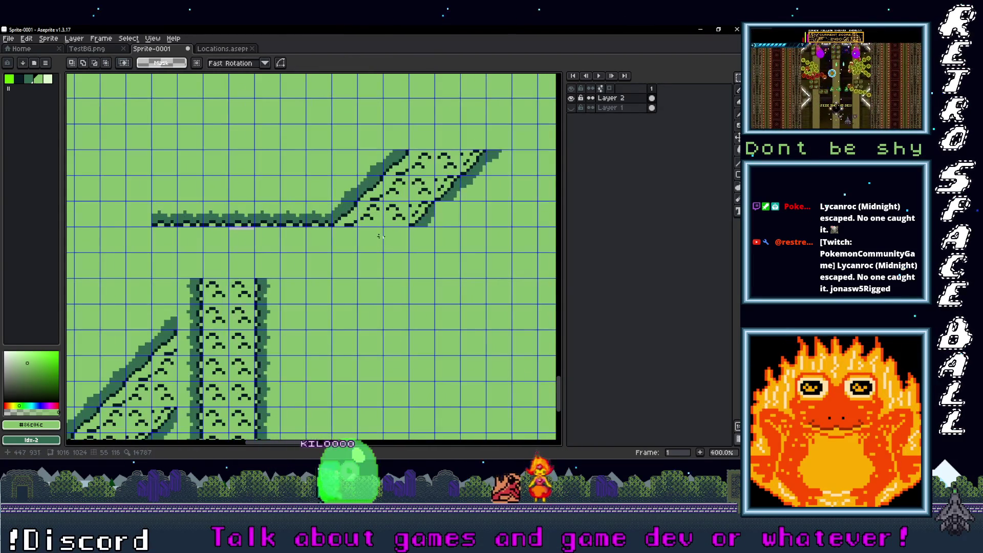
pyautogui.scroll(1, 197, 288)
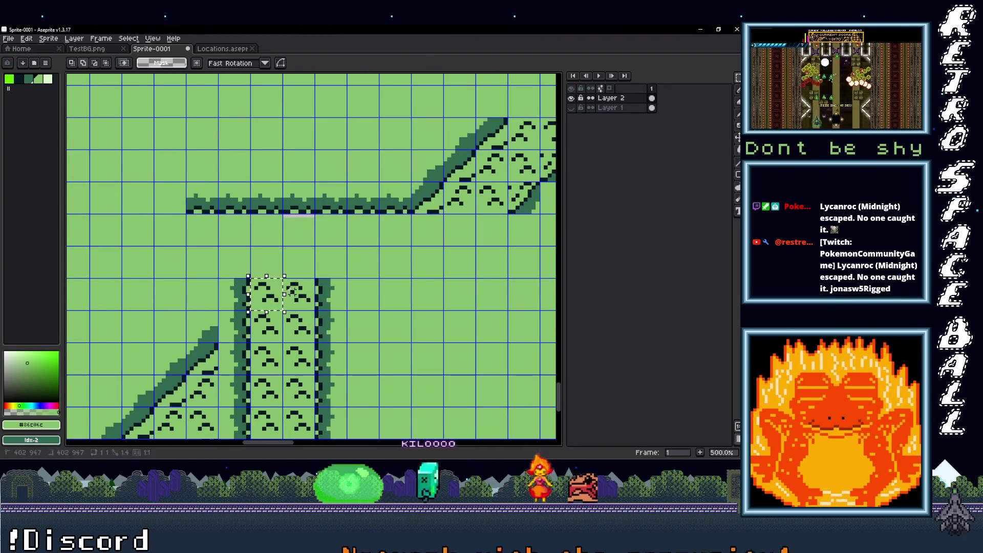
# Move the vertical path's interior tile up to reach the horizontal path
pyautogui.click(299, 300)
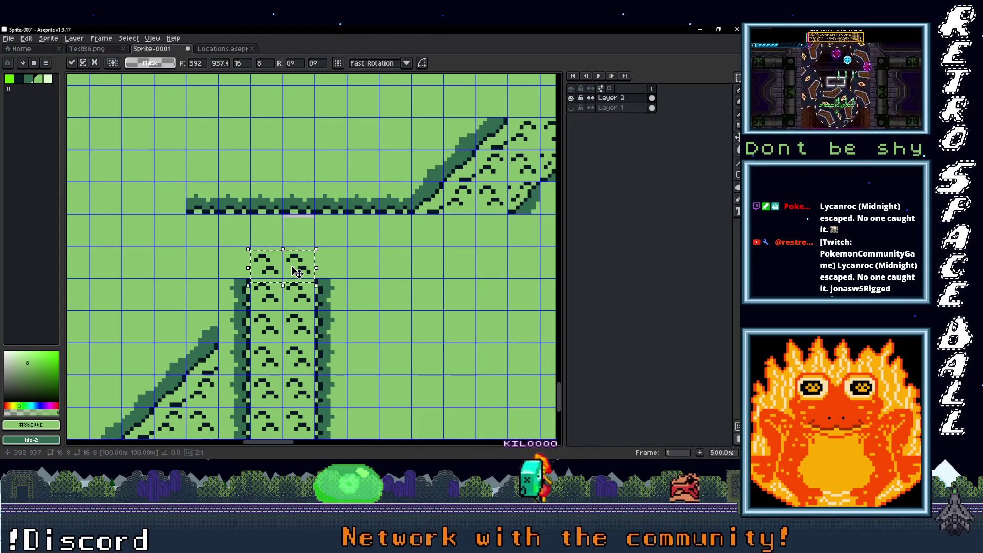
pyautogui.moveTo(296, 273); pyautogui.dragTo(296, 253)
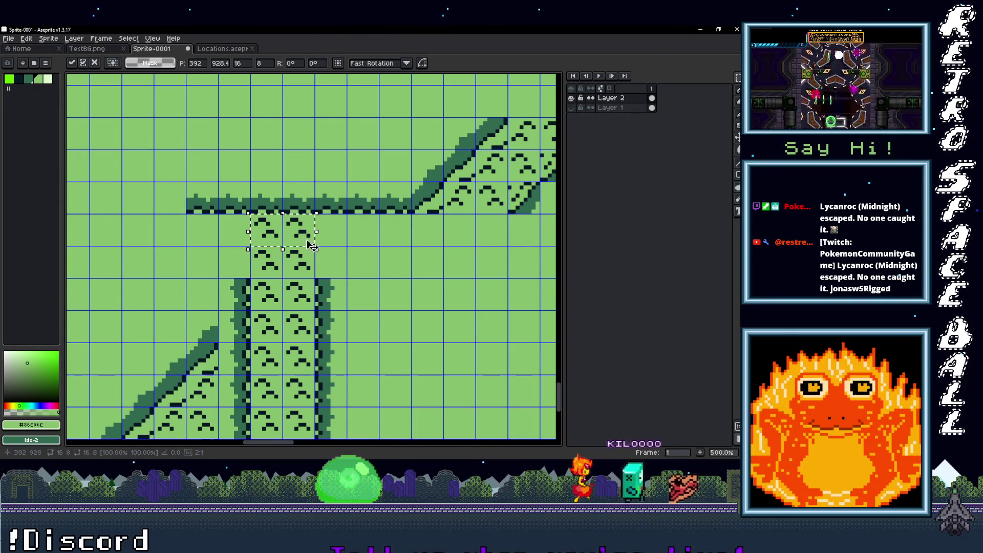
pyautogui.scroll(-2, 317, 259)
pyautogui.scroll(2, 327, 261)
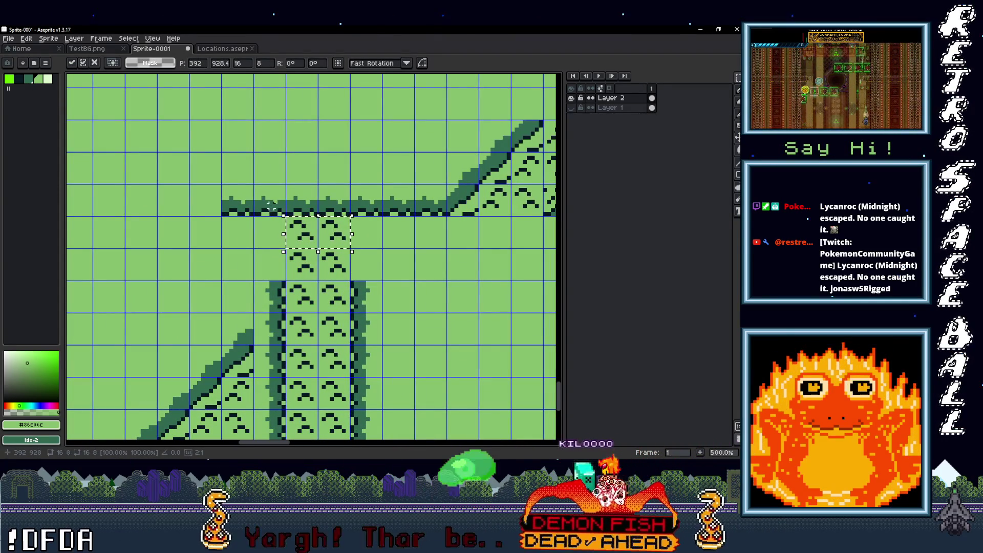
pyautogui.click(273, 205)
# Place upside-down edge tiles on the left and right of the vertical path's top
pyautogui.moveTo(275, 213); pyautogui.dragTo(233, 307)
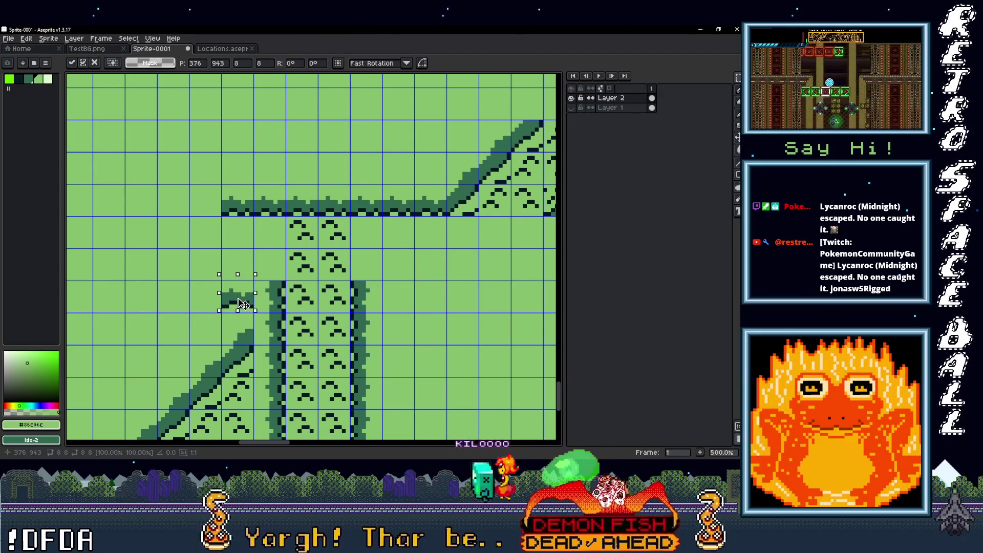
pyautogui.press('Up')
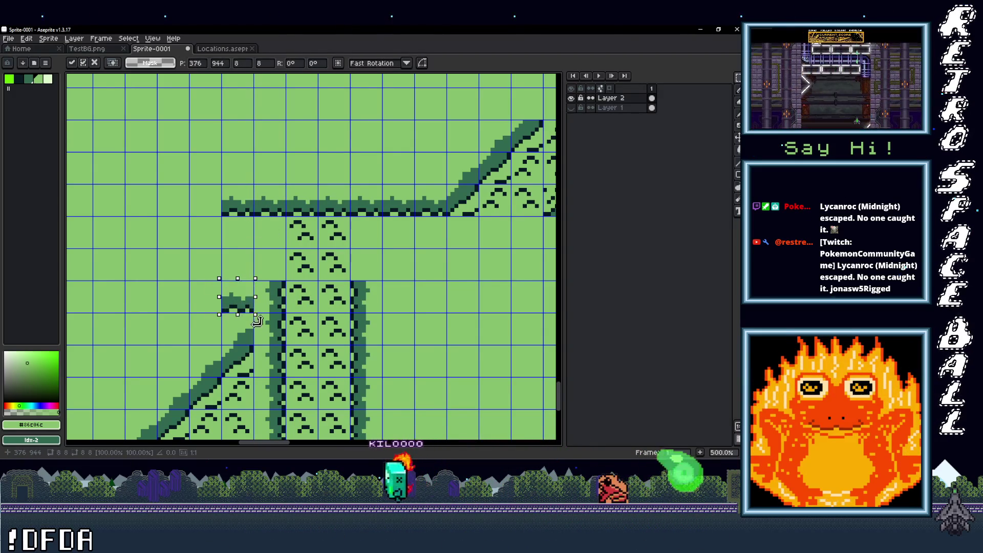
pyautogui.moveTo(262, 272); pyautogui.dragTo(201, 242)
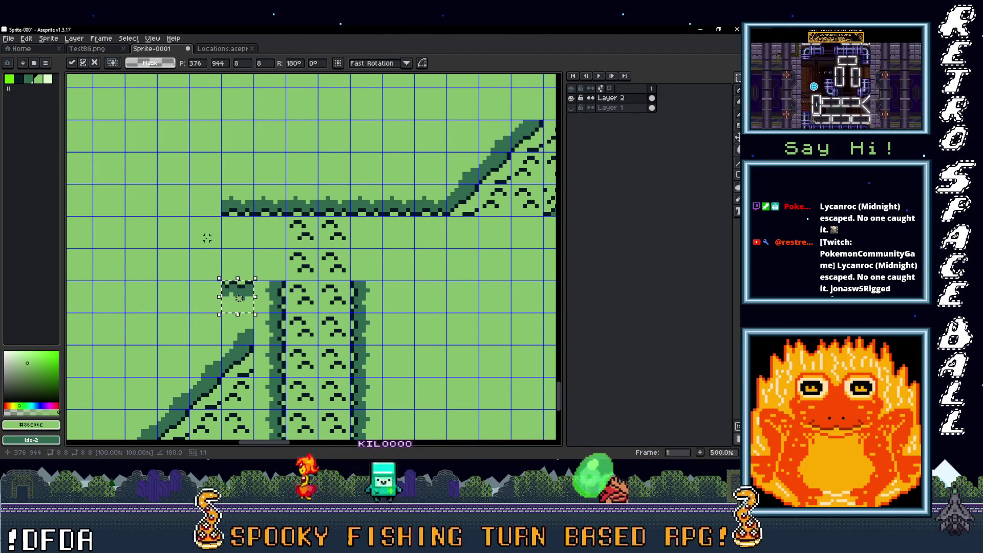
pyautogui.scroll(-3, 245, 299)
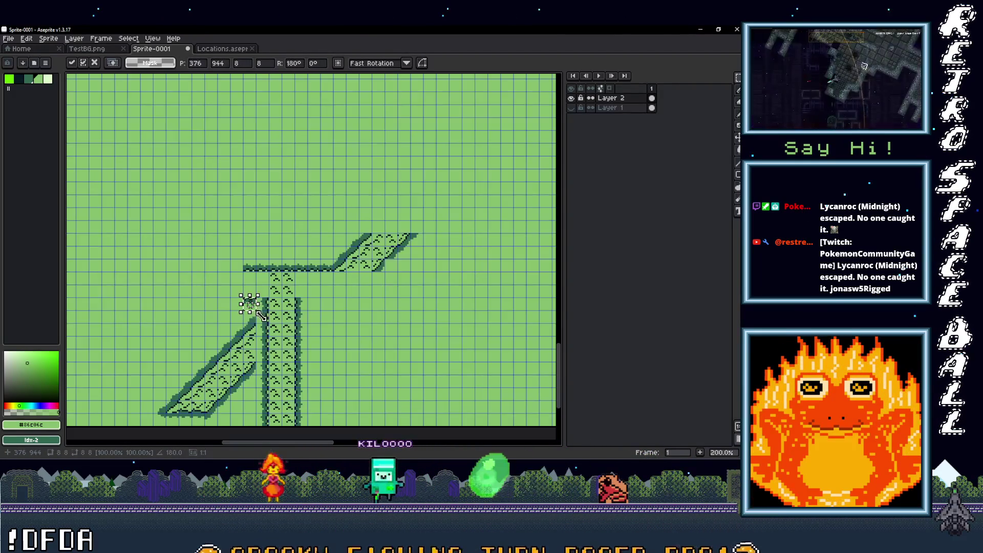
pyautogui.scroll(3, 251, 315)
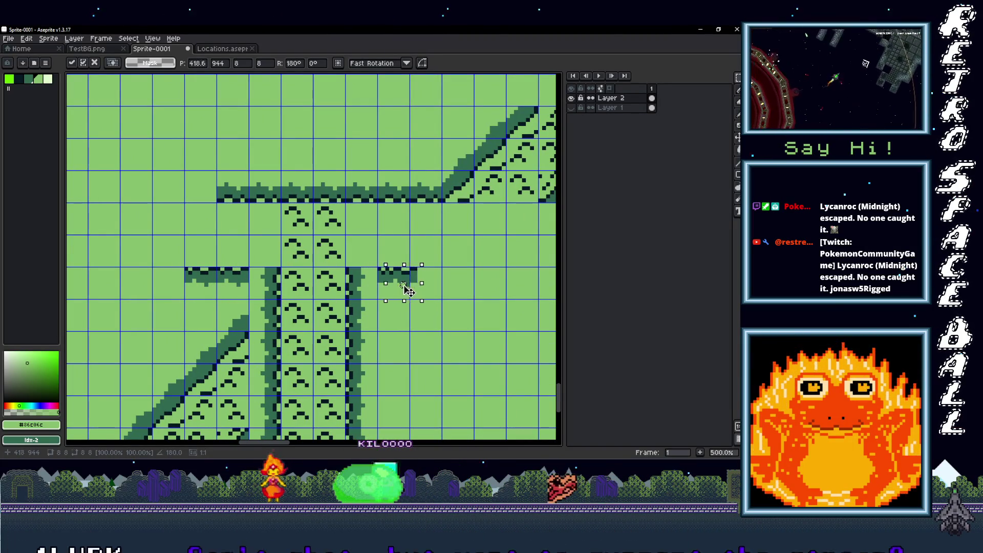
pyautogui.moveTo(403, 291); pyautogui.dragTo(427, 291)
pyautogui.press('Return')
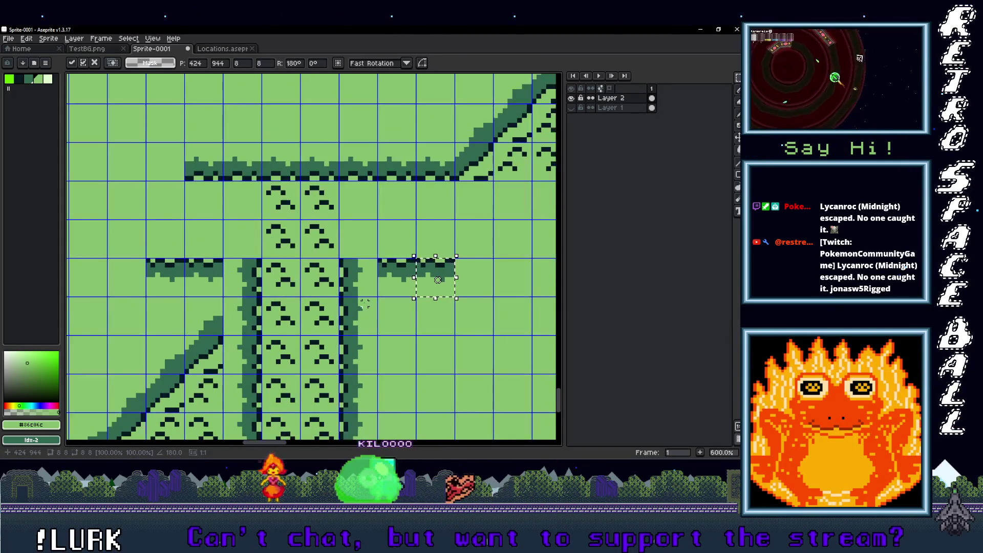
pyautogui.scroll(2, 372, 290)
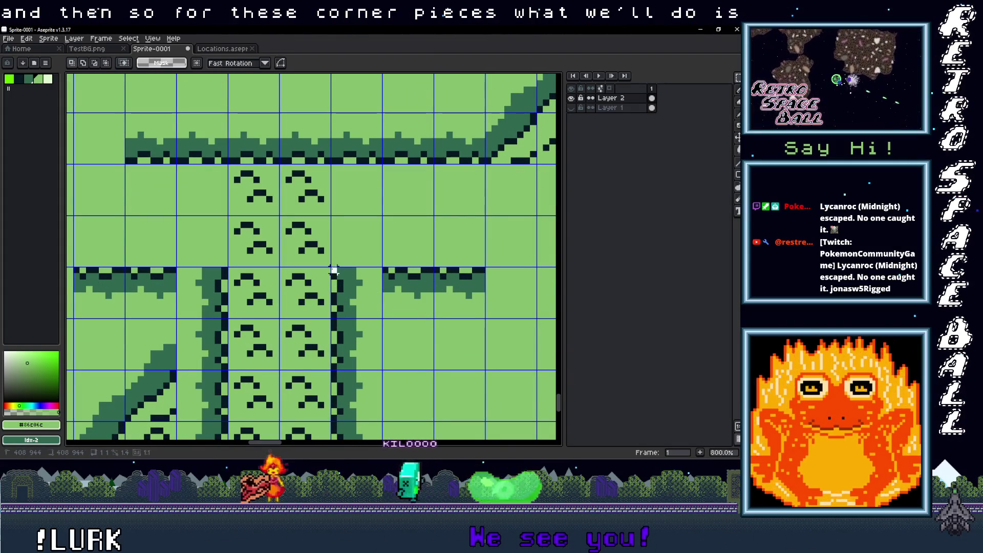
# Cut away the top half of the right corner tile
pyautogui.moveTo(378, 287); pyautogui.dragTo(383, 292)
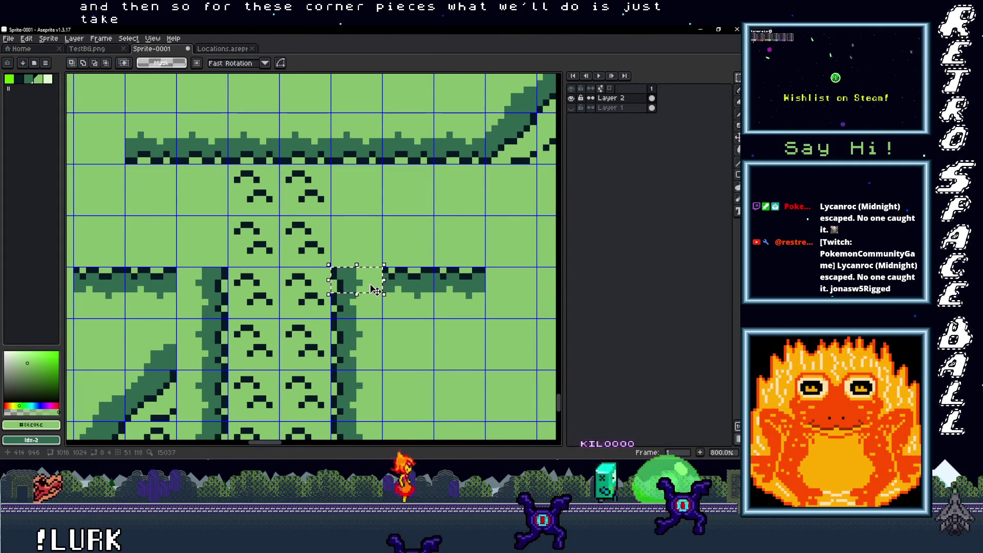
pyautogui.hotkey('ctrl', 'x')
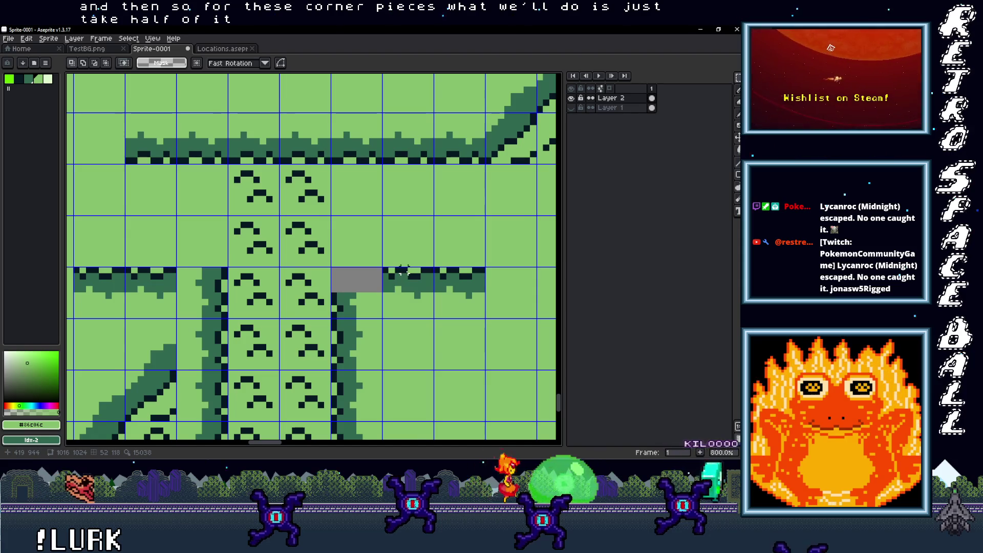
pyautogui.moveTo(434, 268)
pyautogui.mouseDown()
pyautogui.moveTo(408, 299)
pyautogui.moveTo(380, 295)
pyautogui.mouseUp()
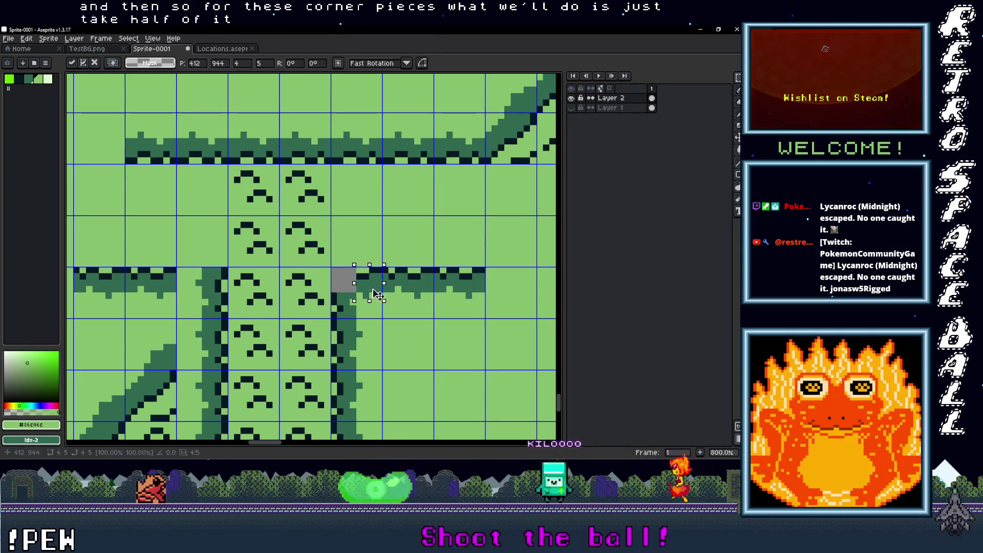
pyautogui.hotkey('ctrl', 'd')
pyautogui.scroll(2, 381, 296)
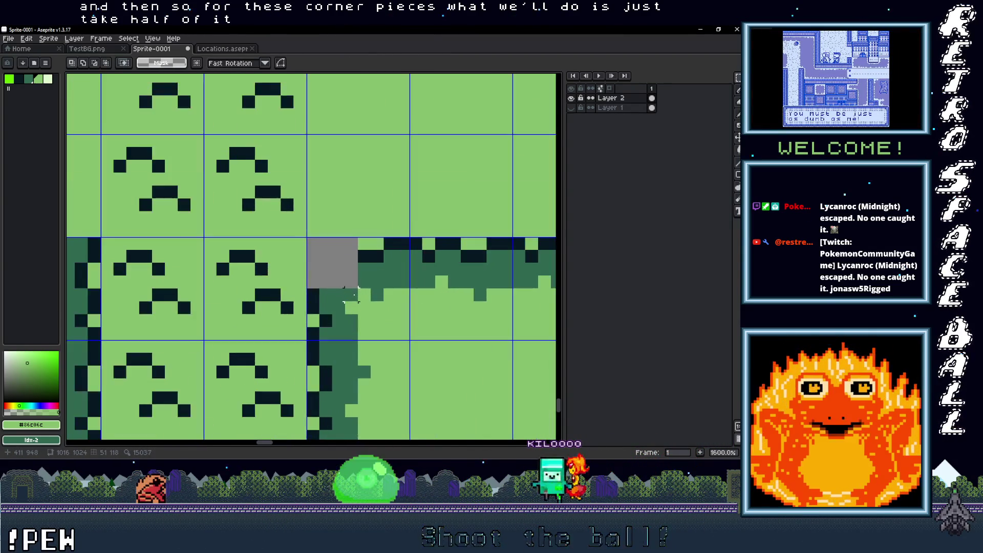
pyautogui.scroll(-2, 404, 290)
pyautogui.scroll(2, 365, 290)
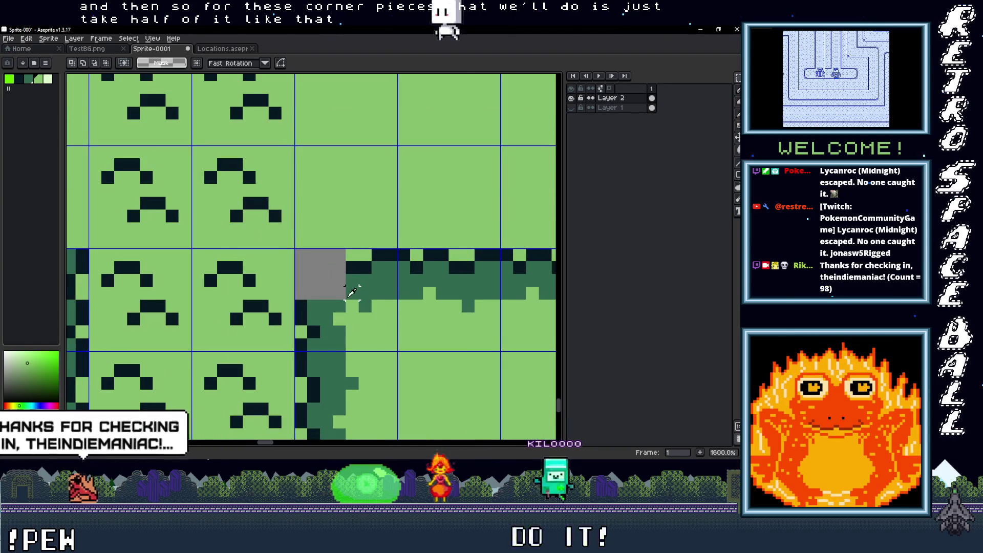
# Redraw the corner's navy outline pixel by pixel with a one-pixel pencil
pyautogui.press('i')
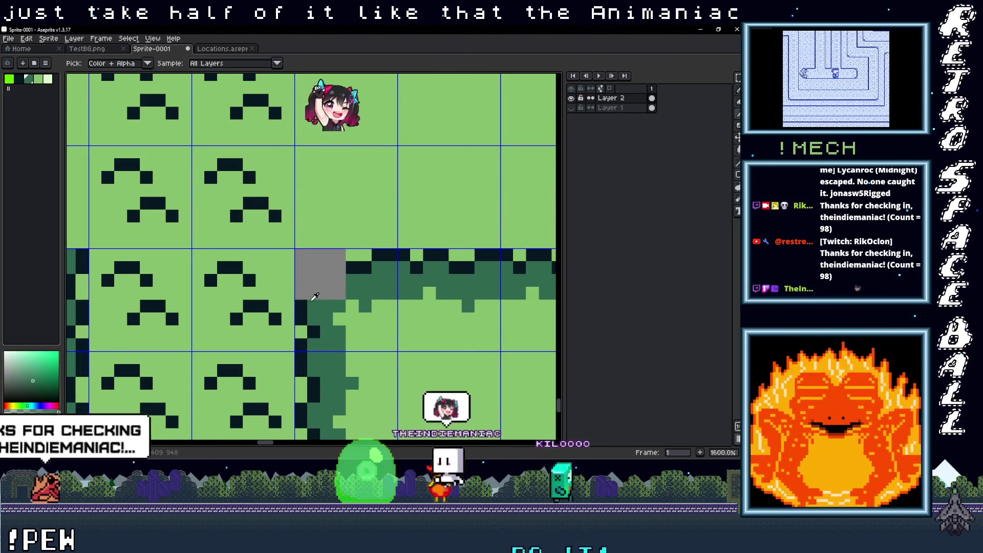
pyautogui.click(307, 300)
pyautogui.click(308, 300)
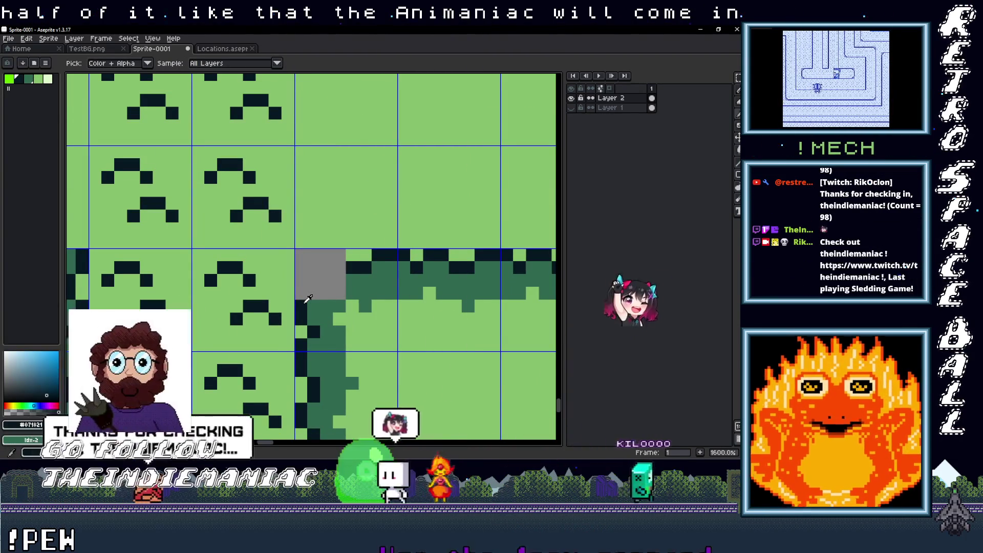
pyautogui.press('b')
pyautogui.click(318, 282)
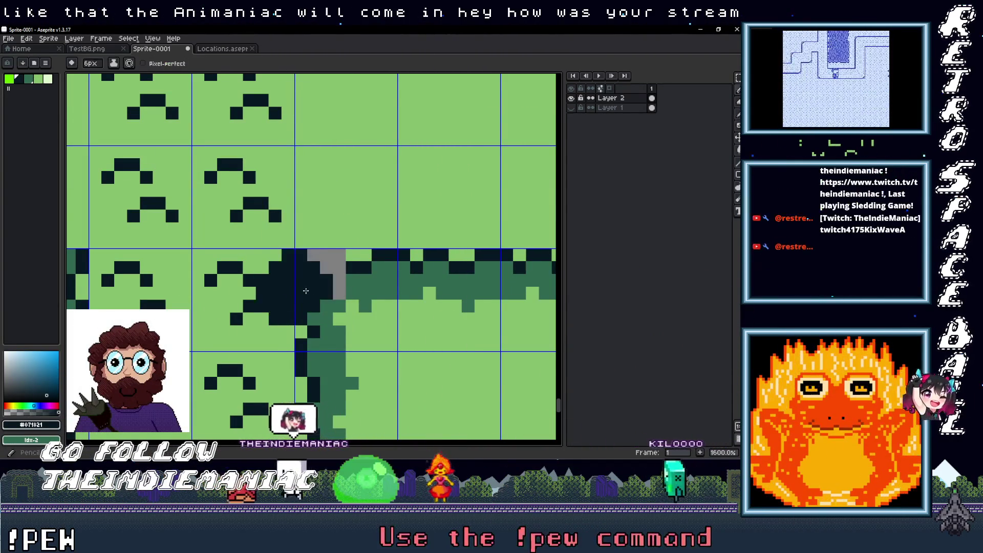
pyautogui.hotkey('ctrl', 'z')
pyautogui.press('-')
pyautogui.press('-')
pyautogui.press('-')
pyautogui.click(320, 279)
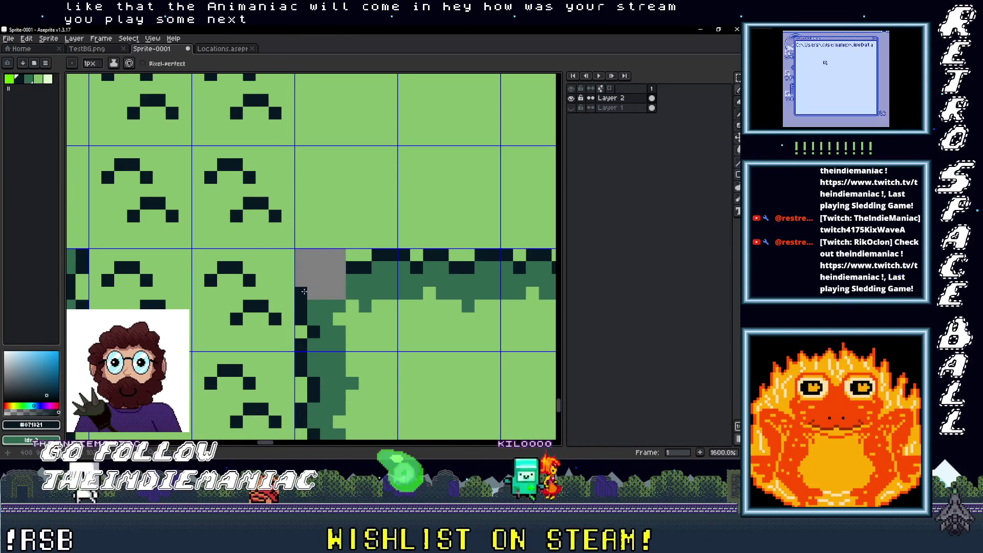
pyautogui.click(313, 294)
pyautogui.click(302, 281)
pyautogui.click(314, 266)
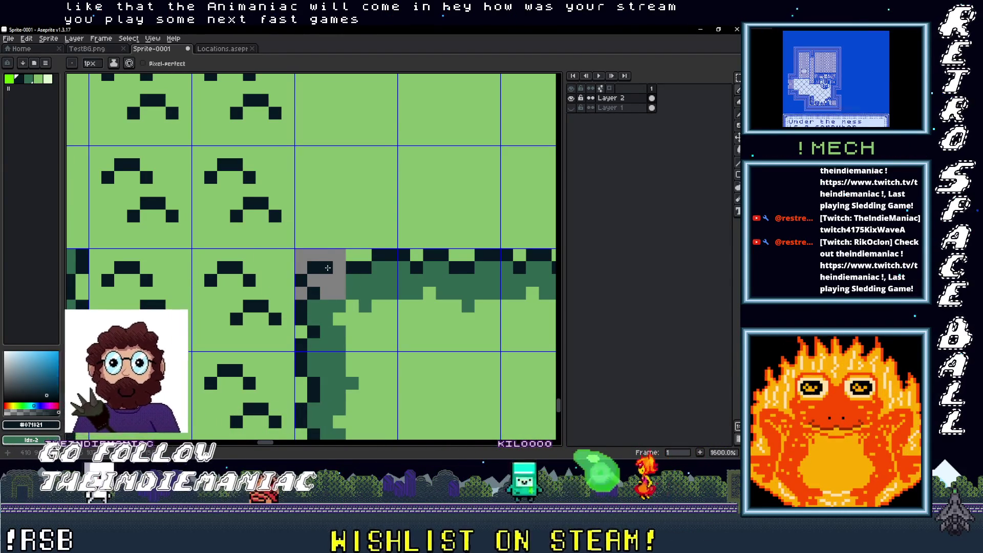
pyautogui.click(331, 277)
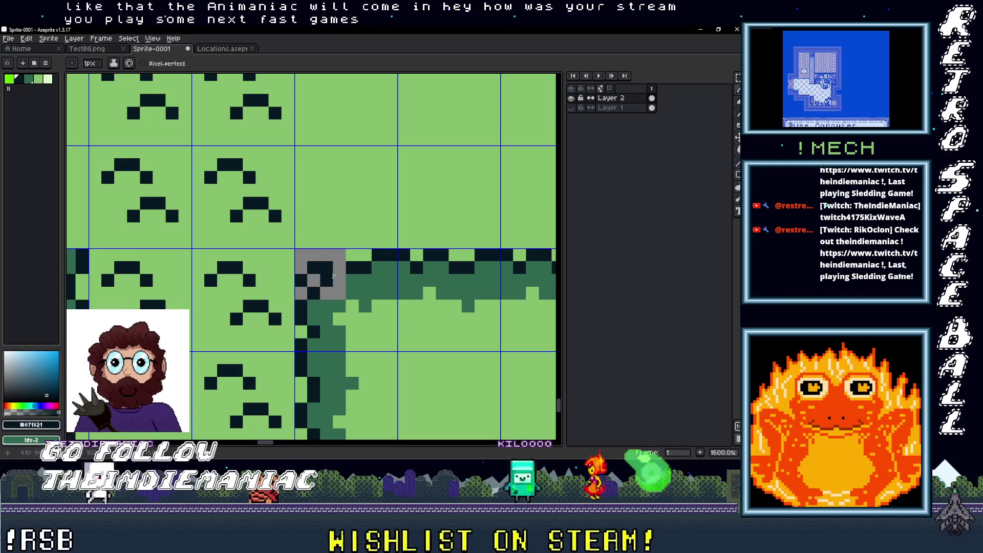
# Paint the corner's dark-green border and fill the leftover area with light grass green
pyautogui.keyDown('alt'); pyautogui.click(360, 285); pyautogui.keyUp('alt')
pyautogui.moveTo(313, 281); pyautogui.dragTo(339, 293)
pyautogui.keyDown('alt'); pyautogui.click(360, 252); pyautogui.keyUp('alt')
pyautogui.press('g')
pyautogui.click(302, 267)
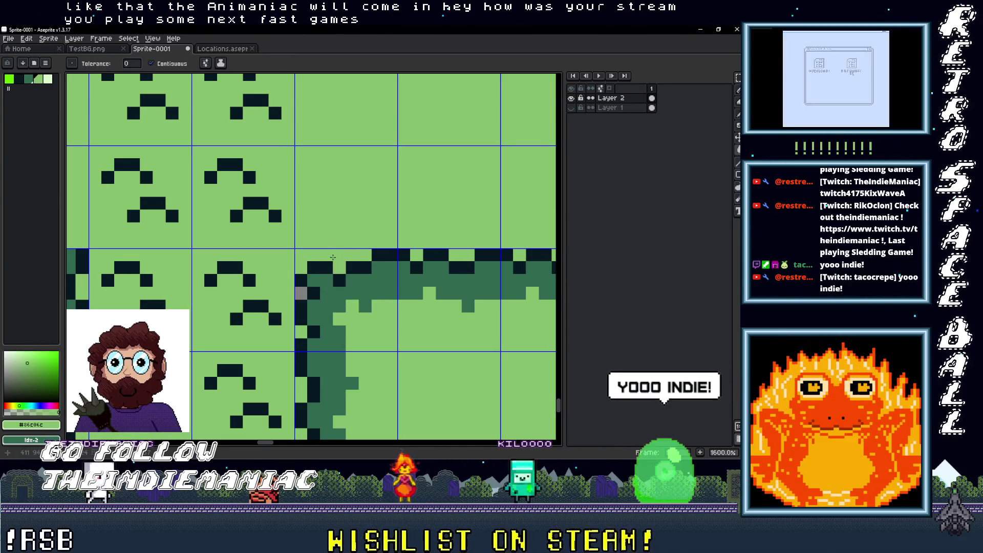
pyautogui.scroll(-4, 424, 312)
pyautogui.scroll(4, 316, 266)
pyautogui.moveTo(317, 266); pyautogui.dragTo(331, 278)
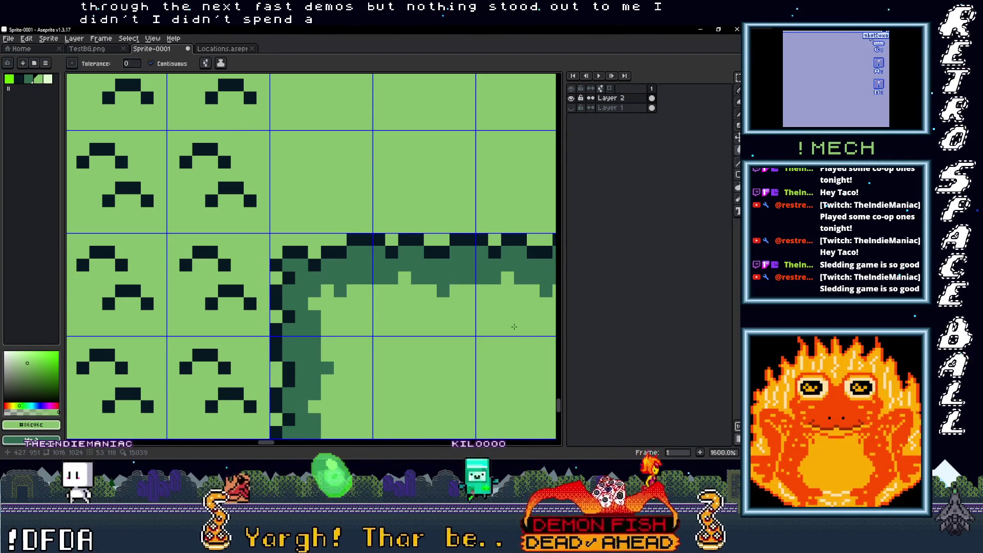
pyautogui.scroll(-1, 432, 331)
pyautogui.moveTo(431, 330)
pyautogui.mouseDown()
pyautogui.moveTo(431, 305)
pyautogui.moveTo(347, 255)
pyautogui.moveTo(386, 298)
pyautogui.moveTo(397, 293)
pyautogui.mouseUp()
# Flip the left junction corner tile horizontally with Shift+H and deselect it
pyautogui.scroll(2, 397, 293)
pyautogui.press('m')
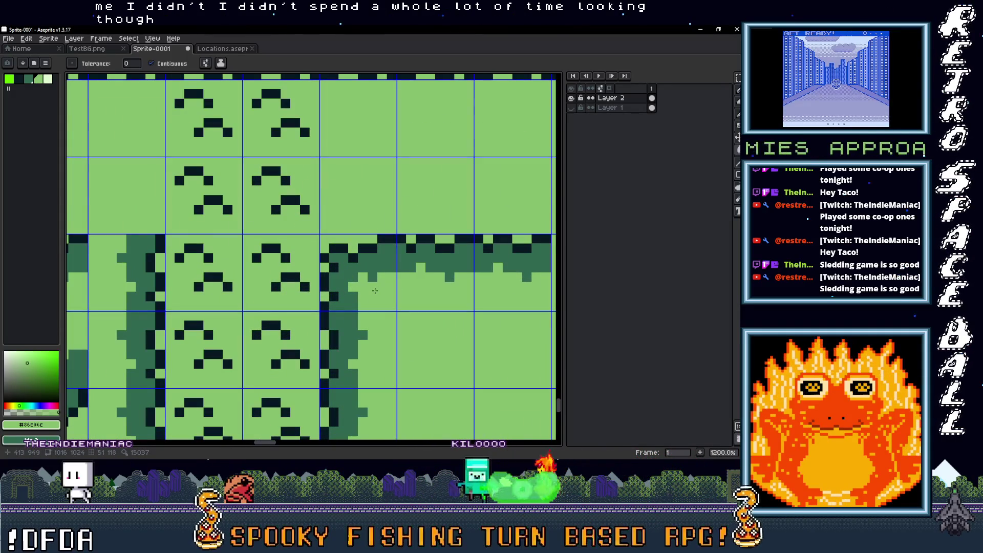
pyautogui.moveTo(328, 241)
pyautogui.mouseDown()
pyautogui.moveTo(377, 276)
pyautogui.moveTo(154, 287)
pyautogui.moveTo(148, 296)
pyautogui.mouseUp()
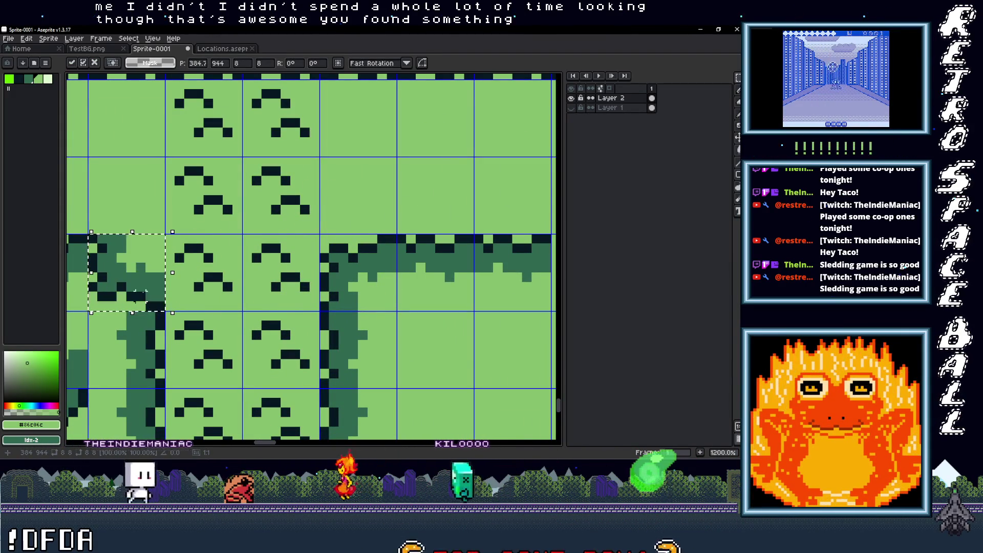
pyautogui.hotkey('shift', 'h')
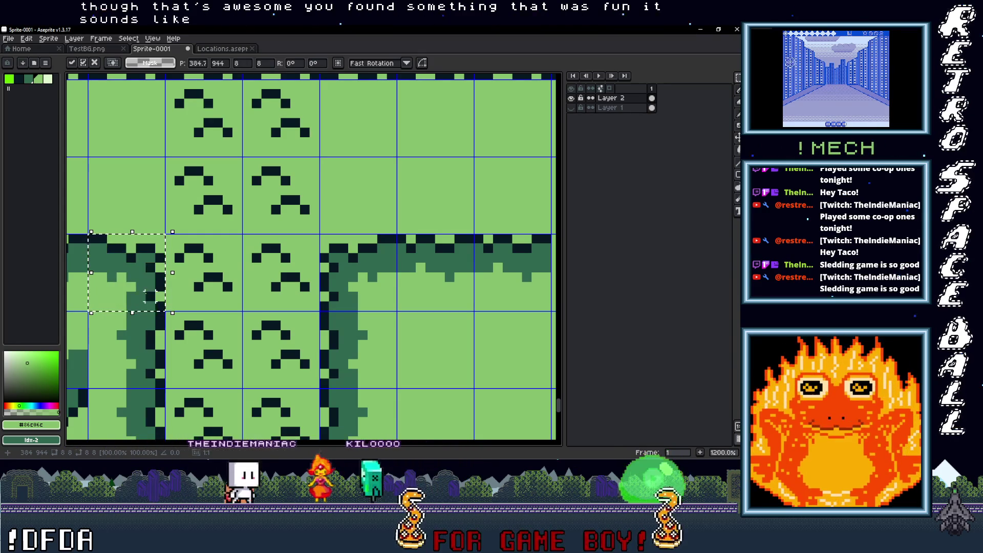
pyautogui.scroll(-3, 254, 303)
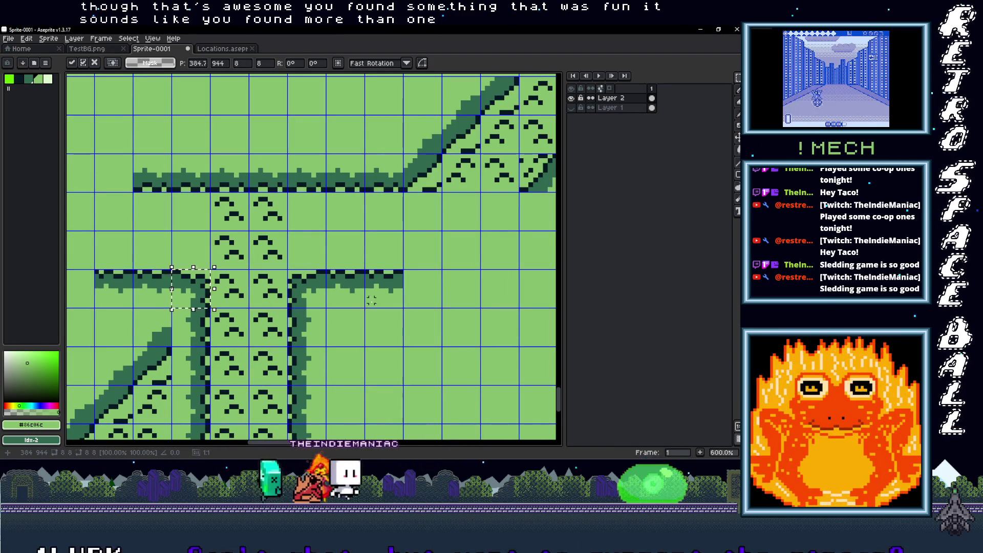
pyautogui.hotkey('ctrl', 'd')
pyautogui.scroll(-1, 320, 305)
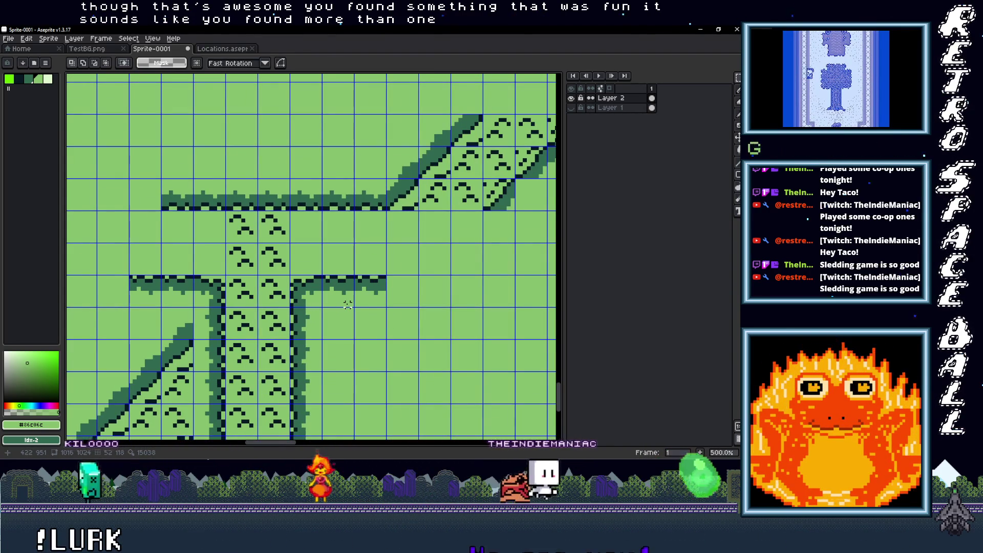
pyautogui.scroll(-2, 315, 301)
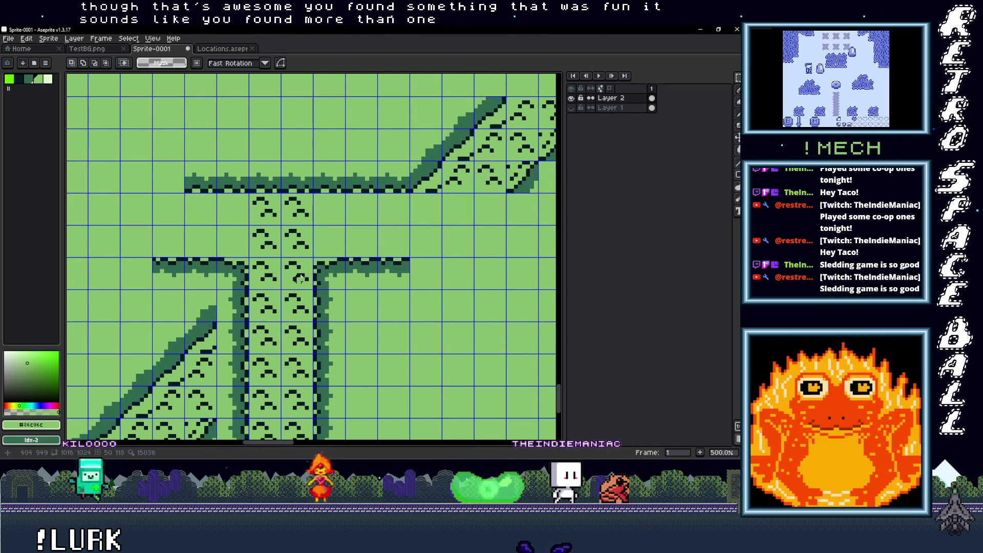
# Select a 2x2 block of path tiles and shift it left to extend the path
pyautogui.moveTo(254, 197)
pyautogui.mouseDown()
pyautogui.moveTo(307, 253)
pyautogui.moveTo(417, 232)
pyautogui.moveTo(365, 244)
pyautogui.mouseUp()
pyautogui.moveTo(313, 192)
pyautogui.mouseDown()
pyautogui.moveTo(379, 258)
pyautogui.moveTo(432, 244)
pyautogui.moveTo(331, 271)
pyautogui.mouseUp()
pyautogui.moveTo(331, 270); pyautogui.dragTo(133, 269)
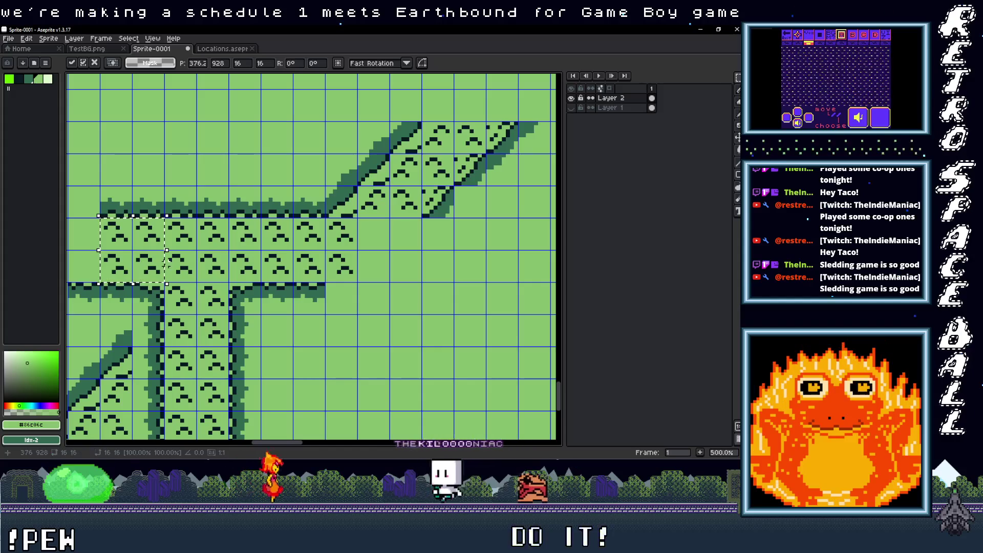
# Scroll the canvas, then switch to the Sledding Game store page in the browser
pyautogui.hscroll(1, 183, 256)
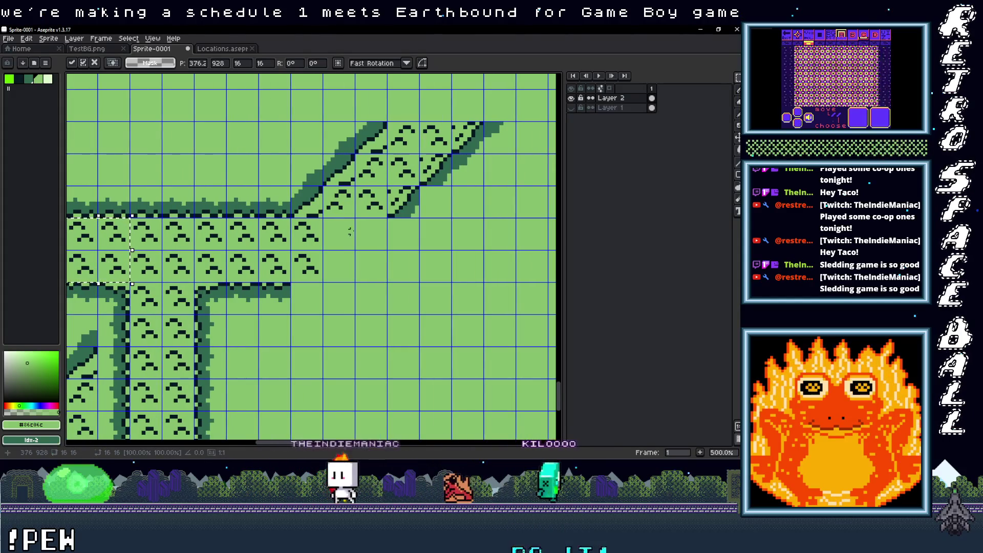
pyautogui.hscroll(2, 345, 232)
pyautogui.scroll(1, 312, 252)
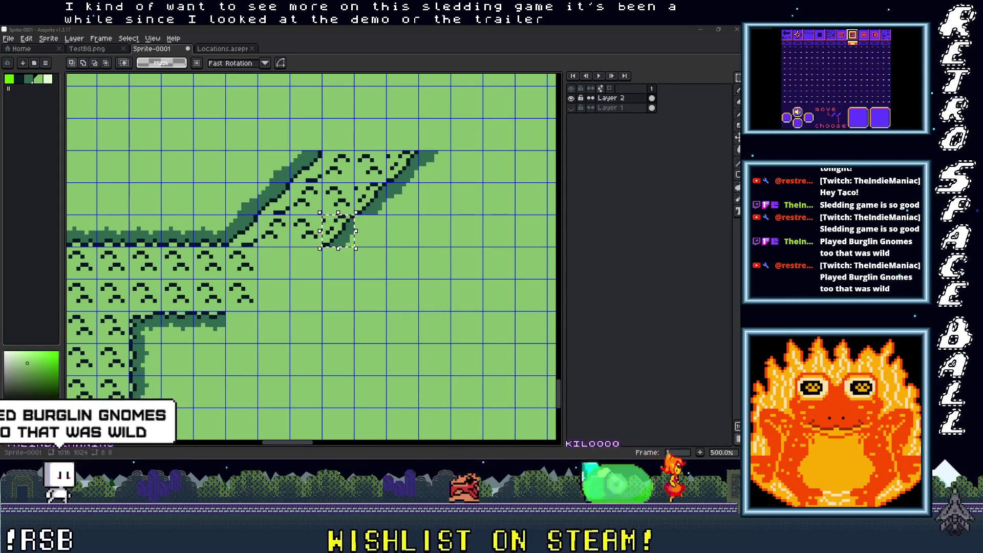
pyautogui.hotkey('alt', 'Tab')
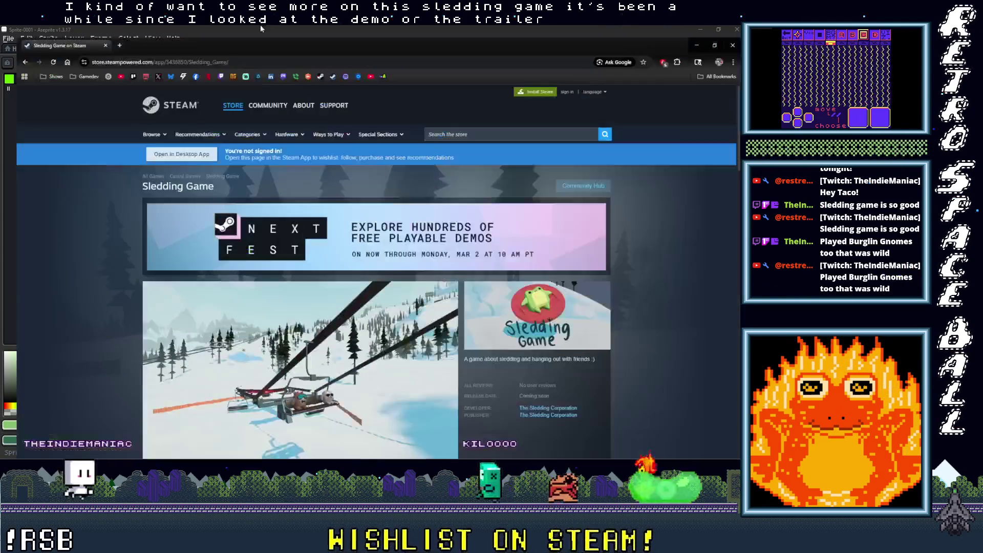
# Try to wishlist Sledding Game in Chrome, accept the login prompt, then close the browser window
pyautogui.scroll(-4, 279, 283)
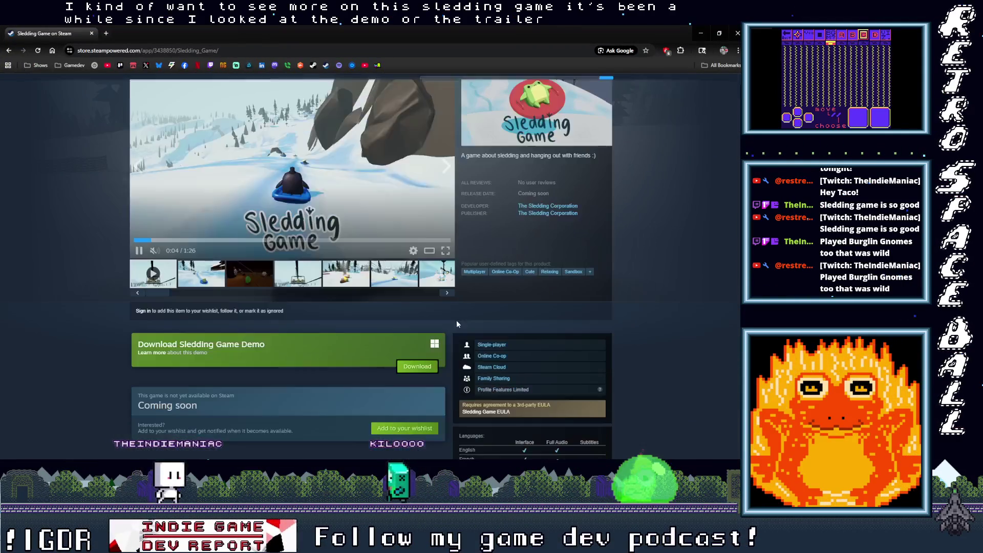
pyautogui.click(434, 365)
pyautogui.scroll(-1, 343, 374)
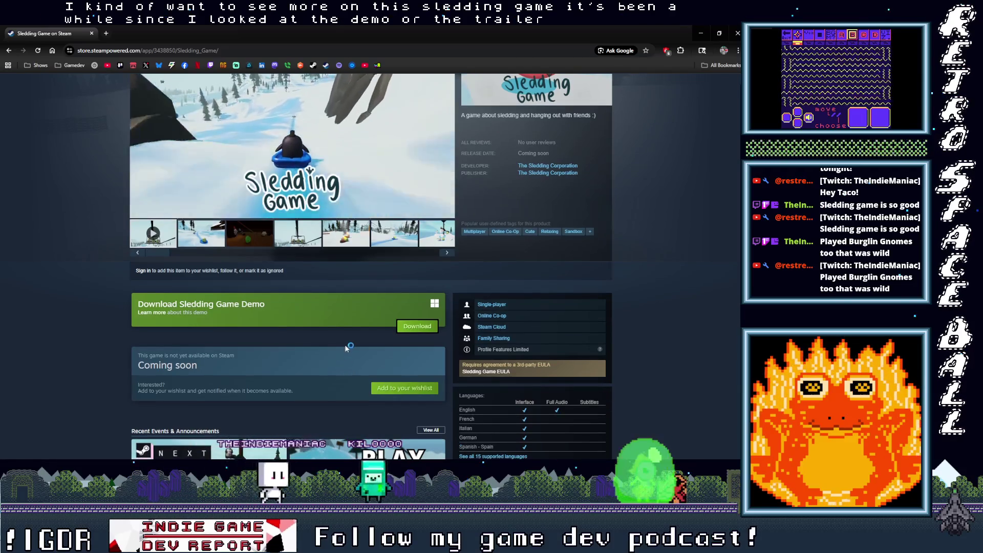
pyautogui.click(404, 388)
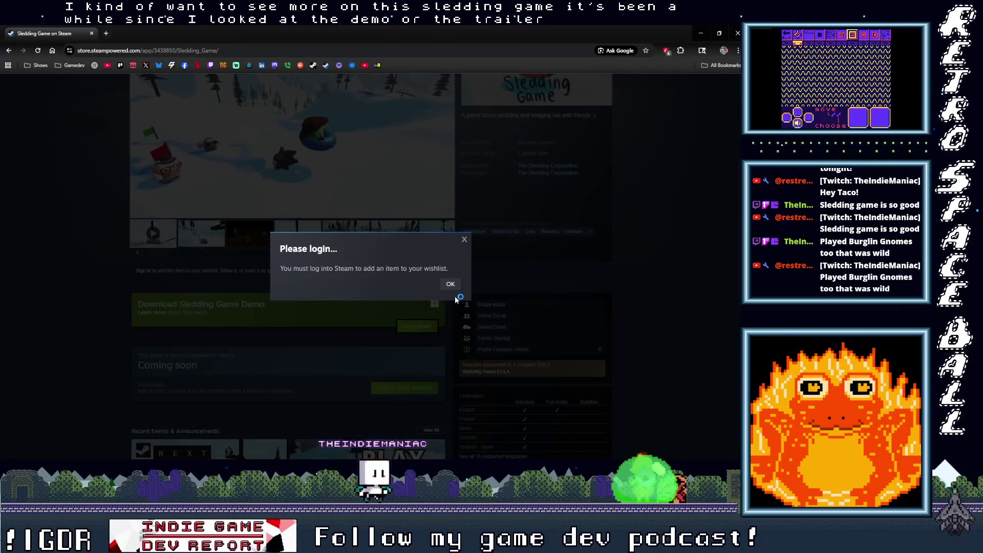
pyautogui.click(450, 285)
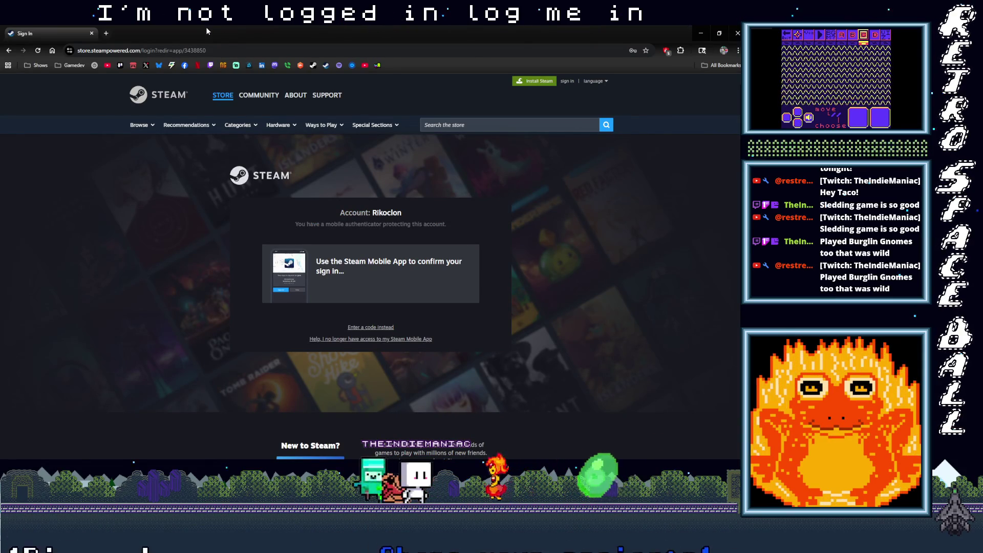
pyautogui.click(91, 34)
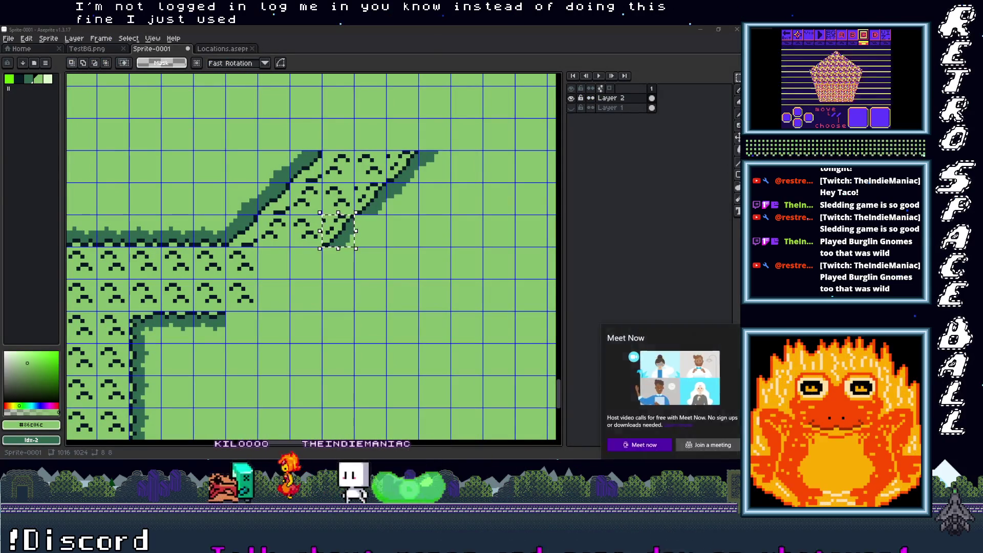
# Open the Steam store via the tray icon's Library entry
pyautogui.rightClick(706, 386)
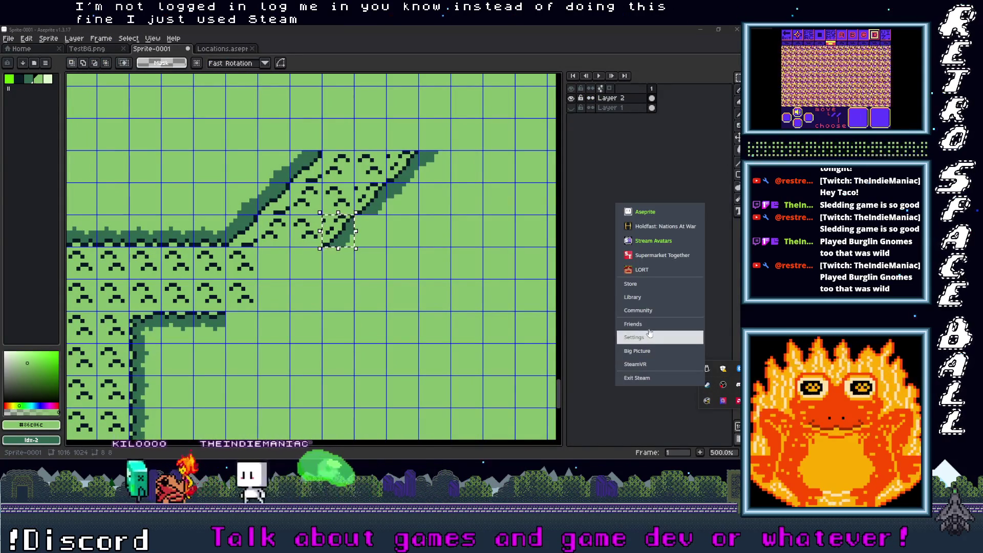
pyautogui.click(652, 297)
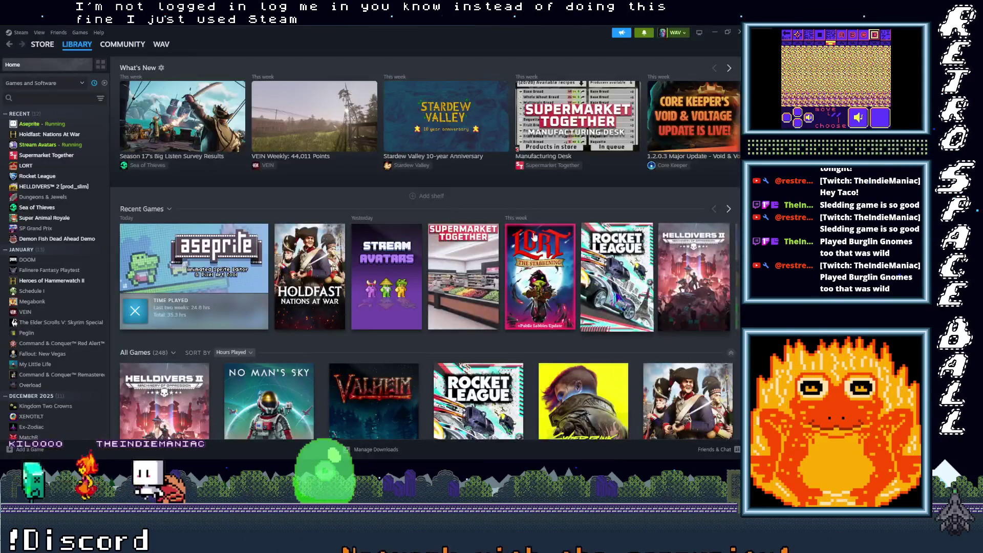
pyautogui.click(50, 45)
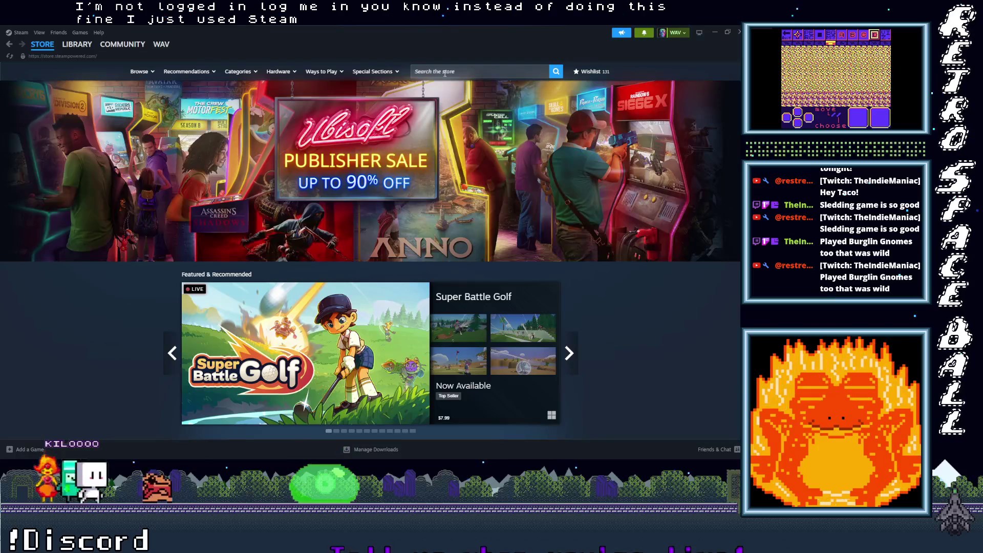
# Search 'sledding game', open its store page and add the demo to the account
pyautogui.click(445, 74)
pyautogui.write('le')
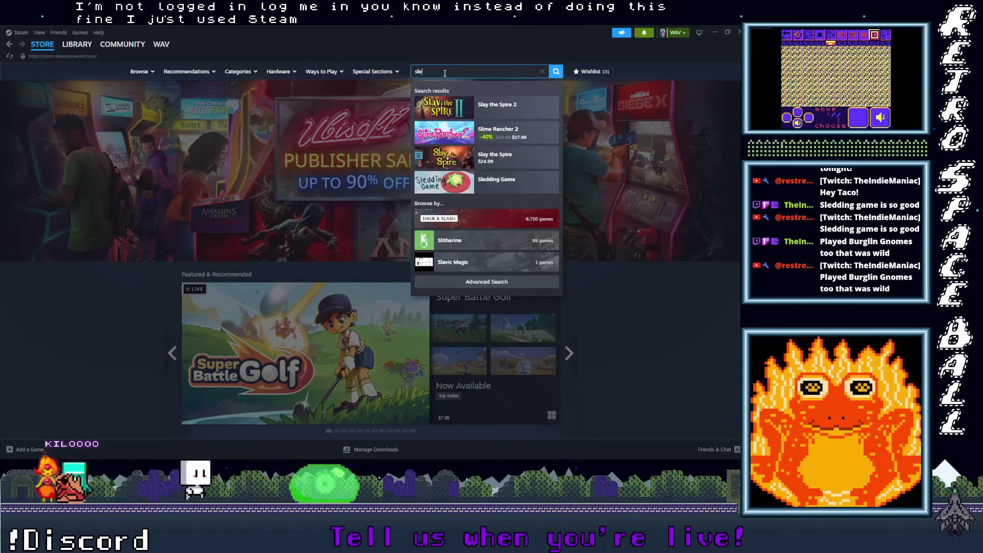
pyautogui.write('dding gam')
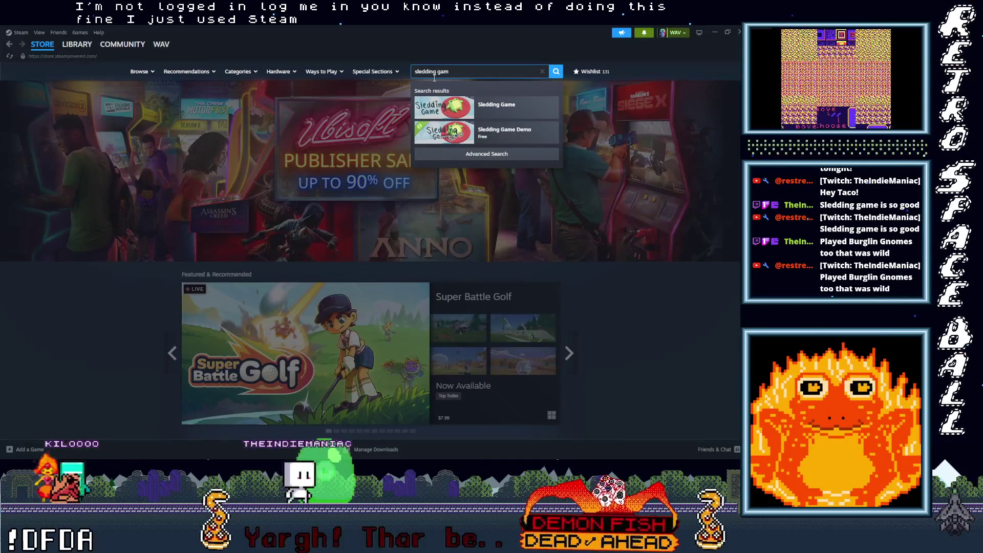
pyautogui.click(495, 105)
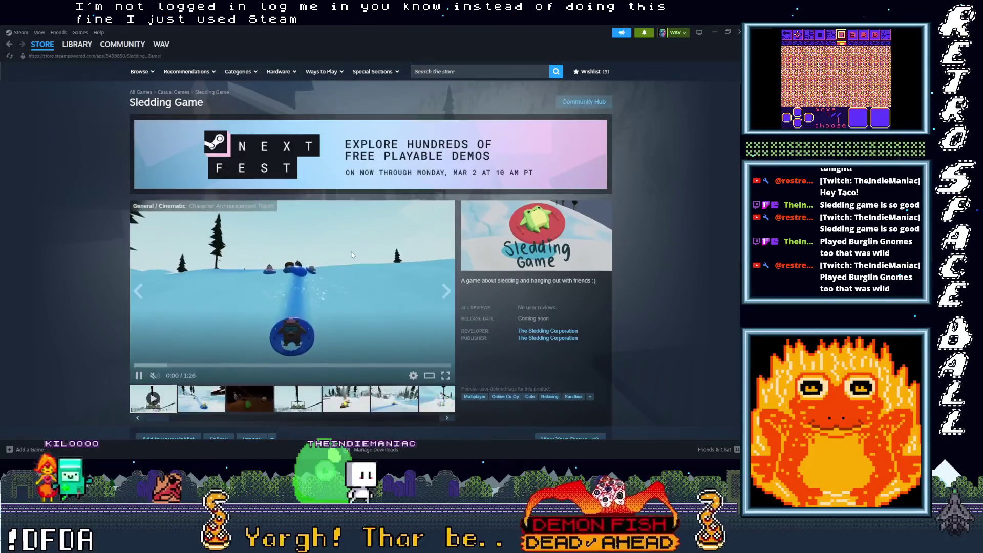
pyautogui.scroll(-3, 352, 254)
pyautogui.click(410, 338)
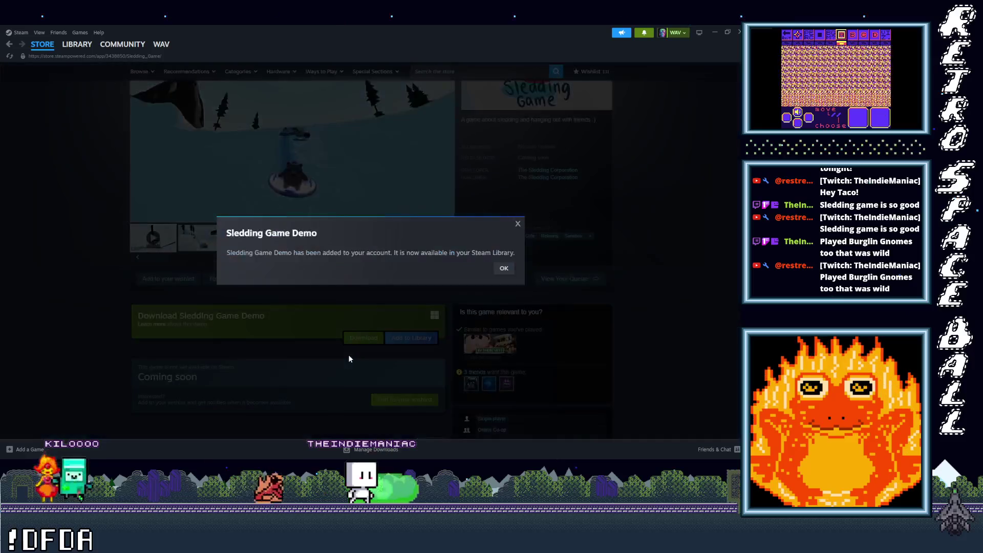
pyautogui.click(504, 267)
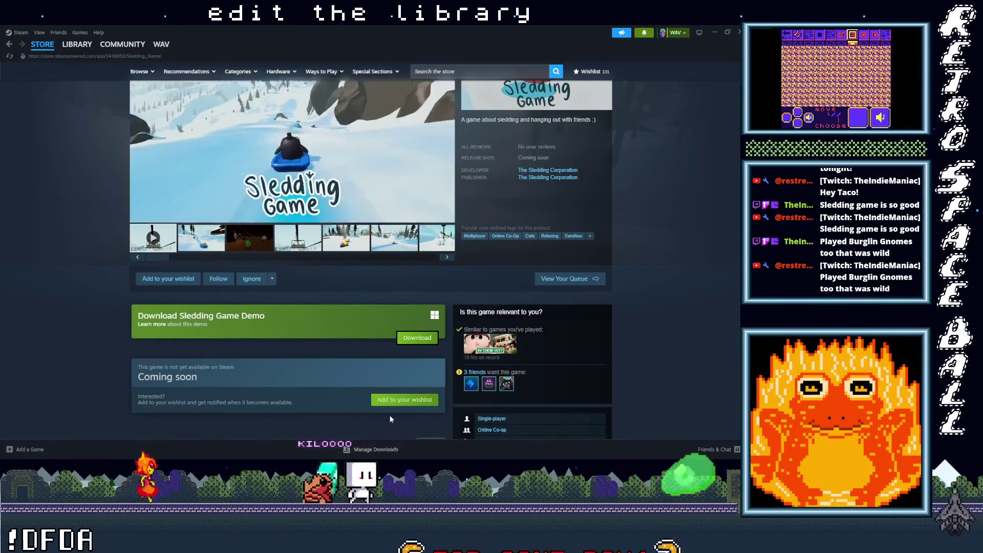
# Add Sledding Game to the Steam wishlist, bringing the wishlist count to 132
pyautogui.click(405, 400)
pyautogui.scroll(2, 213, 374)
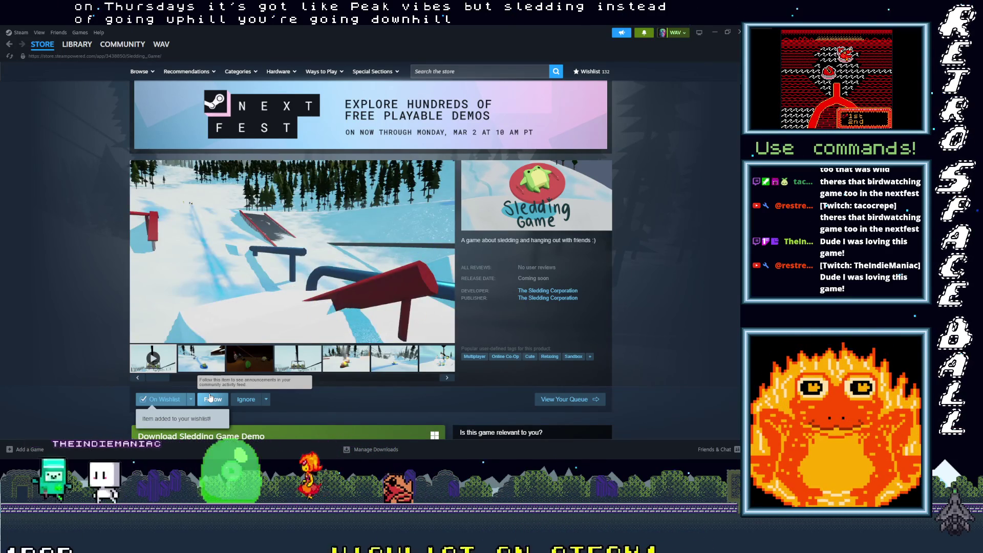
pyautogui.scroll(-1, 218, 422)
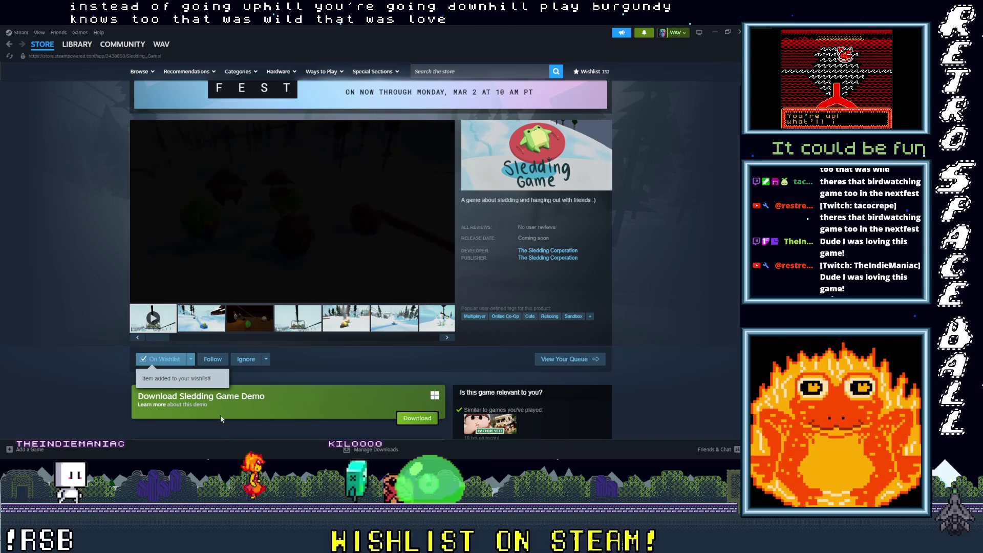
# Scroll down the Sledding Game page and expand the About This Game description
pyautogui.scroll(-3, 296, 370)
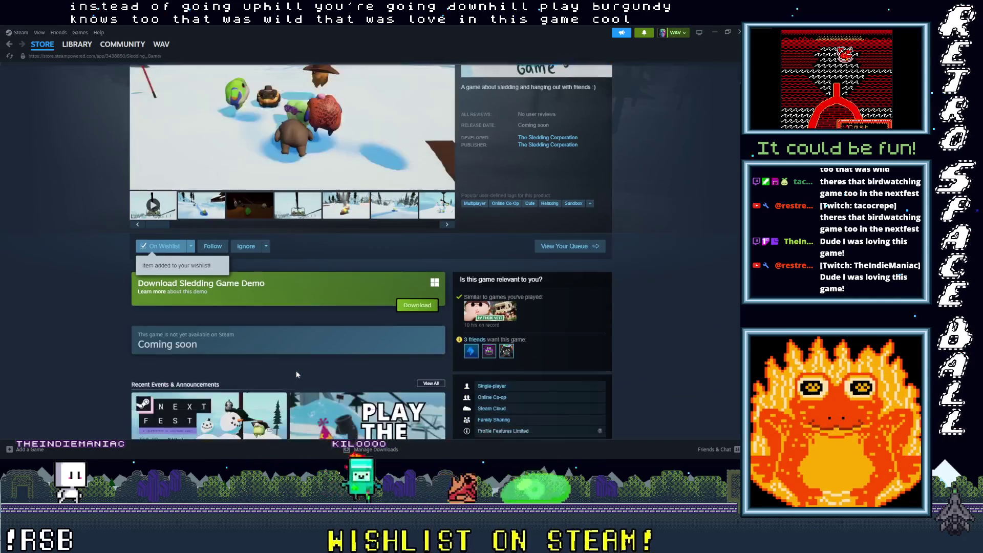
pyautogui.scroll(-3, 299, 353)
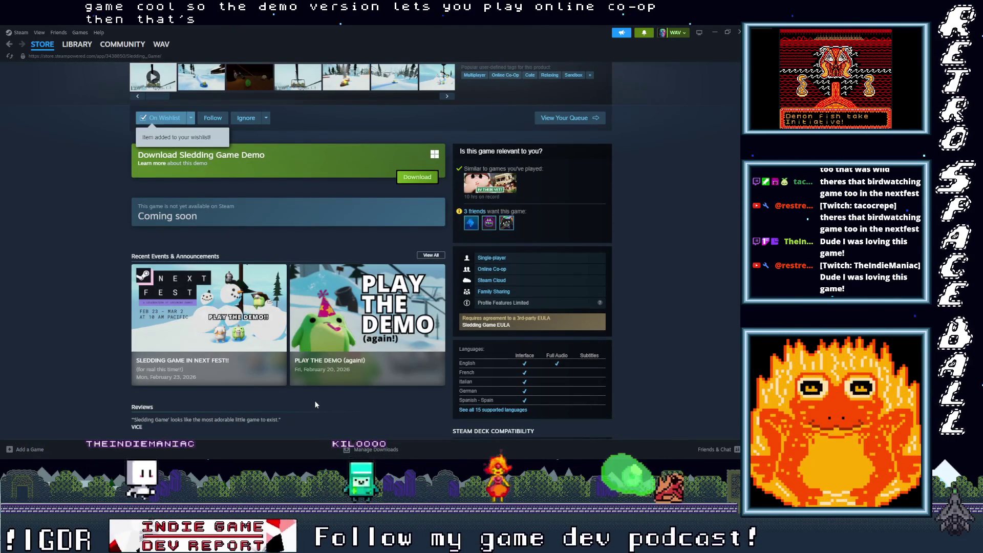
pyautogui.scroll(-2, 315, 405)
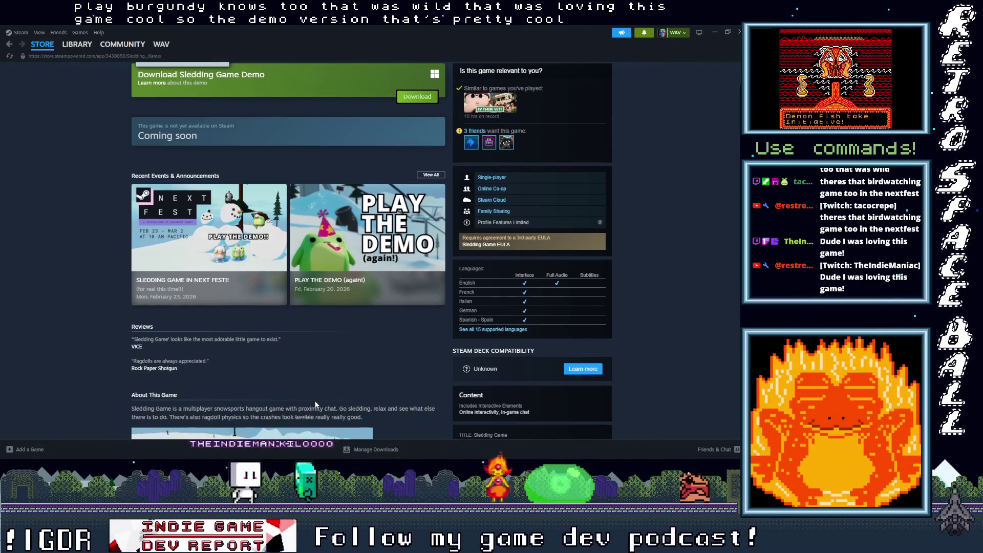
pyautogui.scroll(-1, 315, 402)
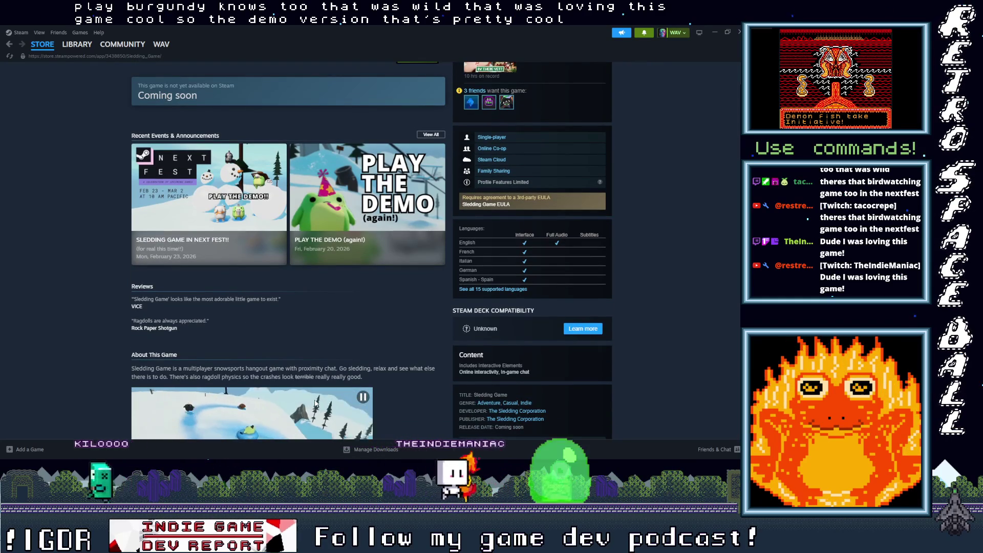
pyautogui.scroll(-3, 314, 403)
pyautogui.scroll(-7, 314, 403)
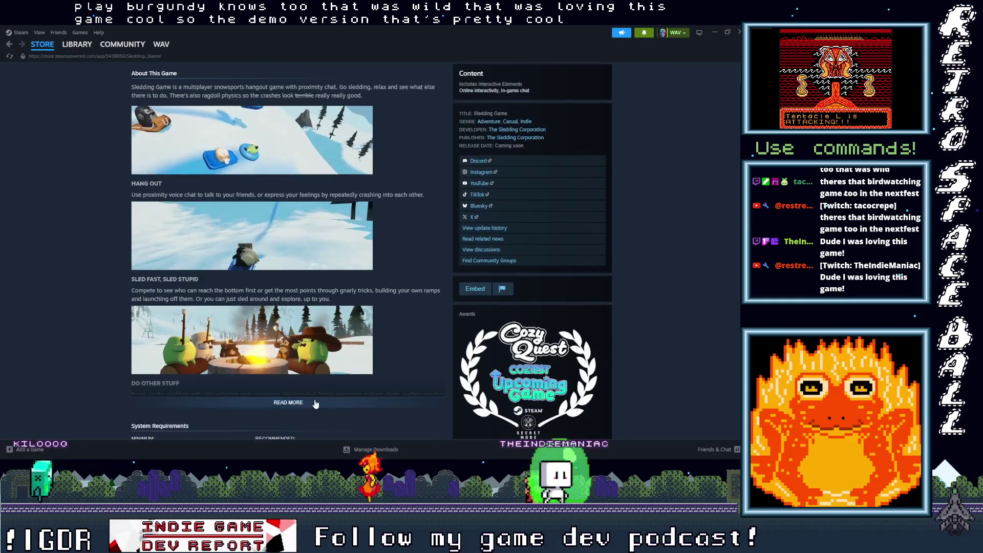
pyautogui.click(288, 281)
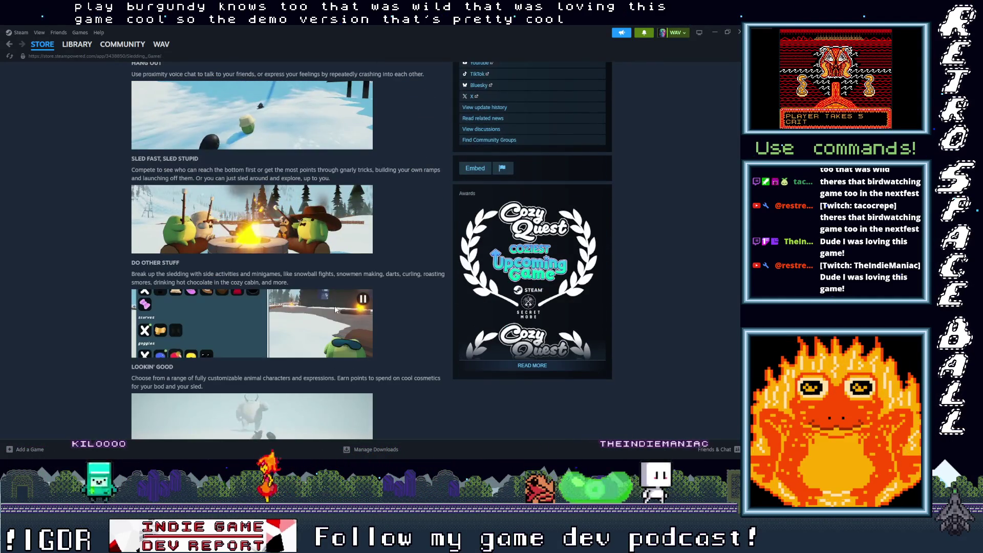
# Read through the features, developer notes and system requirements, then scroll back up
pyautogui.scroll(-5, 336, 308)
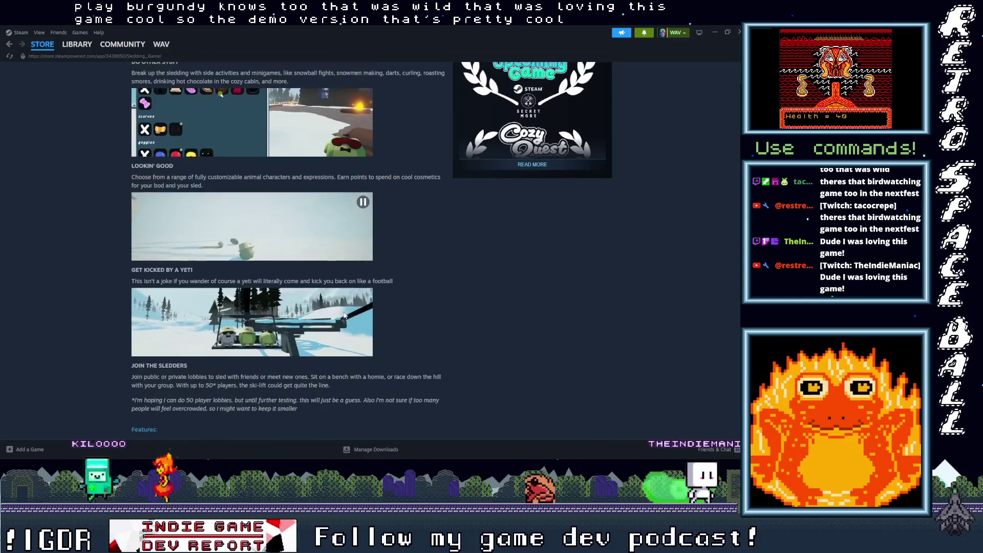
pyautogui.scroll(-1, 344, 315)
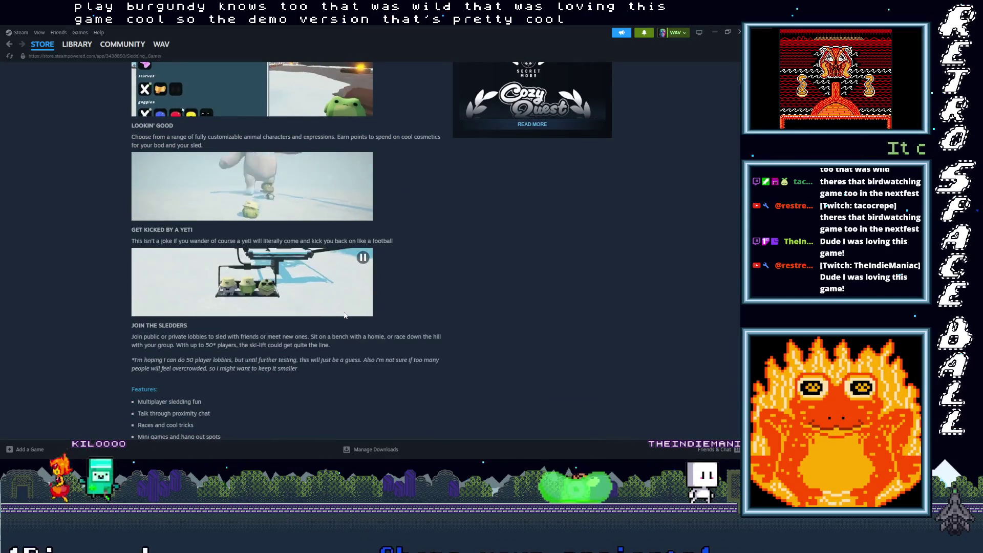
pyautogui.scroll(-3, 344, 315)
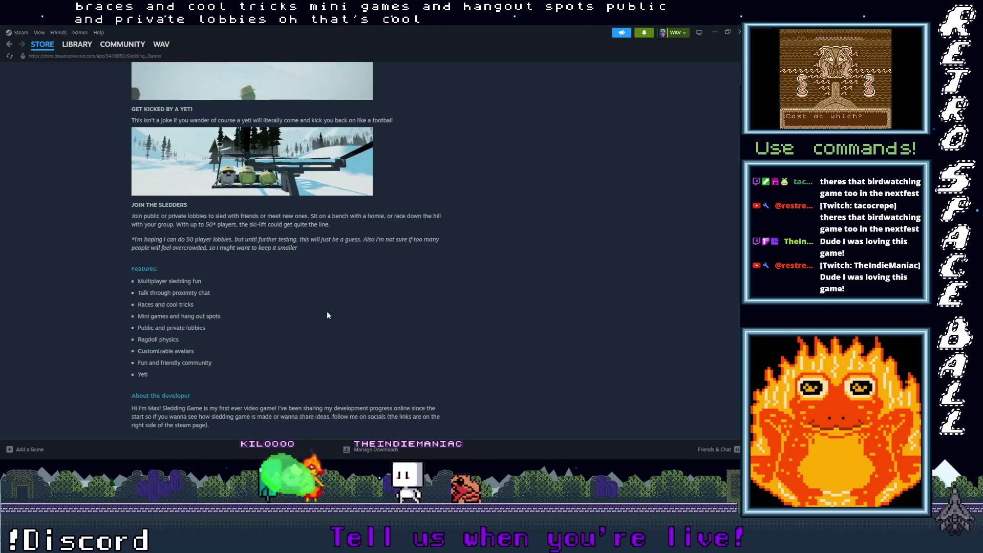
pyautogui.scroll(-3, 328, 313)
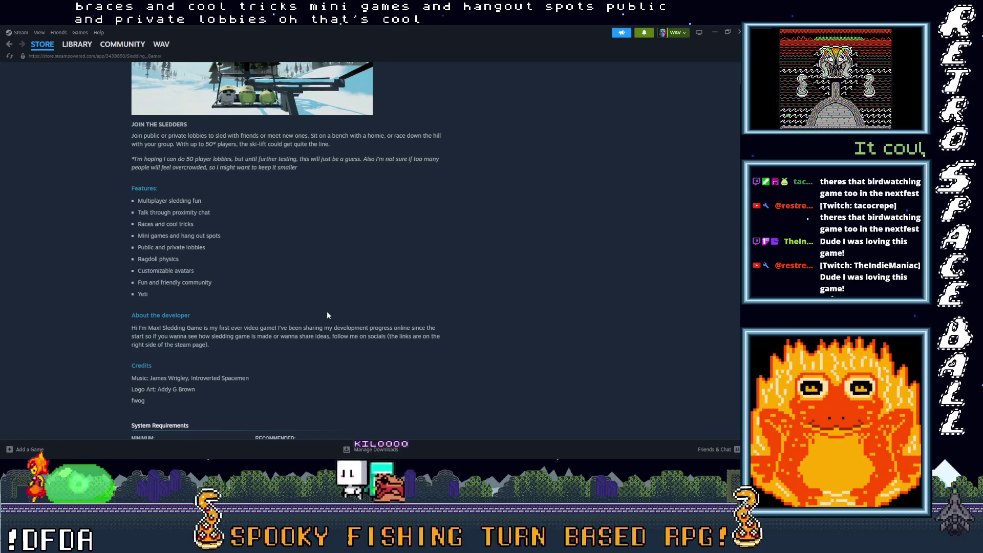
pyautogui.scroll(-12, 328, 316)
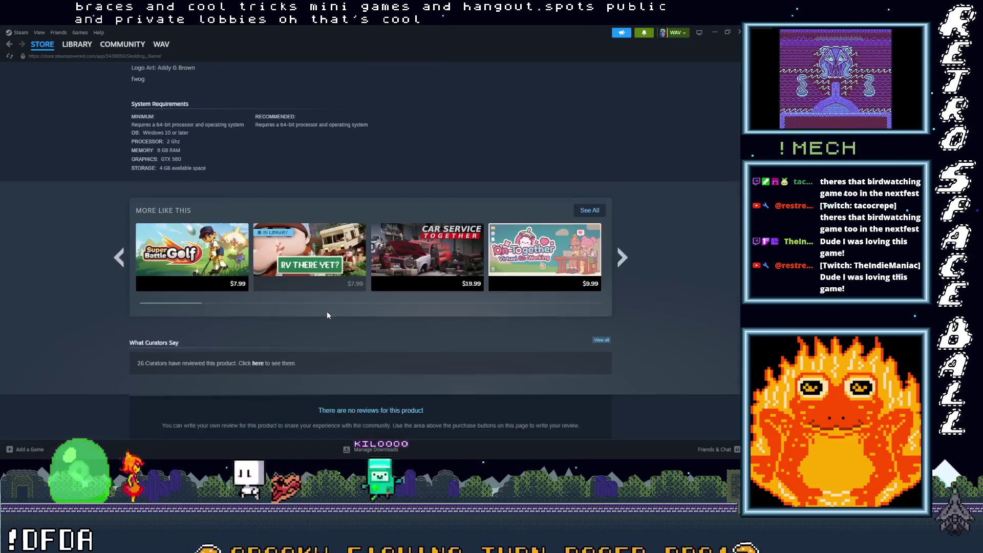
pyautogui.scroll(13, 323, 328)
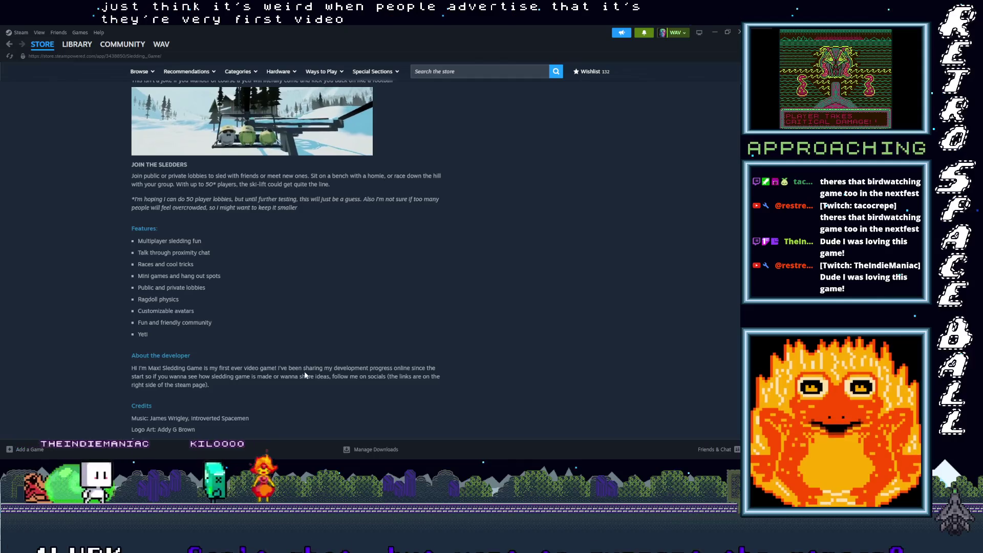
pyautogui.scroll(6, 283, 369)
pyautogui.scroll(10, 280, 391)
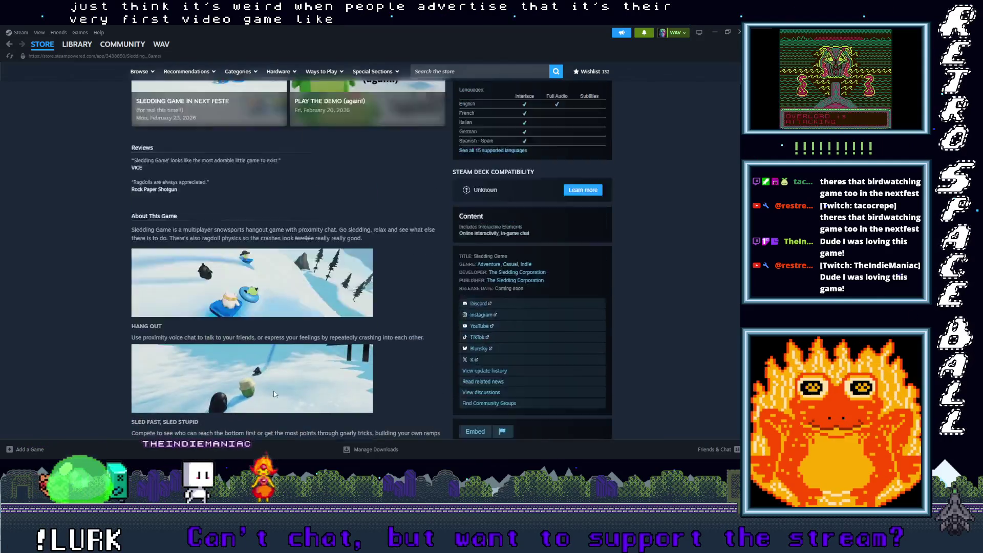
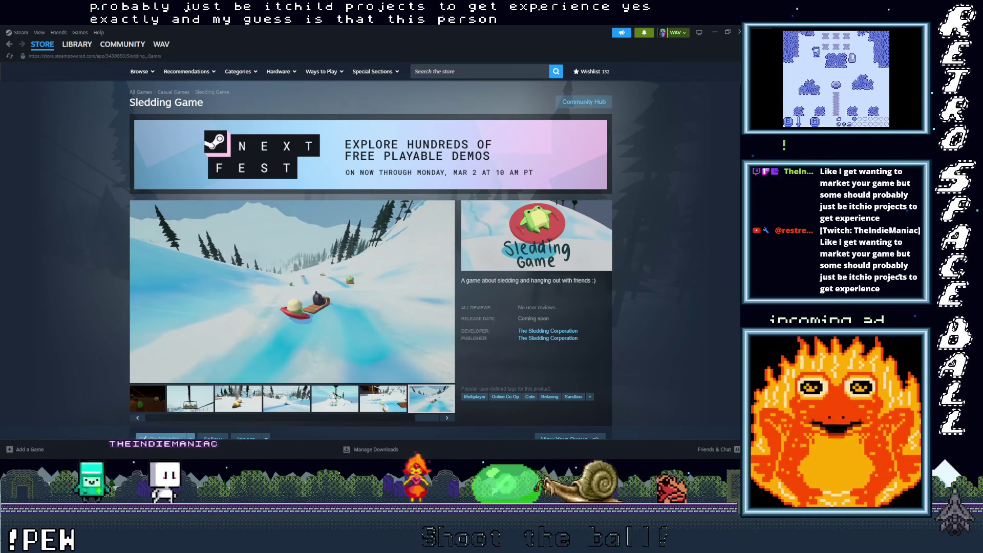
# Back in Aseprite, move the slope tile one cell left and down and drop it
pyautogui.scroll(-10, 622, 255)
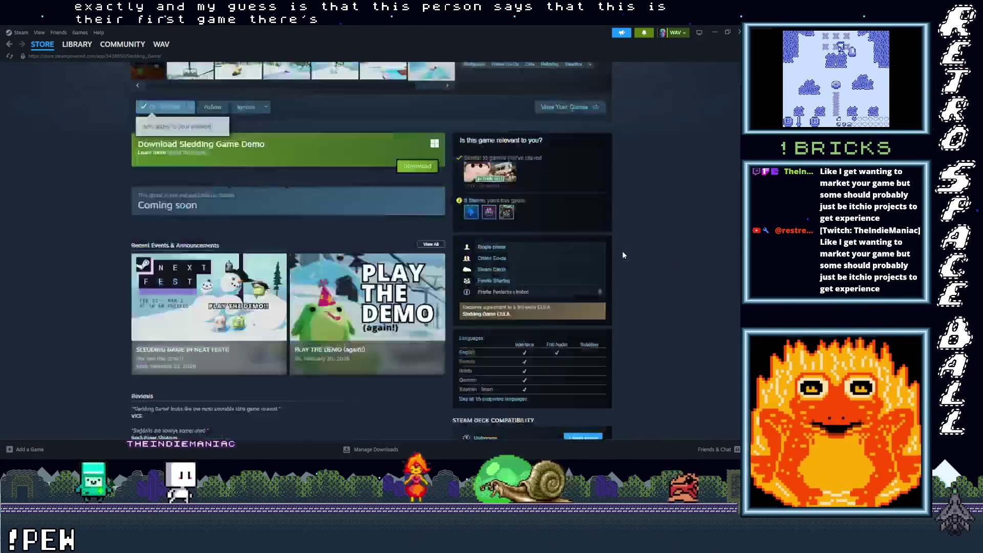
pyautogui.scroll(-15, 622, 254)
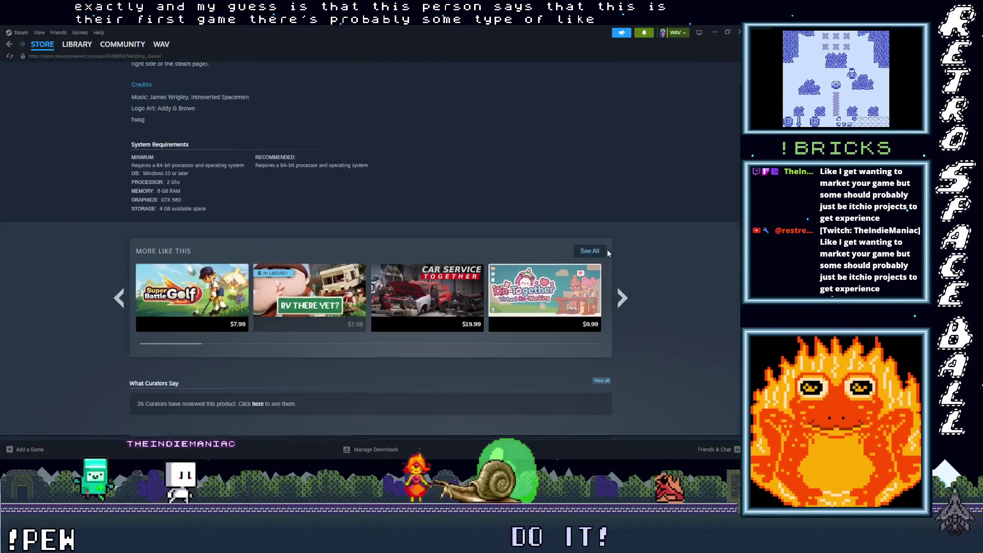
pyautogui.scroll(5, 609, 251)
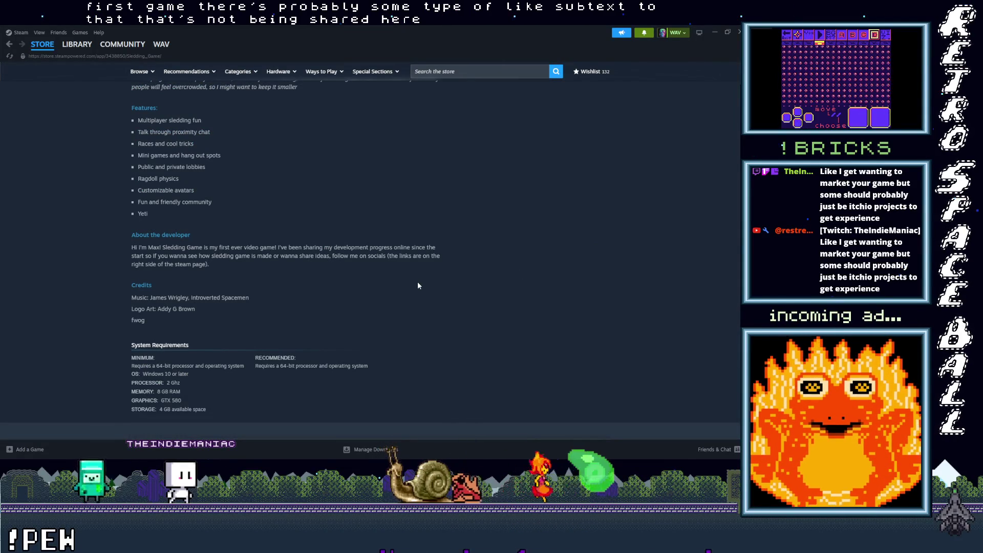
pyautogui.scroll(5, 413, 287)
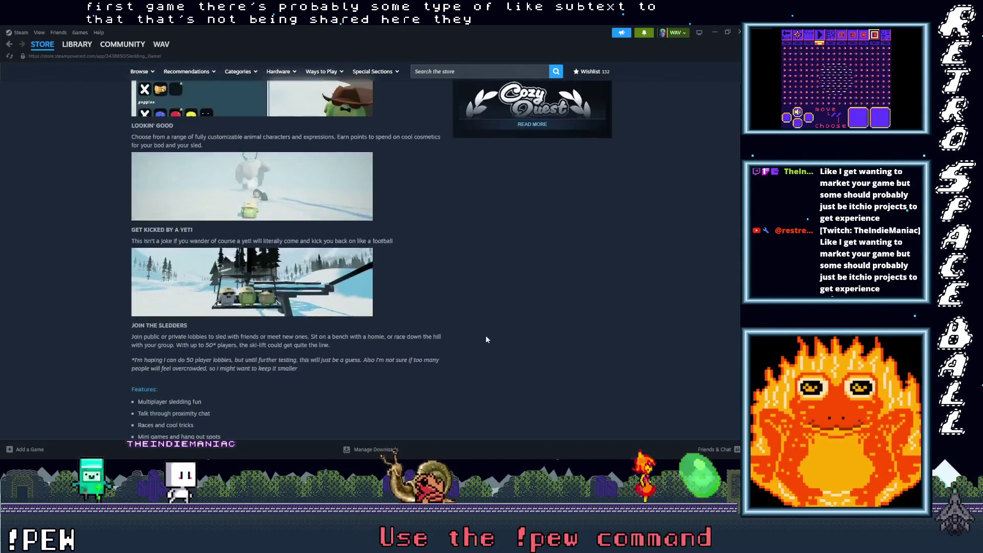
pyautogui.scroll(12, 485, 337)
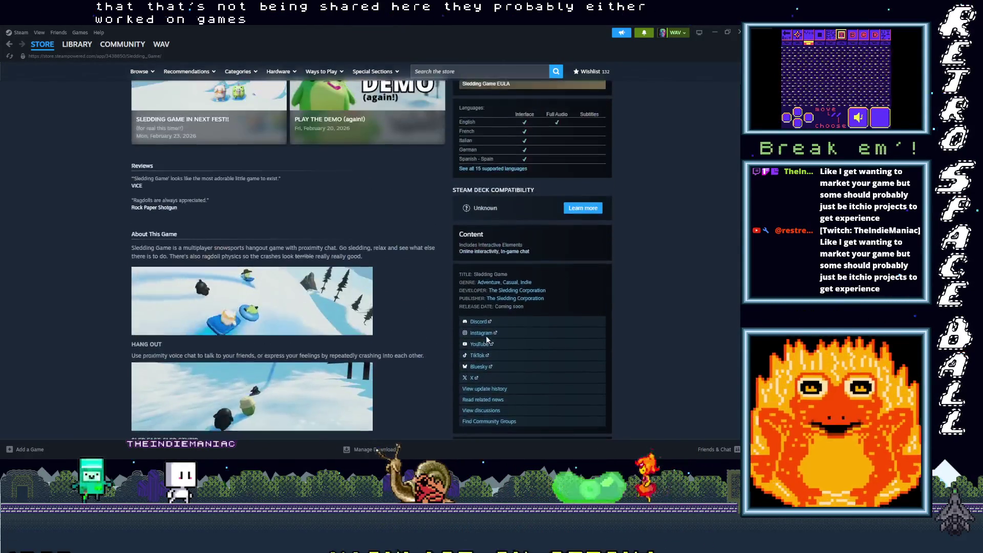
pyautogui.scroll(1, 487, 336)
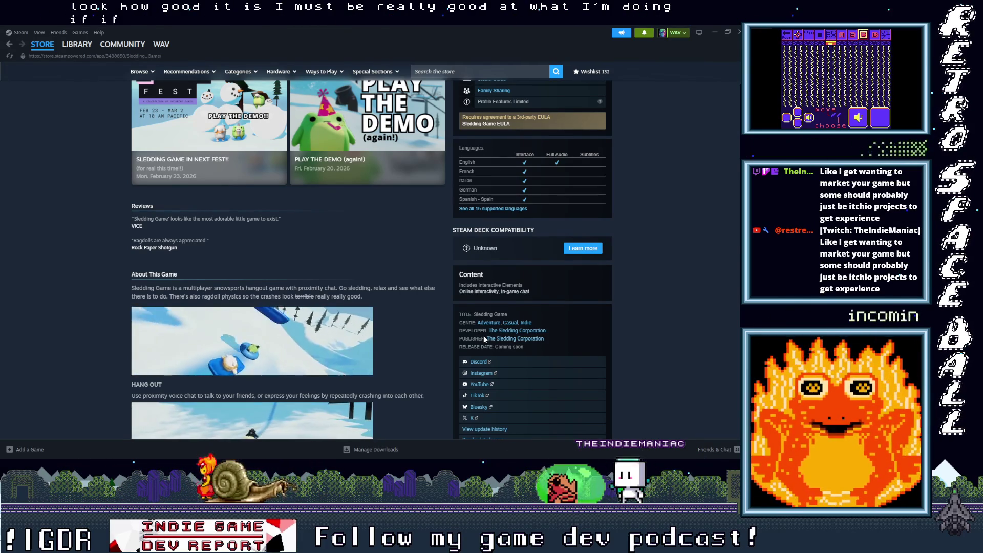
pyautogui.scroll(-1, 485, 338)
pyautogui.scroll(-6, 483, 336)
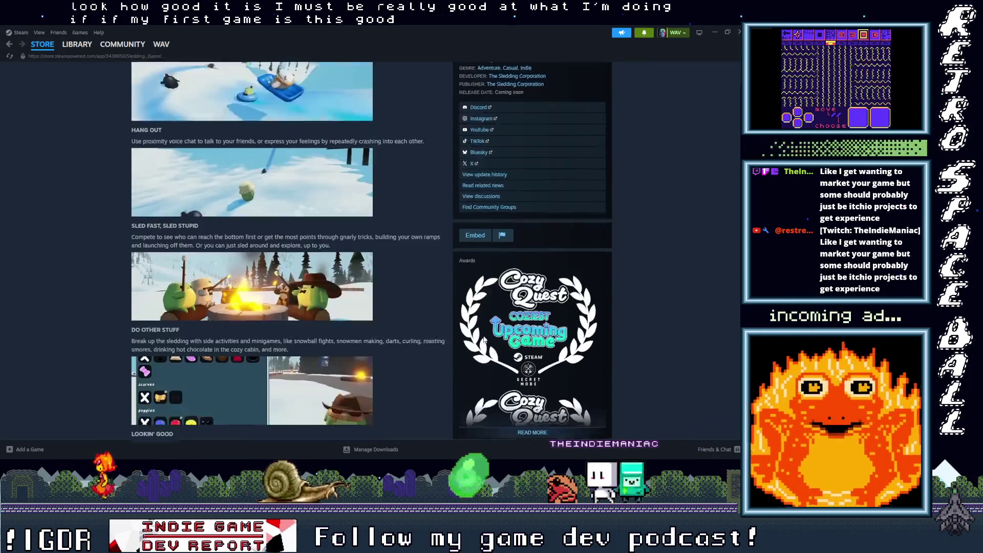
pyautogui.scroll(-1, 485, 339)
pyautogui.scroll(-1, 485, 340)
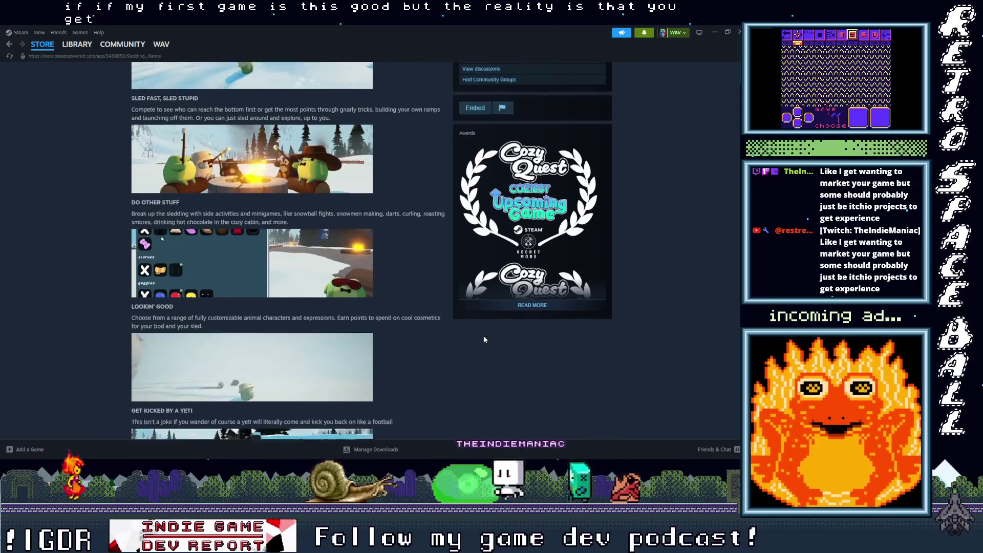
pyautogui.scroll(-4, 484, 338)
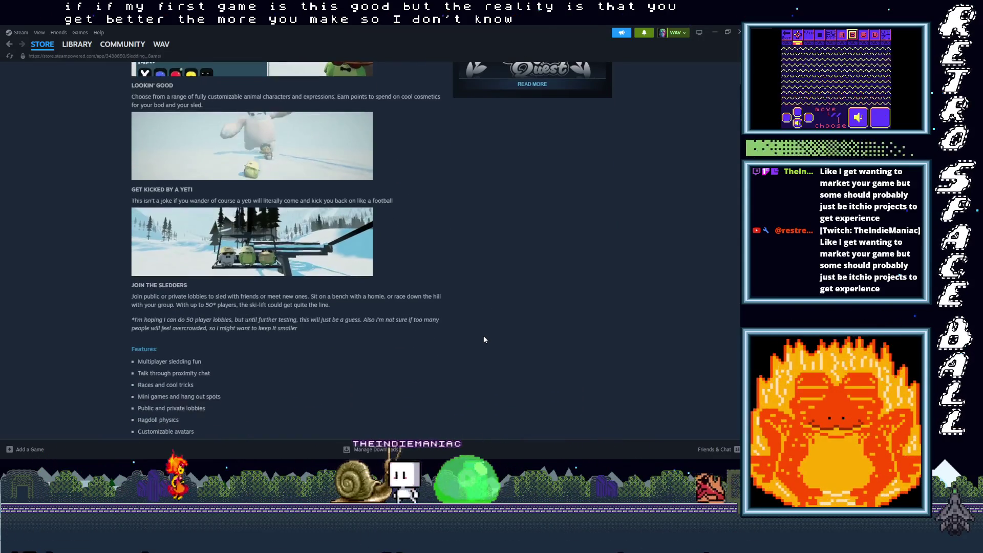
pyautogui.scroll(4, 484, 338)
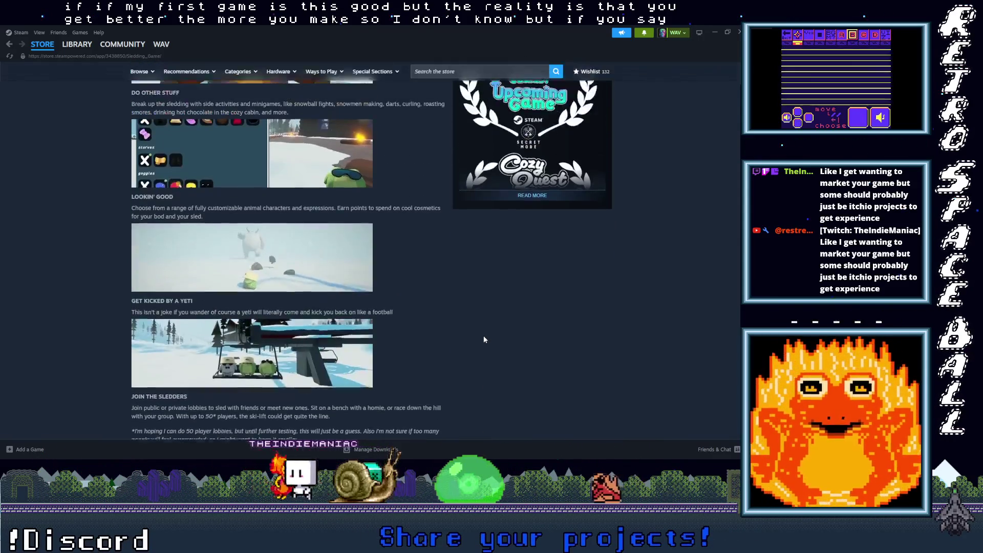
pyautogui.scroll(12, 483, 336)
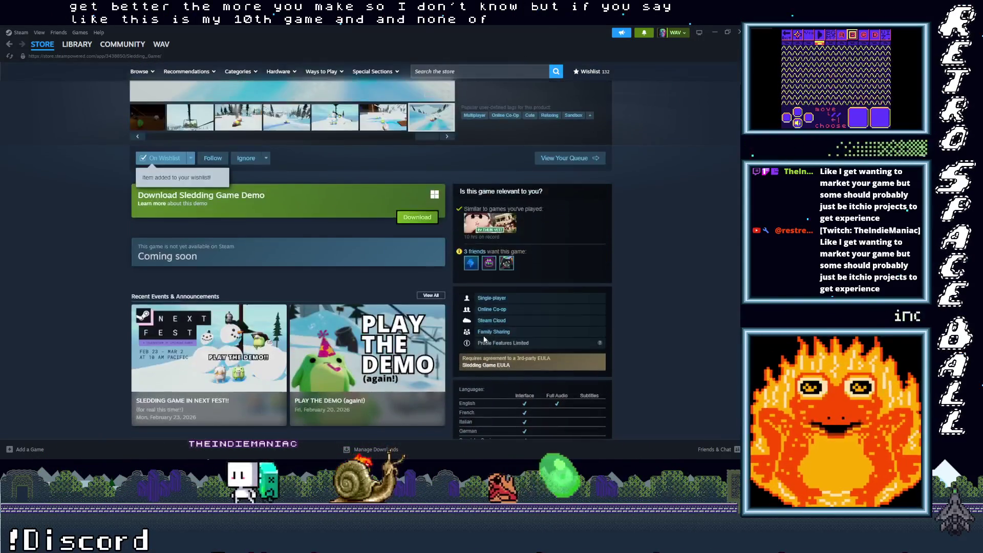
pyautogui.scroll(4, 484, 336)
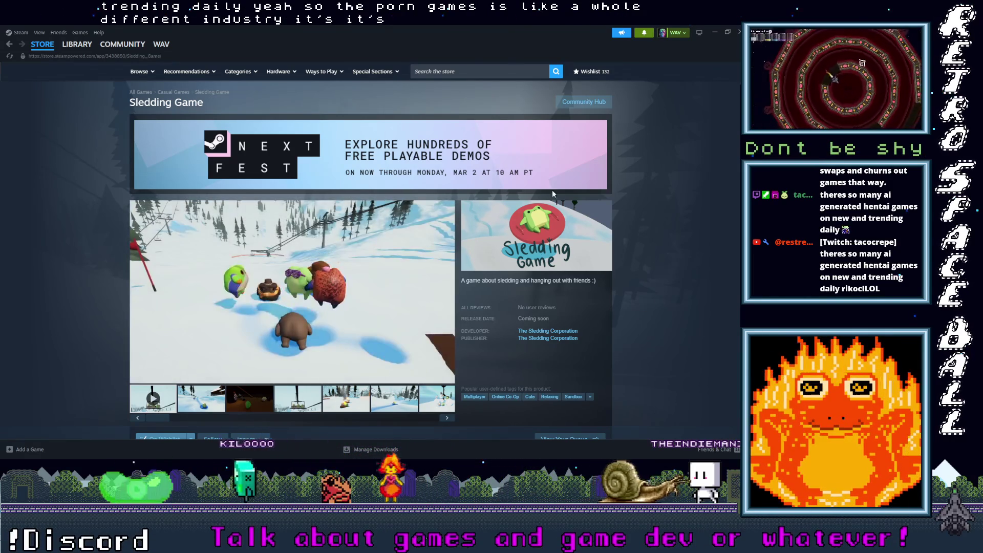
pyautogui.hotkey('alt', 'Tab')
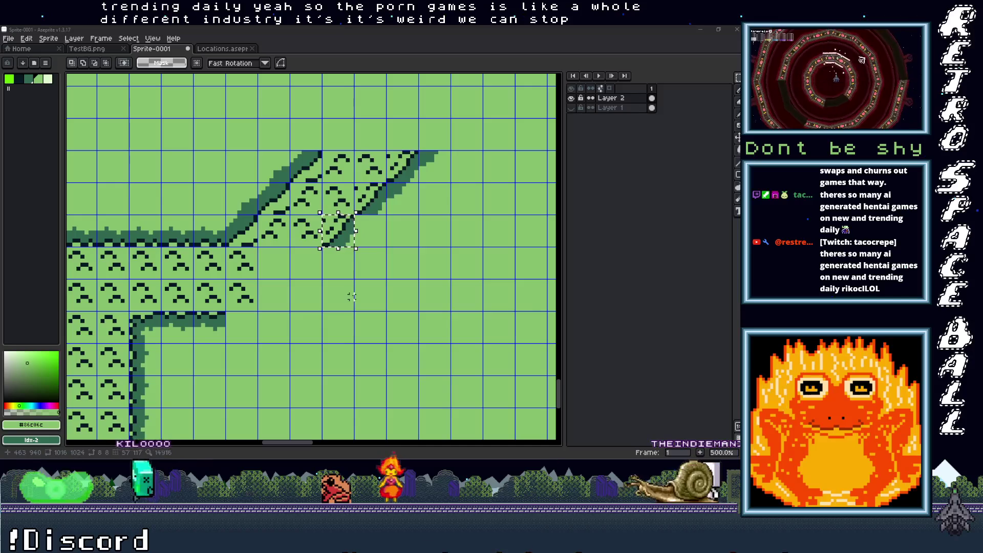
pyautogui.scroll(1, 323, 292)
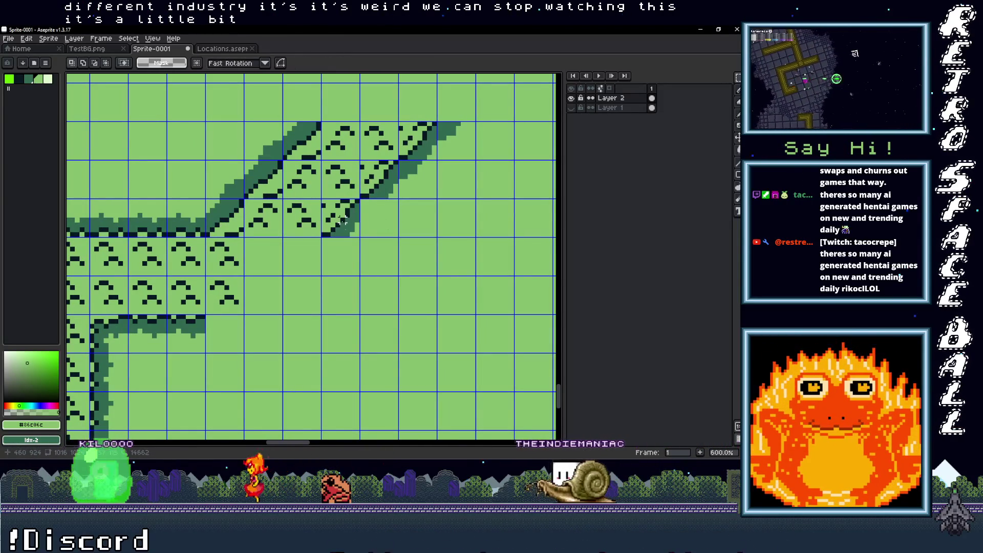
pyautogui.moveTo(340, 220)
pyautogui.mouseDown()
pyautogui.moveTo(276, 304)
pyautogui.moveTo(320, 290)
pyautogui.moveTo(275, 317)
pyautogui.moveTo(297, 314)
pyautogui.mouseUp()
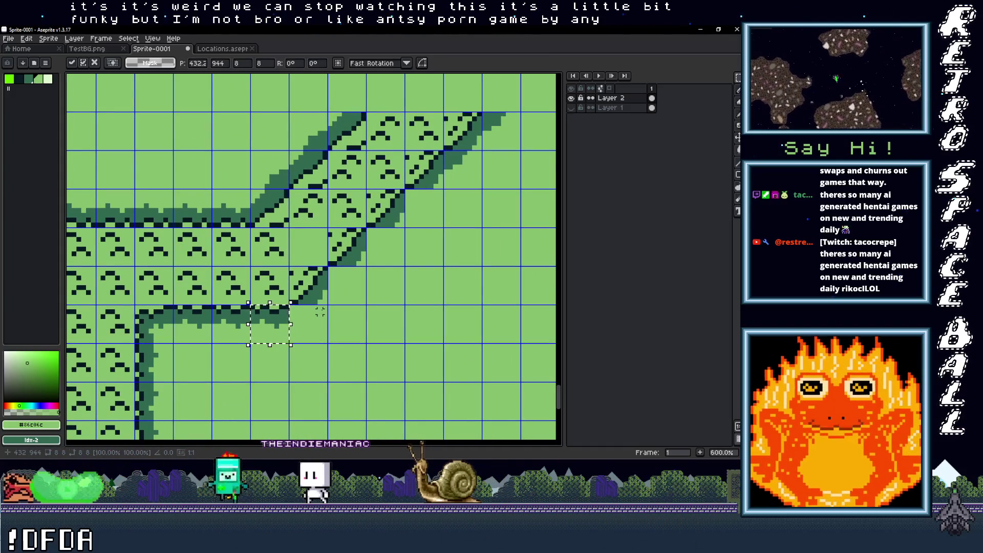
pyautogui.click(320, 311)
# Flip the 8x8 tile beside the slope vertically and horizontally, then set it along the slope
pyautogui.scroll(-1, 328, 315)
pyautogui.scroll(-1, 317, 324)
pyautogui.scroll(1, 344, 325)
pyautogui.scroll(3, 322, 322)
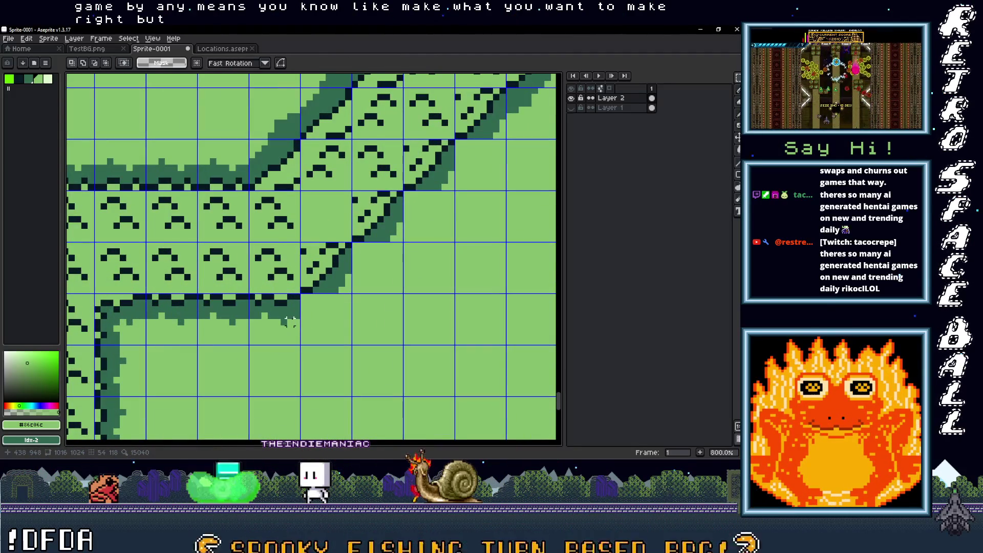
pyautogui.scroll(-1, 290, 321)
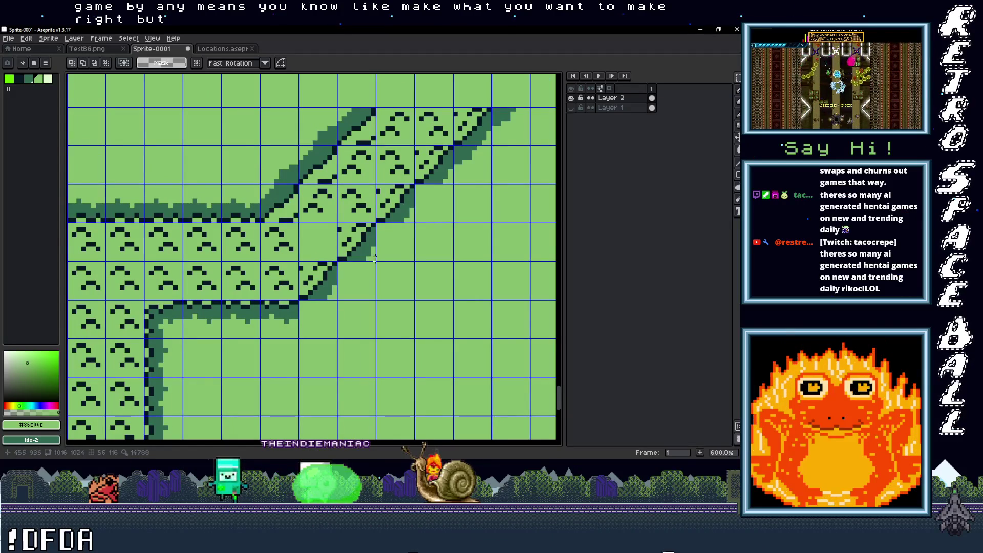
pyautogui.scroll(-1, 392, 245)
pyautogui.scroll(1, 332, 289)
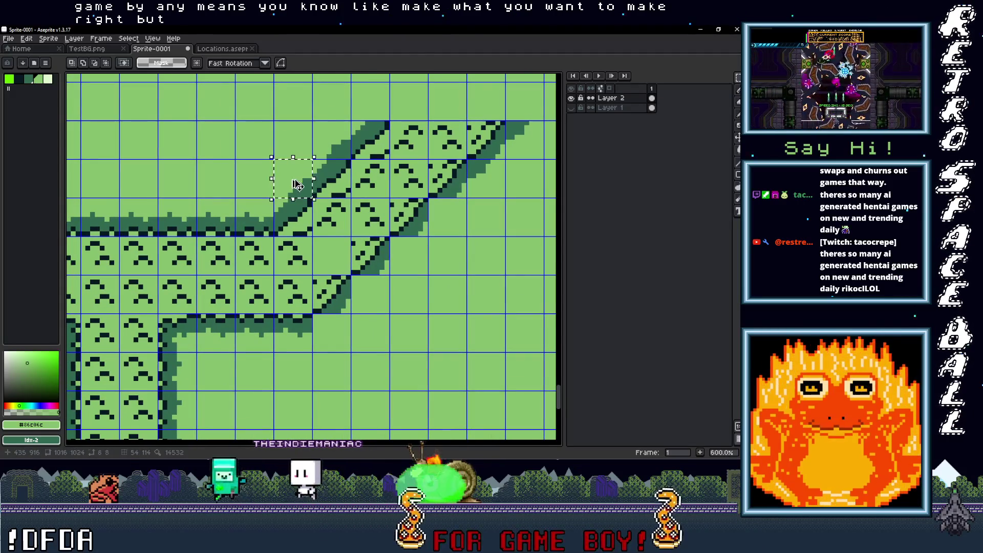
pyautogui.moveTo(373, 292); pyautogui.dragTo(372, 301)
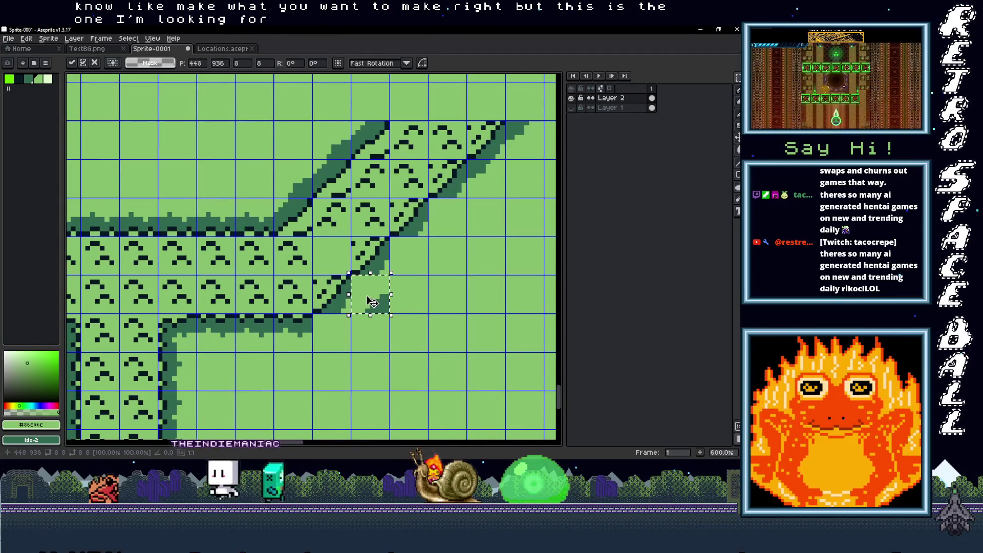
pyautogui.hotkey('shift', 'v')
pyautogui.hotkey('shift', 'h')
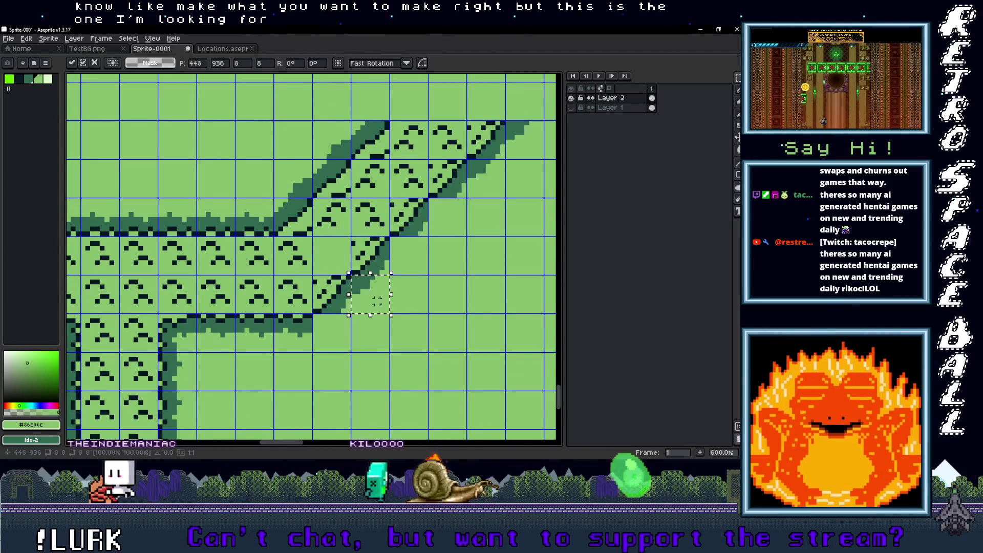
pyautogui.moveTo(381, 300); pyautogui.dragTo(347, 333)
pyautogui.moveTo(404, 262)
pyautogui.mouseDown()
pyautogui.moveTo(453, 245)
pyautogui.moveTo(445, 226)
pyautogui.mouseUp()
pyautogui.click(493, 244)
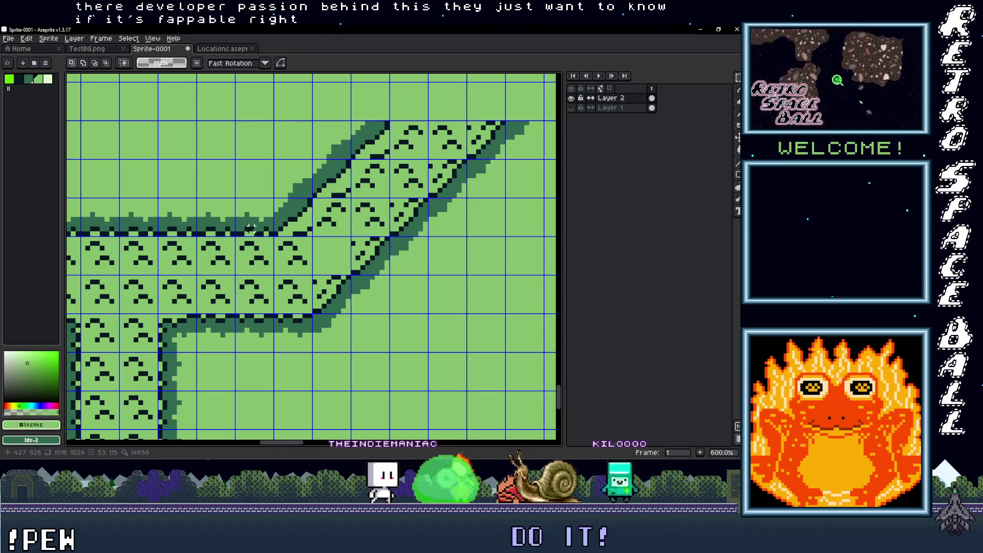
# Shift the slope tile right, then fill the corner gap with copied grass-edge pieces and a two-tile block
pyautogui.moveTo(260, 263); pyautogui.dragTo(344, 262)
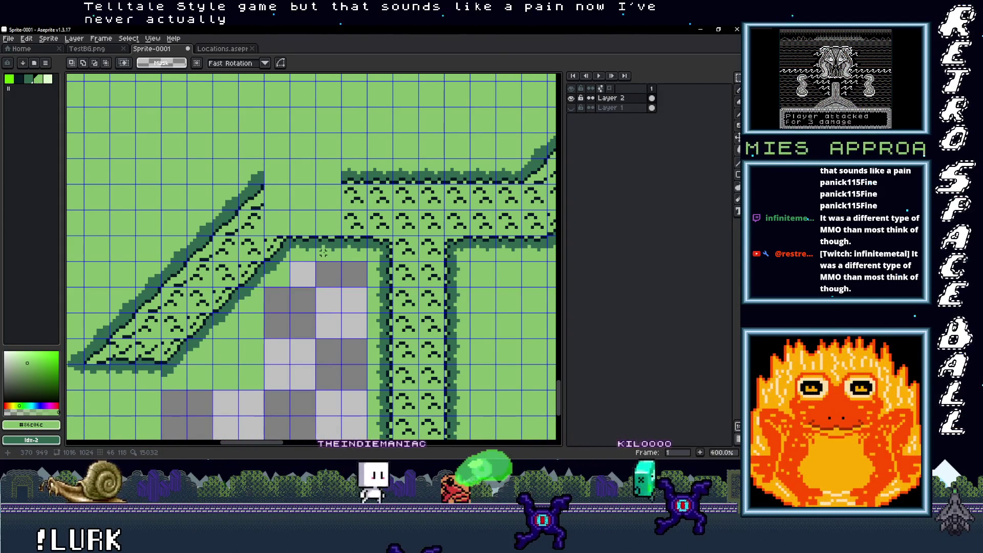
pyautogui.moveTo(335, 253); pyautogui.dragTo(304, 225)
pyautogui.moveTo(327, 244)
pyautogui.mouseDown()
pyautogui.moveTo(325, 183)
pyautogui.moveTo(336, 176)
pyautogui.mouseUp()
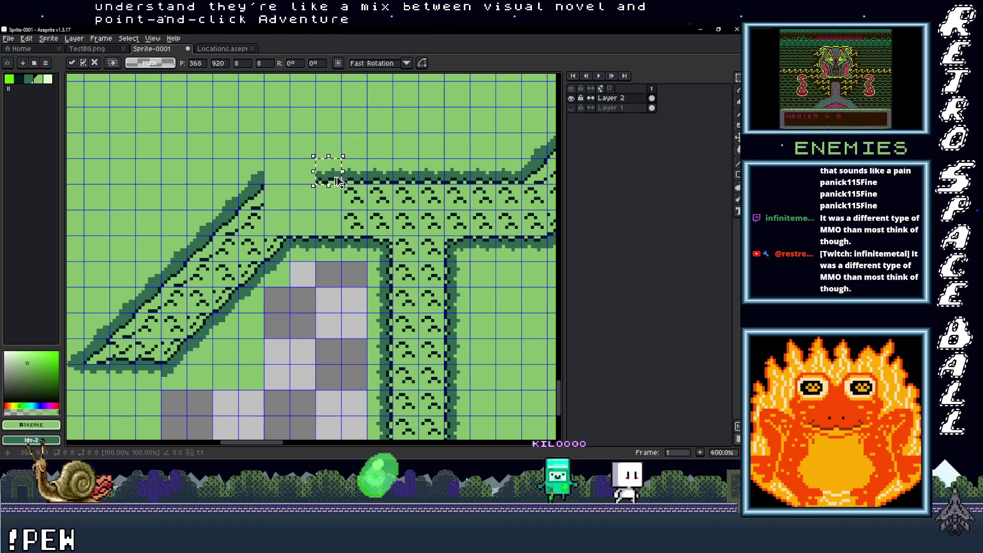
pyautogui.moveTo(279, 181); pyautogui.dragTo(309, 175)
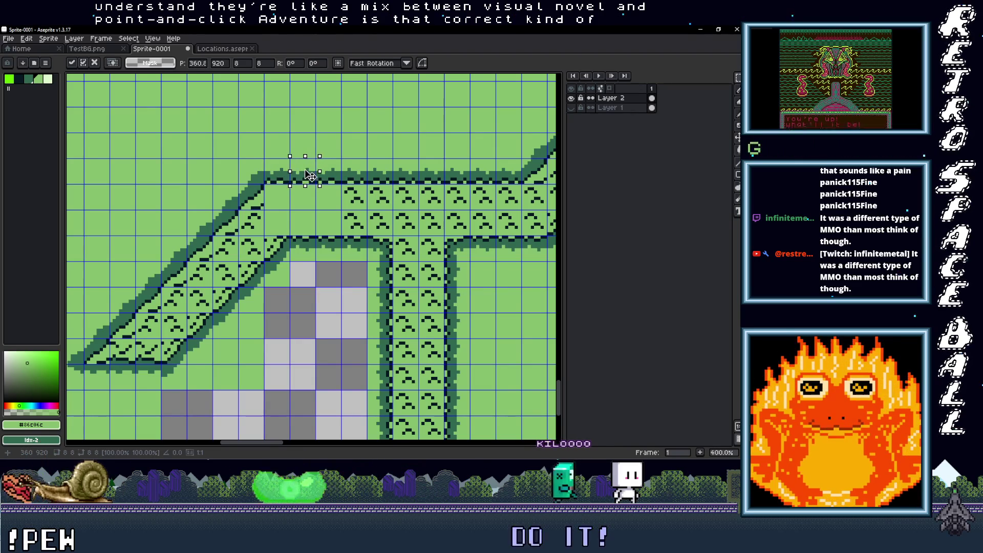
pyautogui.moveTo(358, 228)
pyautogui.mouseDown()
pyautogui.moveTo(357, 196)
pyautogui.moveTo(333, 229)
pyautogui.moveTo(304, 224)
pyautogui.mouseUp()
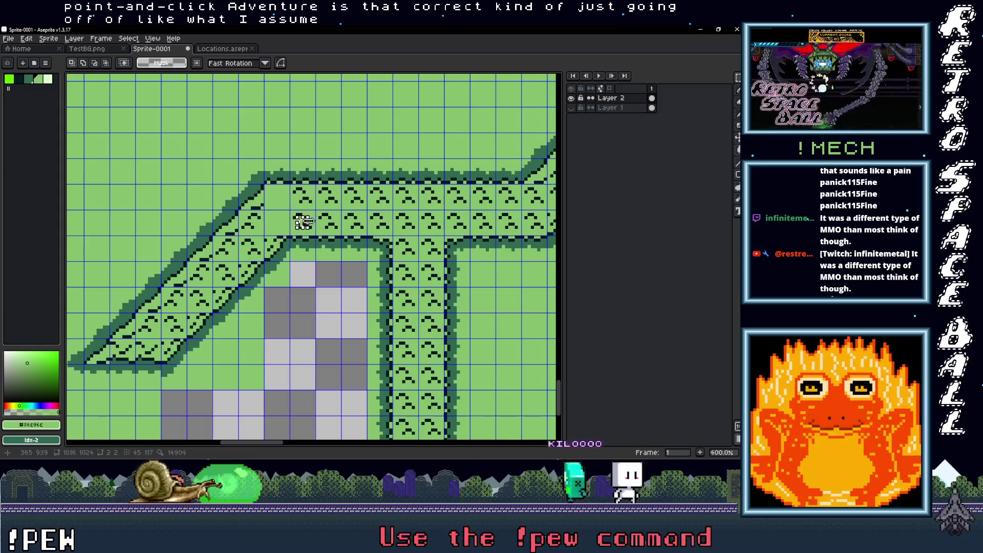
pyautogui.moveTo(289, 182)
pyautogui.mouseDown()
pyautogui.moveTo(315, 236)
pyautogui.moveTo(283, 234)
pyautogui.mouseUp()
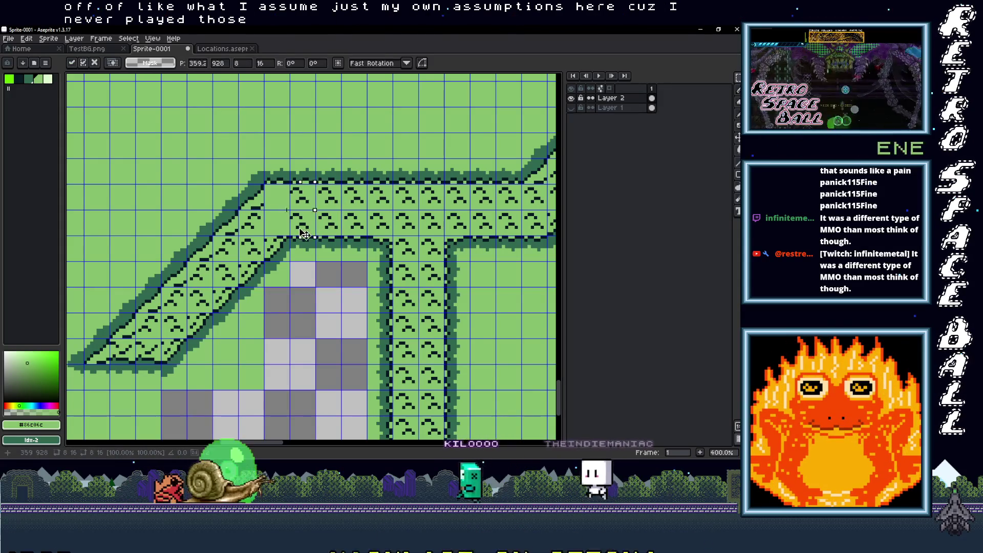
pyautogui.click(353, 276)
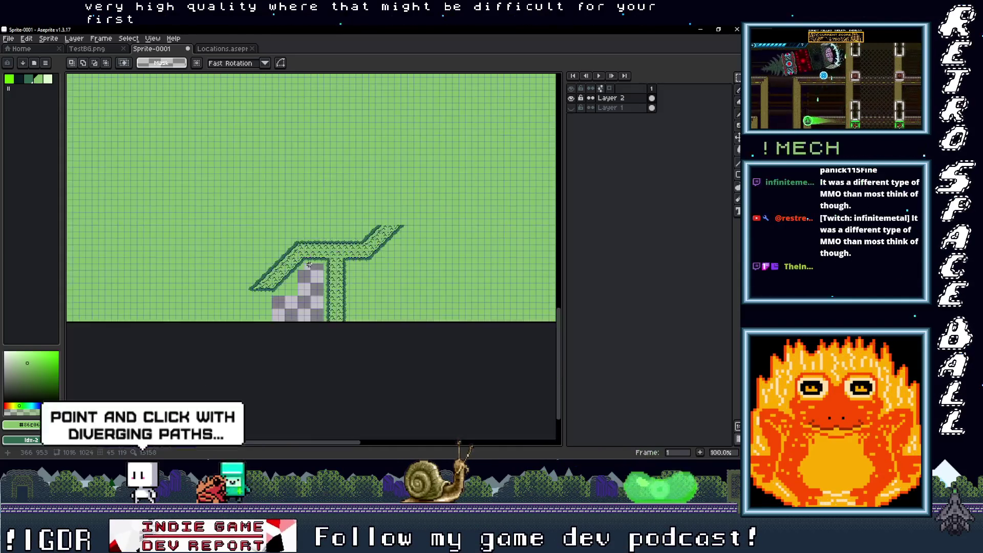
pyautogui.scroll(-3, 318, 272)
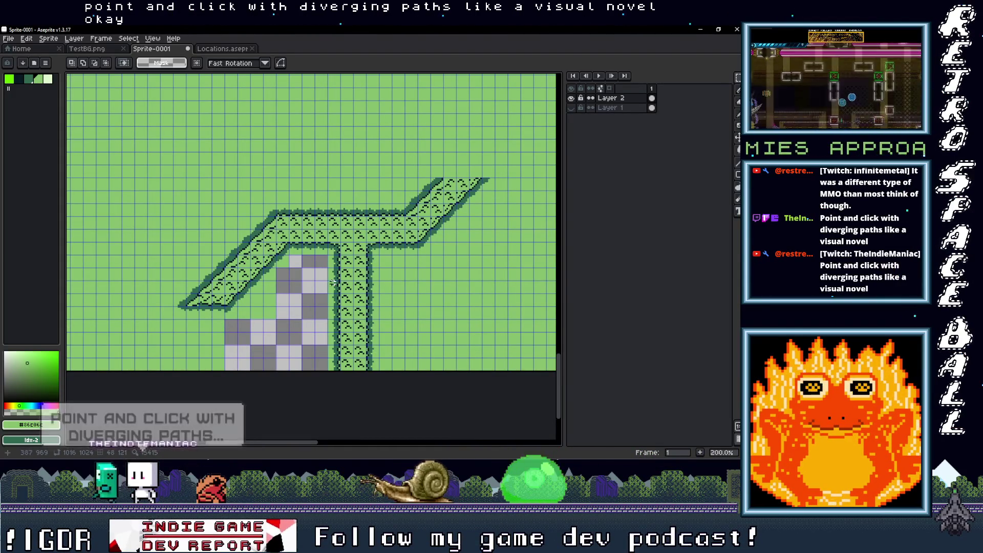
pyautogui.press('i')
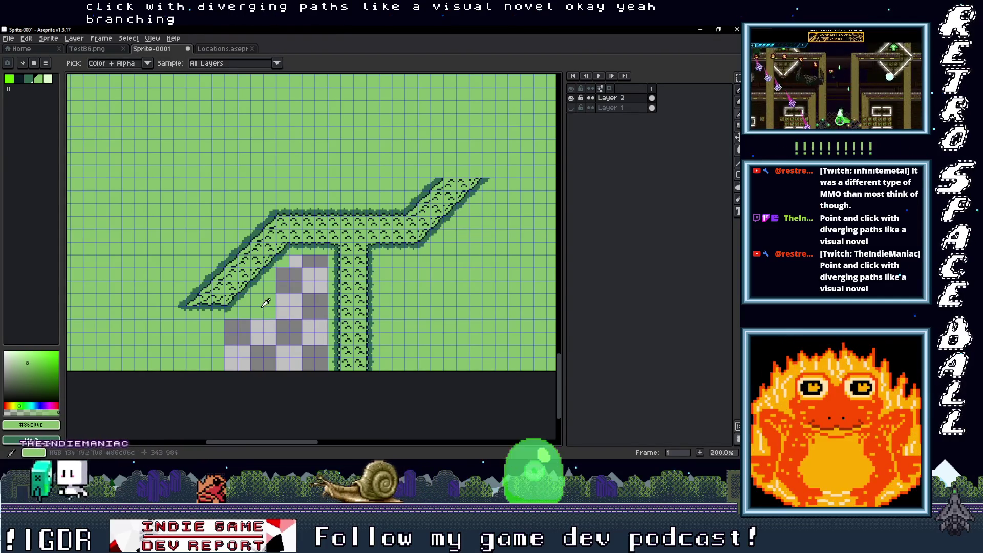
pyautogui.press('g')
pyautogui.click(295, 327)
pyautogui.scroll(-1, 313, 329)
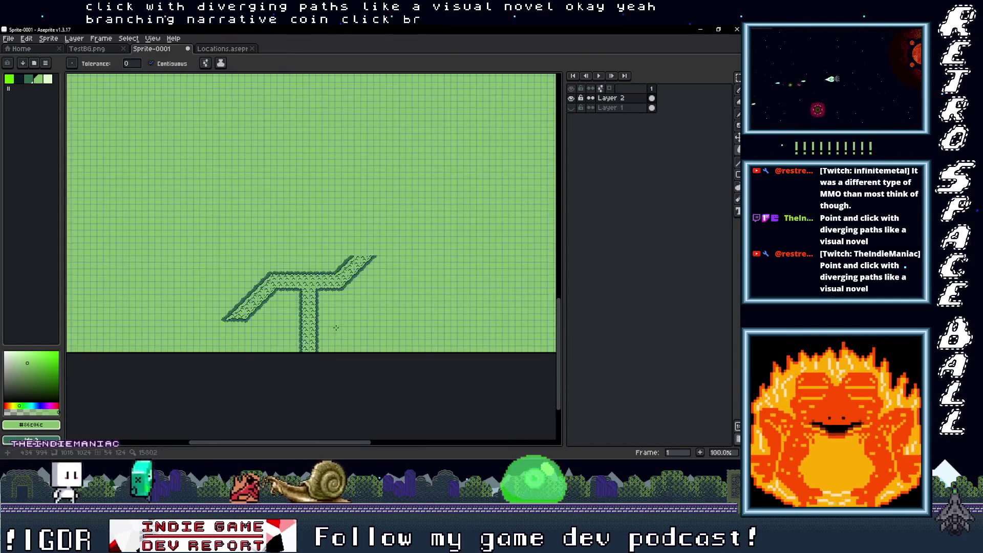
pyautogui.scroll(1, 393, 324)
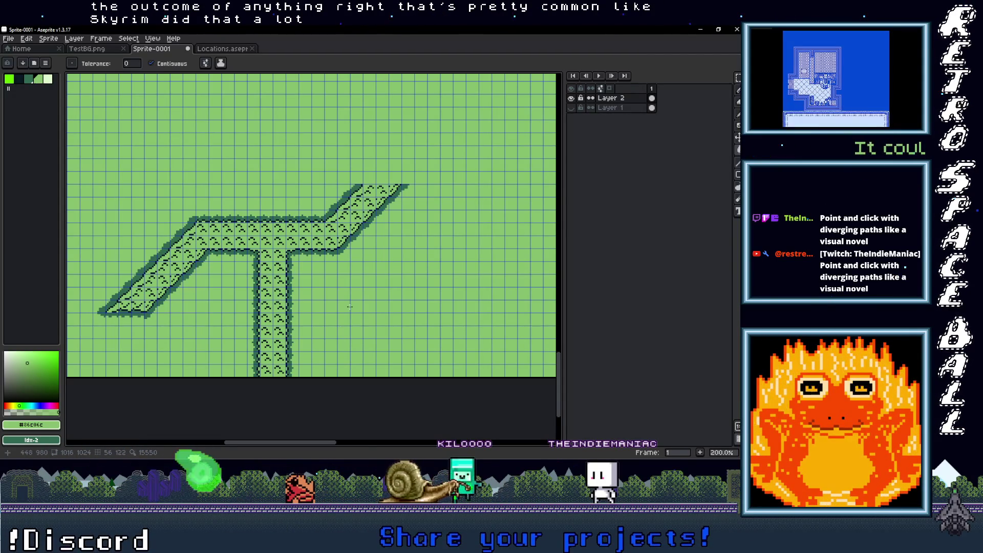
# Copy the bottom section of the vertical road and paste it onto the diagonal road's end
pyautogui.scroll(-3, 349, 306)
pyautogui.scroll(4, 350, 306)
pyautogui.scroll(-1, 341, 274)
pyautogui.scroll(-1, 307, 327)
pyautogui.scroll(1, 297, 337)
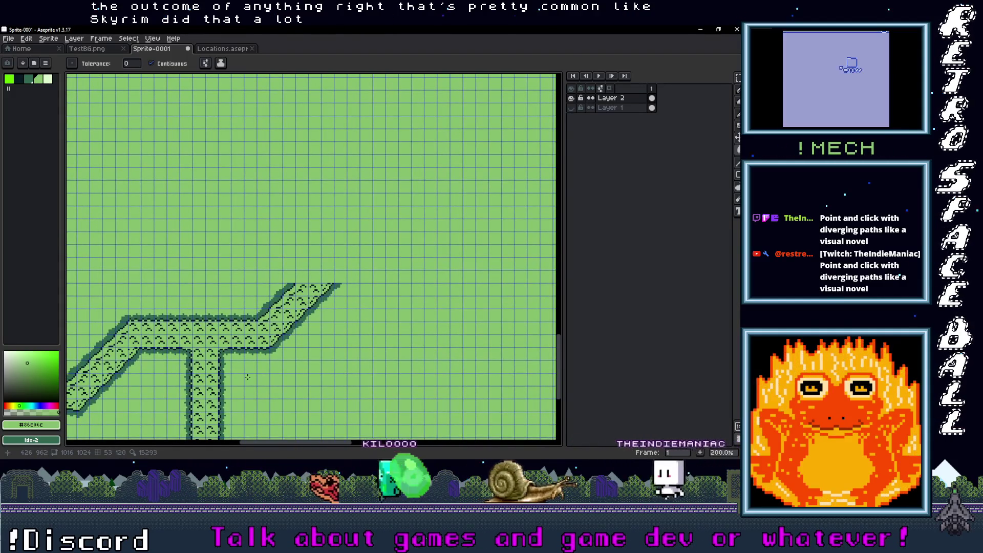
pyautogui.scroll(1, 247, 377)
pyautogui.scroll(-1, 295, 275)
pyautogui.scroll(1, 275, 344)
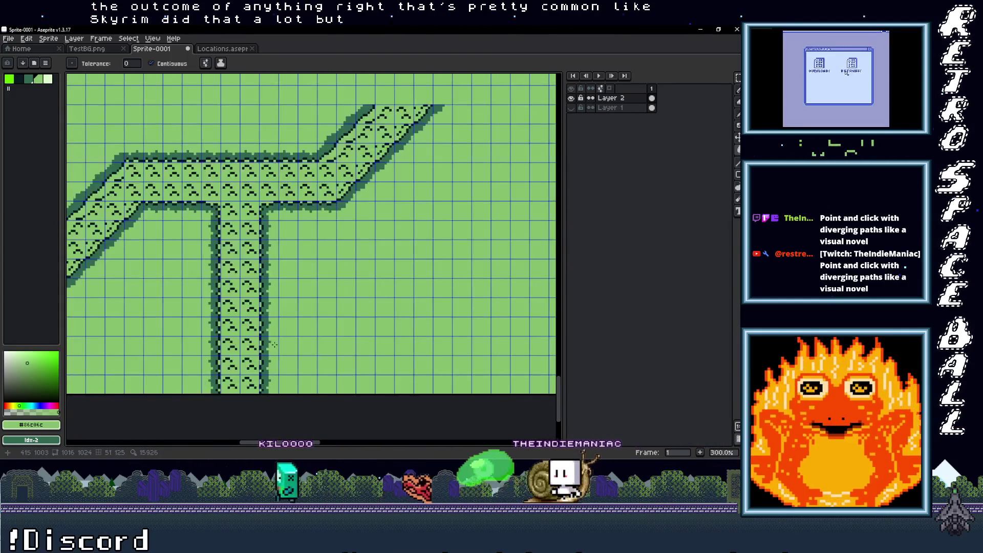
pyautogui.press('m')
pyautogui.moveTo(262, 357)
pyautogui.mouseDown()
pyautogui.moveTo(279, 378)
pyautogui.moveTo(240, 375)
pyautogui.mouseUp()
pyautogui.moveTo(204, 338); pyautogui.dragTo(284, 379)
pyautogui.hotkey('ctrl', 'c')
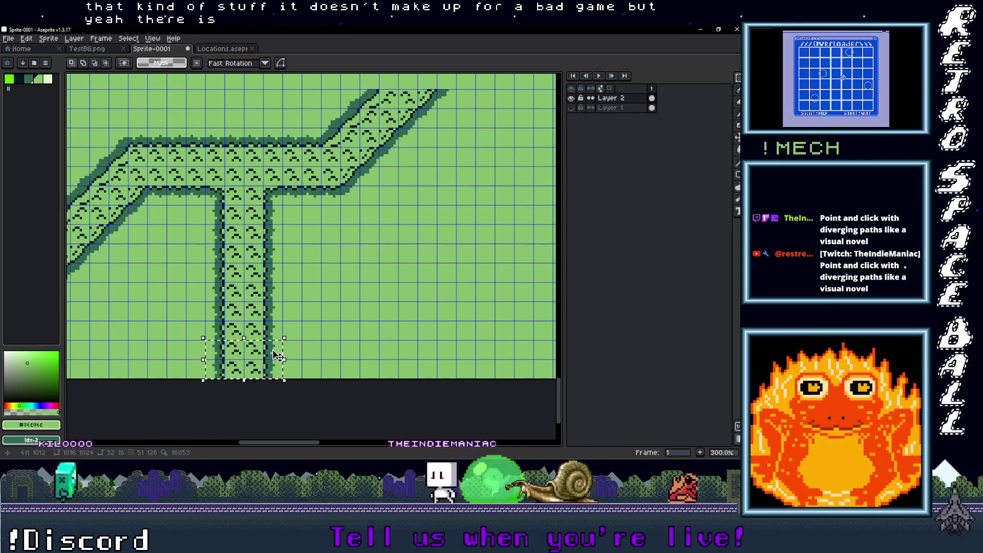
pyautogui.scroll(3, 312, 230)
pyautogui.hotkey('ctrl', 'v')
pyautogui.moveTo(441, 246)
pyautogui.mouseDown()
pyautogui.moveTo(477, 184)
pyautogui.moveTo(369, 296)
pyautogui.mouseUp()
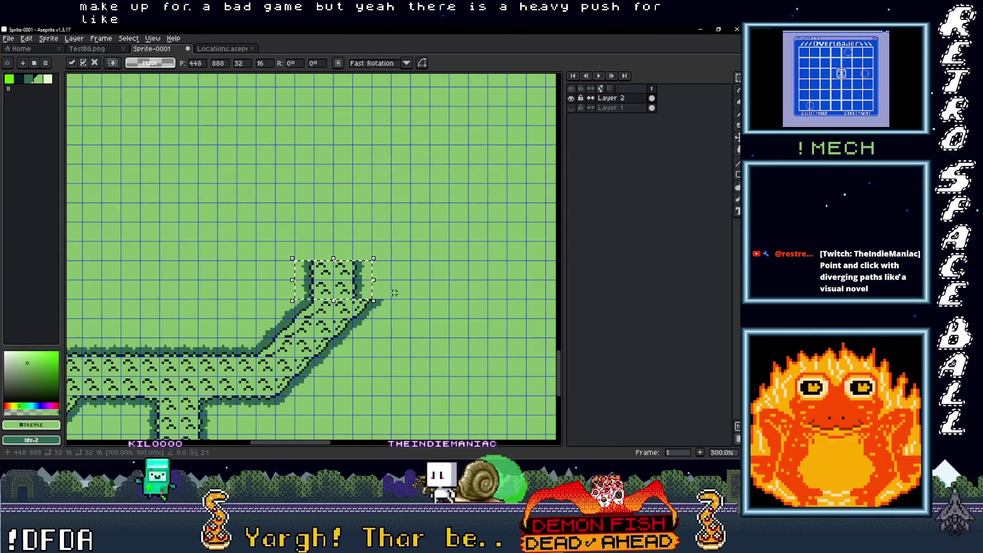
pyautogui.moveTo(369, 296)
pyautogui.mouseDown()
pyautogui.moveTo(357, 279)
pyautogui.moveTo(360, 293)
pyautogui.moveTo(361, 274)
pyautogui.mouseUp()
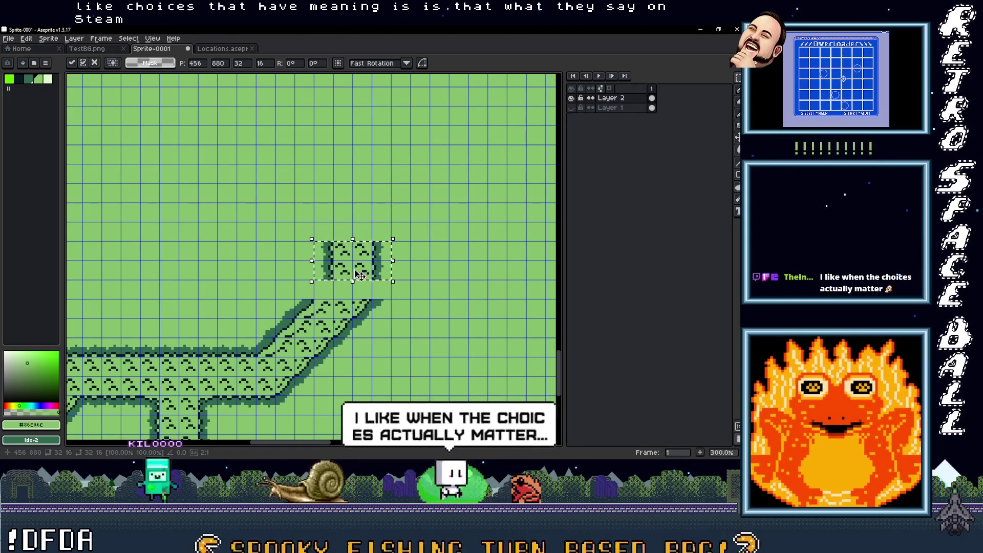
# Copy a dark edge piece and paste it to patch the gap at the diagonal's end
pyautogui.moveTo(293, 297)
pyautogui.mouseDown()
pyautogui.moveTo(307, 320)
pyautogui.moveTo(327, 299)
pyautogui.mouseUp()
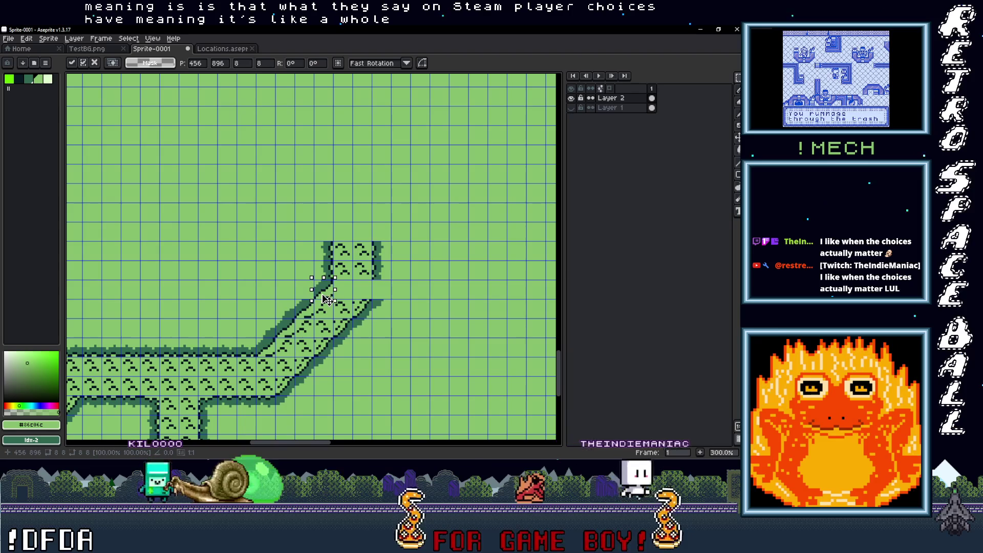
pyautogui.scroll(2, 372, 295)
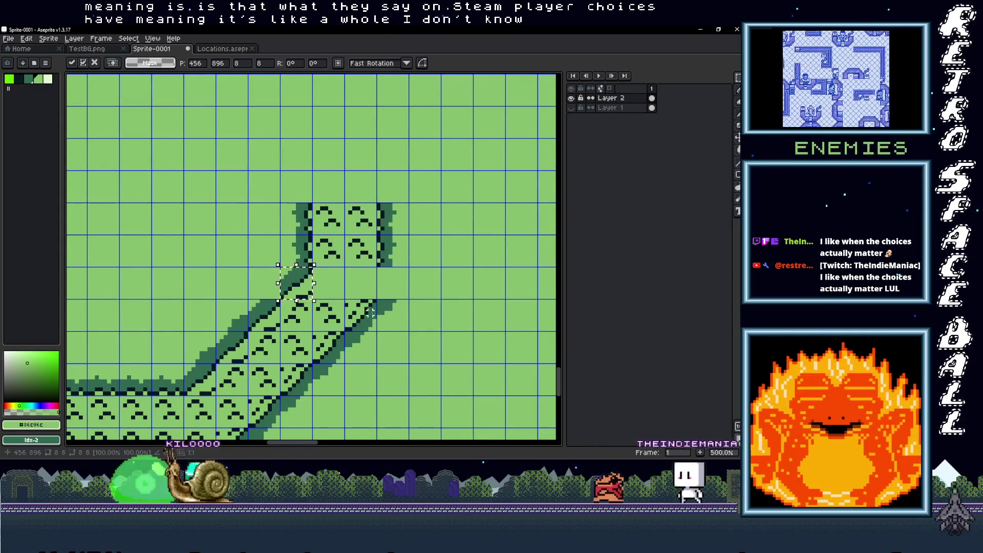
pyautogui.click(372, 295)
pyautogui.hscroll(2, 359, 277)
pyautogui.hotkey('ctrl', 'v')
pyautogui.moveTo(358, 303)
pyautogui.mouseDown()
pyautogui.moveTo(200, 328)
pyautogui.moveTo(238, 300)
pyautogui.moveTo(229, 303)
pyautogui.moveTo(220, 279)
pyautogui.moveTo(318, 256)
pyautogui.moveTo(292, 259)
pyautogui.moveTo(320, 280)
pyautogui.mouseUp()
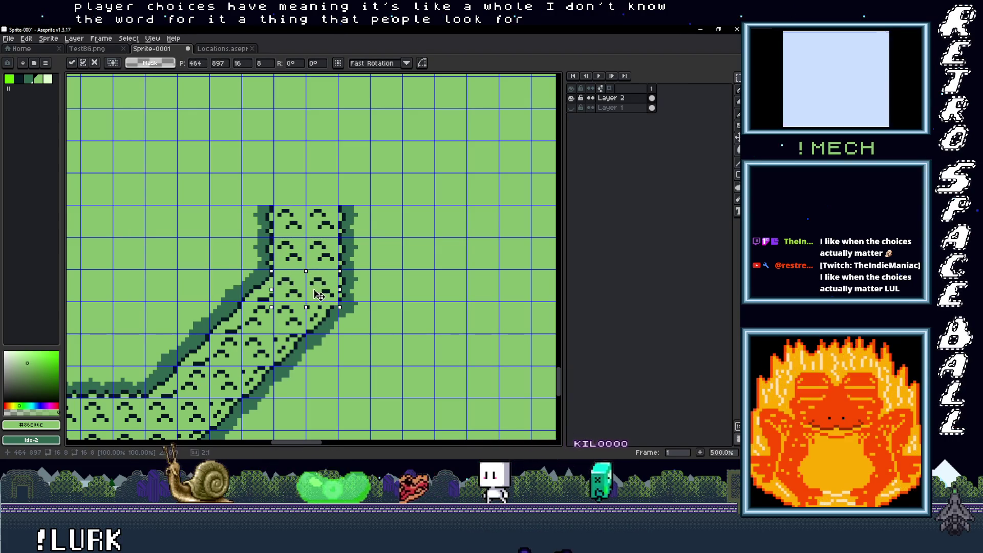
pyautogui.press('Return')
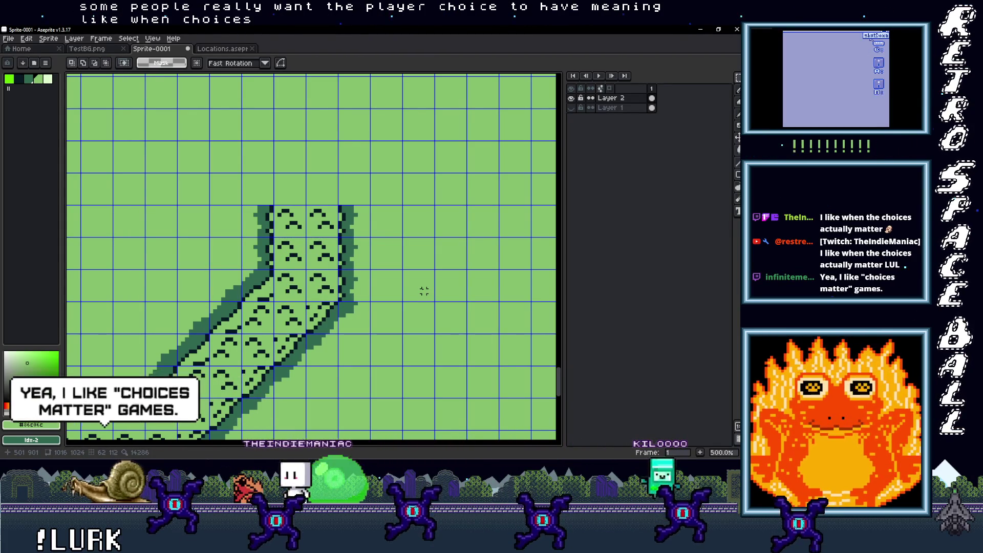
pyautogui.scroll(-2, 424, 287)
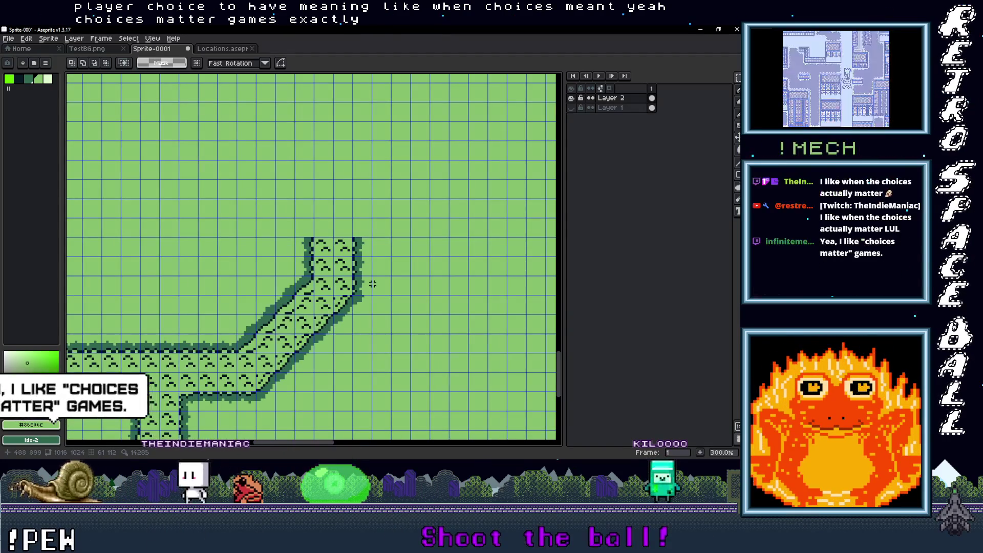
pyautogui.scroll(-1, 398, 266)
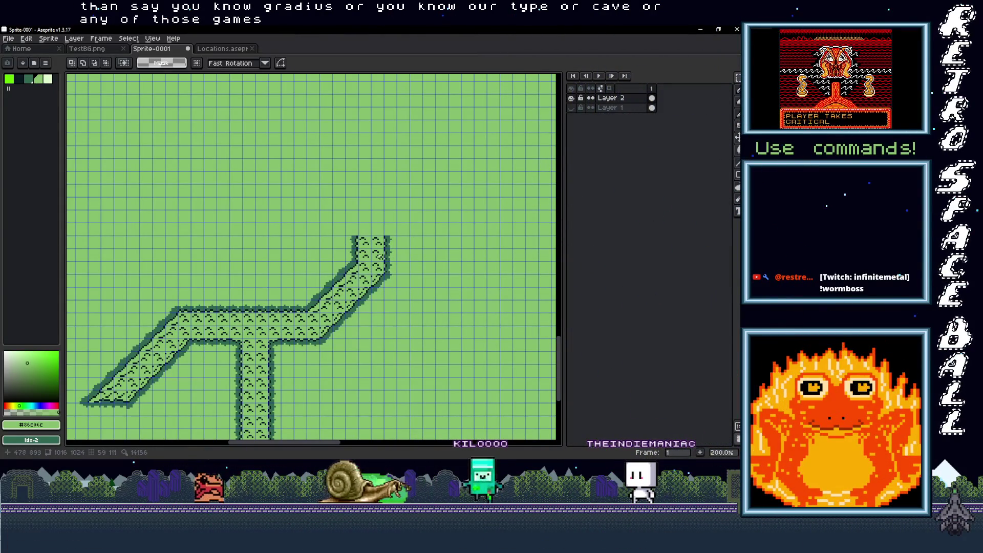
# Move the road's left edge strip up above the short vertical stretch
pyautogui.scroll(-2, 380, 256)
pyautogui.scroll(2, 386, 287)
pyautogui.moveTo(386, 287)
pyautogui.mouseDown()
pyautogui.moveTo(338, 336)
pyautogui.moveTo(398, 276)
pyautogui.moveTo(395, 292)
pyautogui.mouseUp()
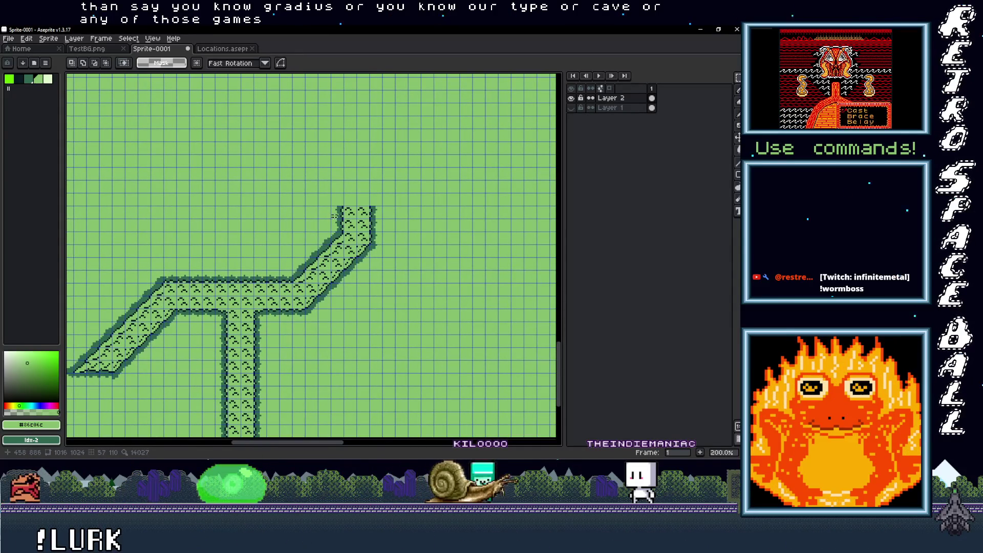
pyautogui.scroll(1, 332, 220)
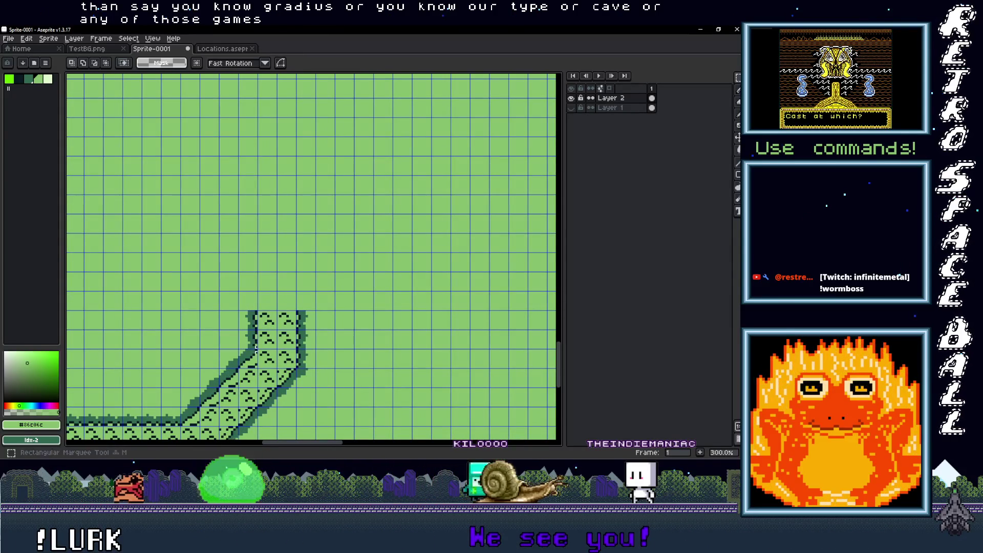
pyautogui.moveTo(252, 342); pyautogui.dragTo(259, 301)
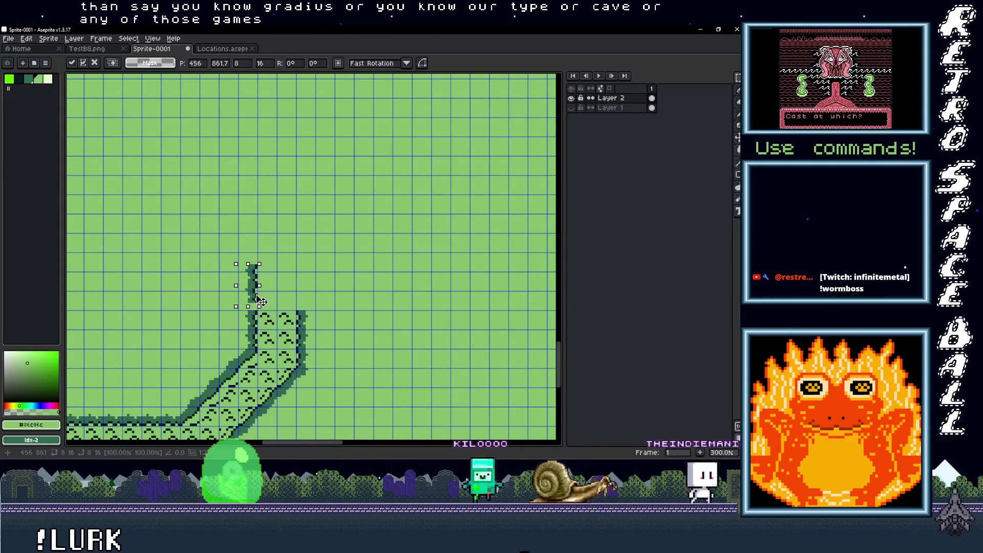
pyautogui.hscroll(2, 266, 301)
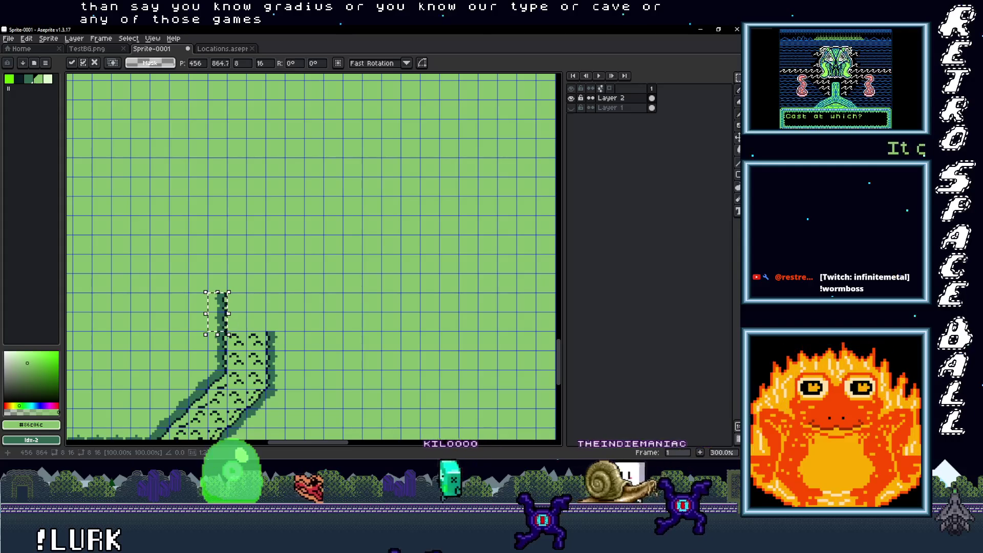
pyautogui.scroll(-2, 269, 294)
pyautogui.scroll(-2, 271, 285)
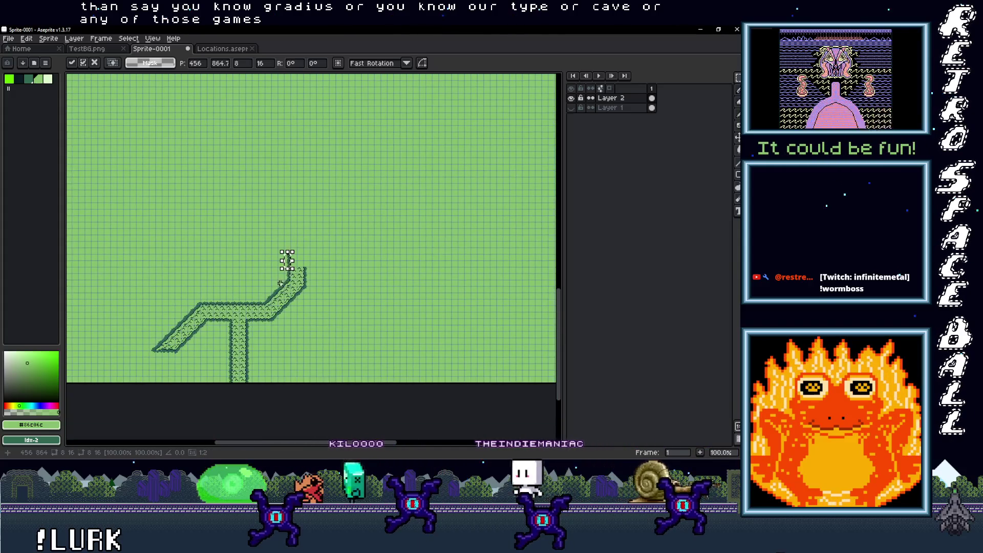
pyautogui.scroll(2, 231, 317)
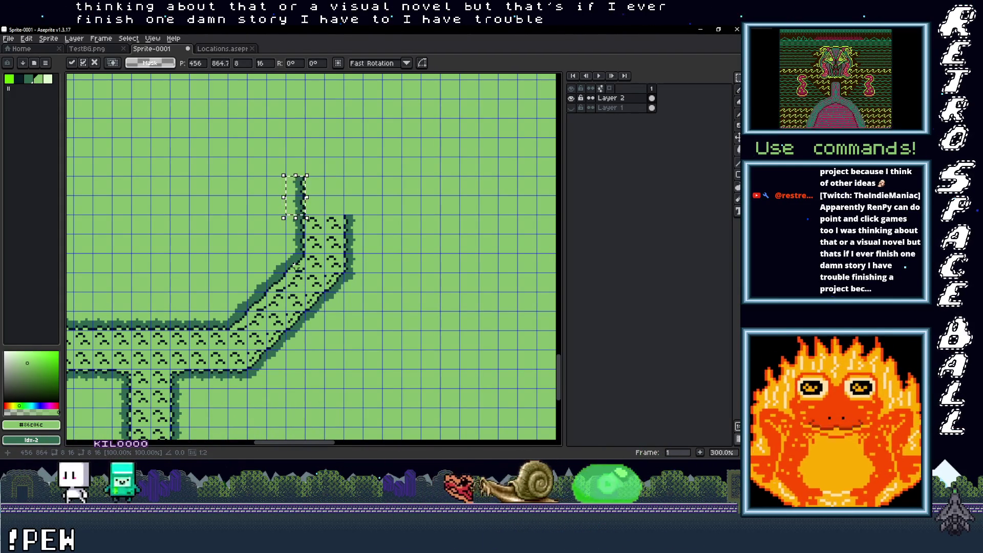
# Raise the left edge strip higher and shift the right edge piece up slightly
pyautogui.moveTo(332, 274); pyautogui.dragTo(281, 317)
pyautogui.moveTo(251, 223)
pyautogui.mouseDown()
pyautogui.moveTo(251, 204)
pyautogui.moveTo(260, 217)
pyautogui.mouseUp()
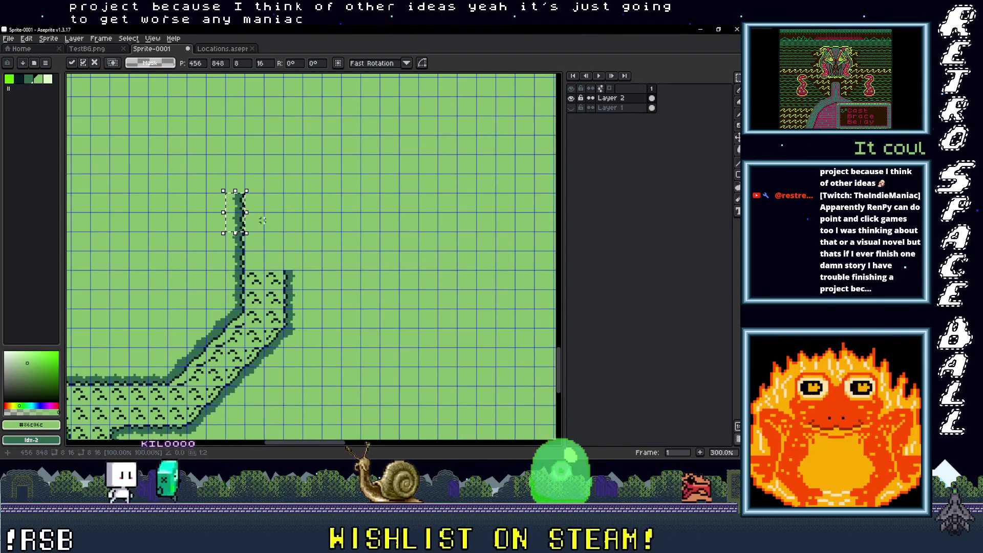
pyautogui.moveTo(280, 267); pyautogui.dragTo(305, 291)
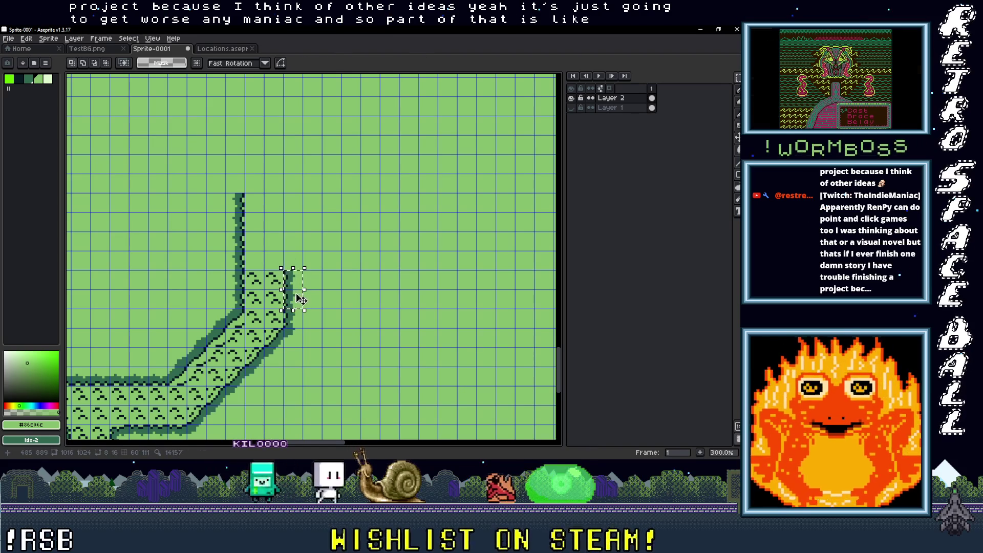
pyautogui.moveTo(302, 224); pyautogui.dragTo(303, 220)
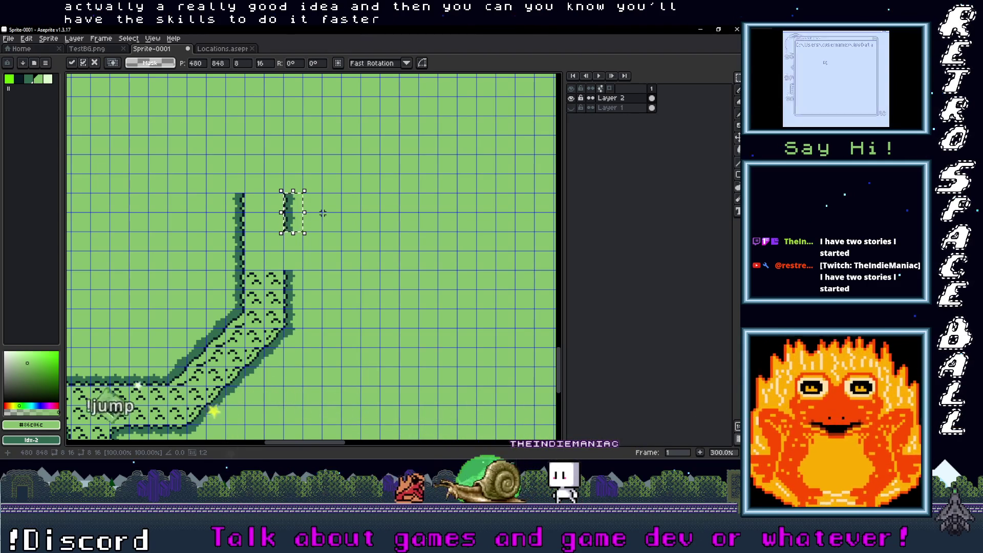
# Drop the moved road-edge piece in place on the vertical stretch
pyautogui.click(313, 302)
# Move a road-edge tile up to the road's top and nudge it into place
pyautogui.moveTo(320, 267); pyautogui.dragTo(343, 290)
pyautogui.scroll(1, 353, 270)
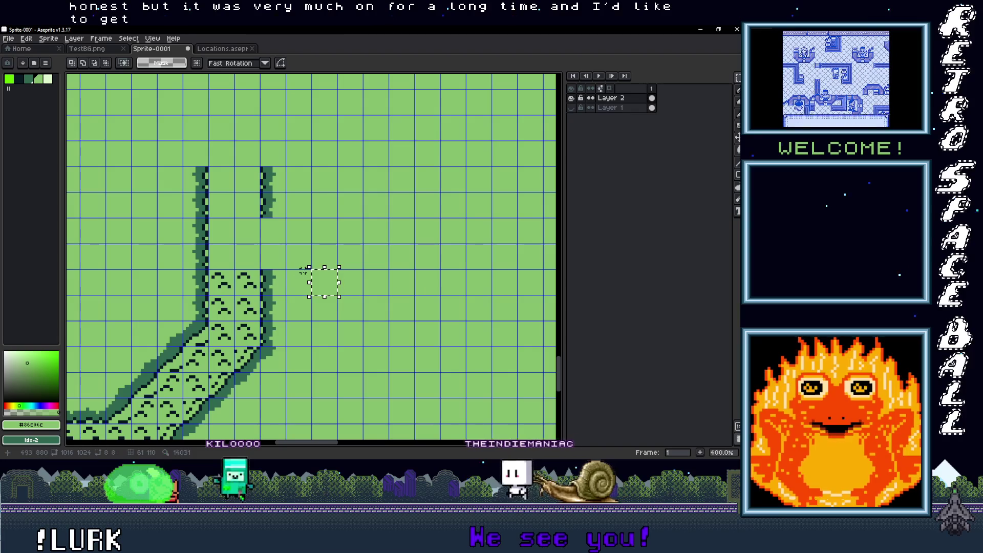
pyautogui.scroll(-1, 266, 298)
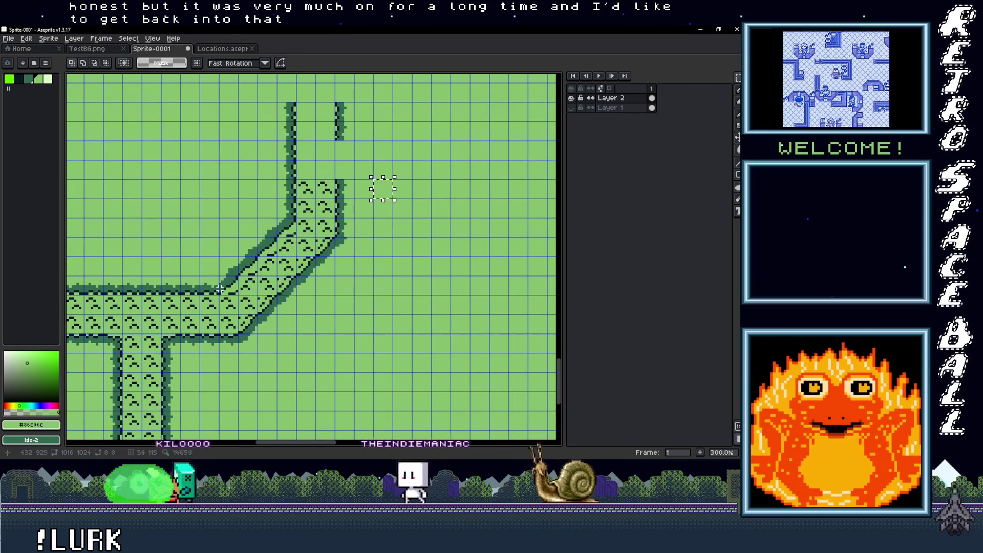
pyautogui.moveTo(214, 289)
pyautogui.mouseDown()
pyautogui.moveTo(384, 135)
pyautogui.moveTo(372, 139)
pyautogui.mouseUp()
pyautogui.scroll(2, 373, 139)
pyautogui.scroll(-2, 318, 149)
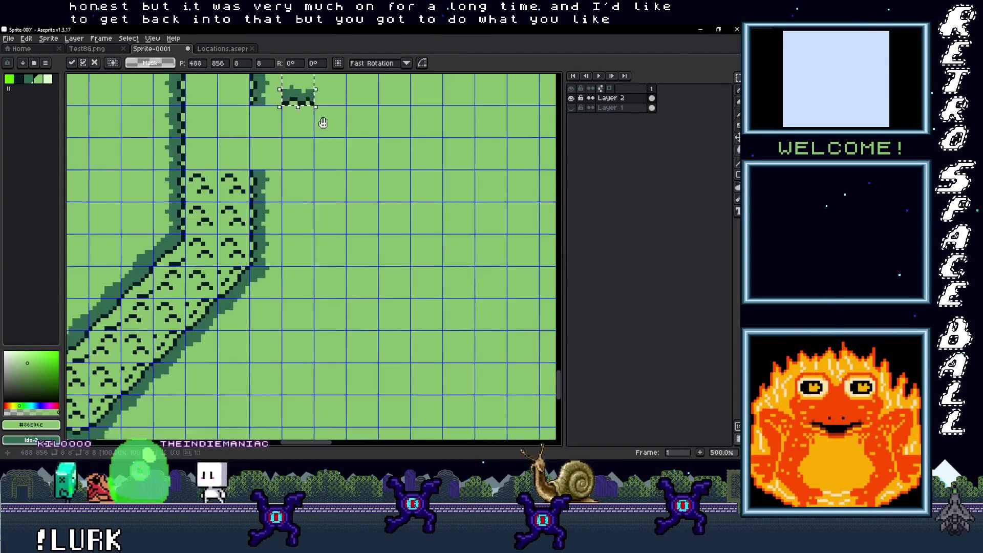
pyautogui.moveTo(295, 192); pyautogui.dragTo(354, 204)
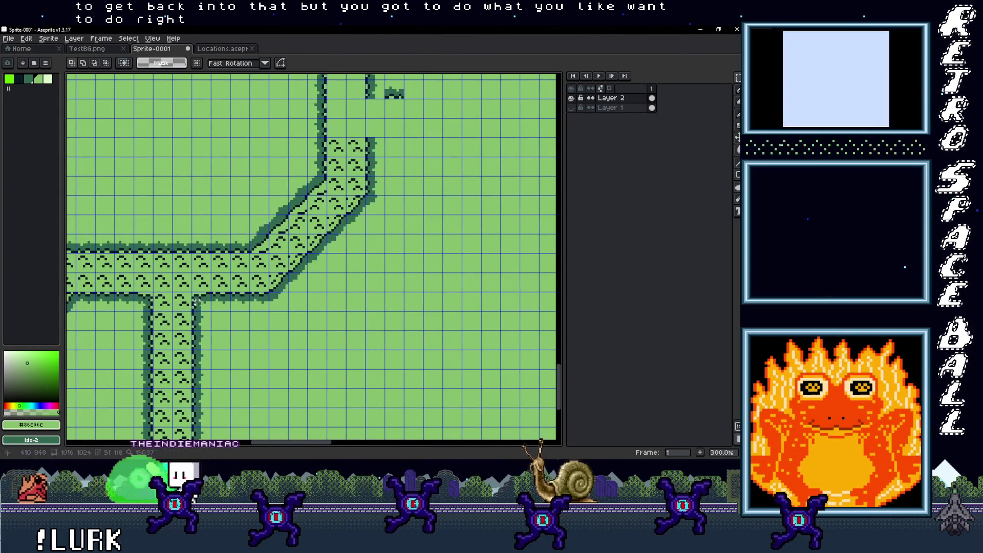
pyautogui.moveTo(416, 138); pyautogui.dragTo(342, 256)
pyautogui.moveTo(328, 221); pyautogui.dragTo(301, 216)
pyautogui.press('Left')
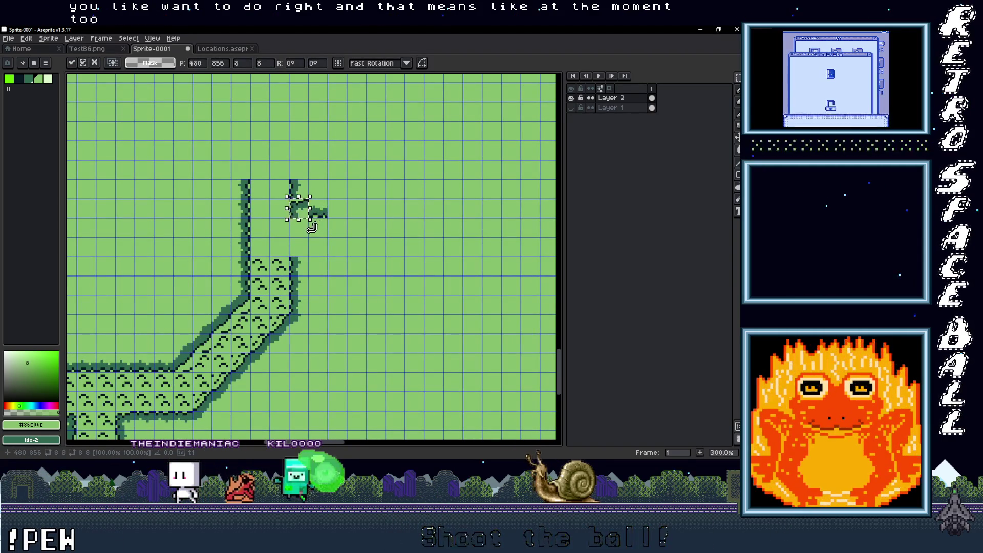
pyautogui.moveTo(300, 274); pyautogui.dragTo(314, 218)
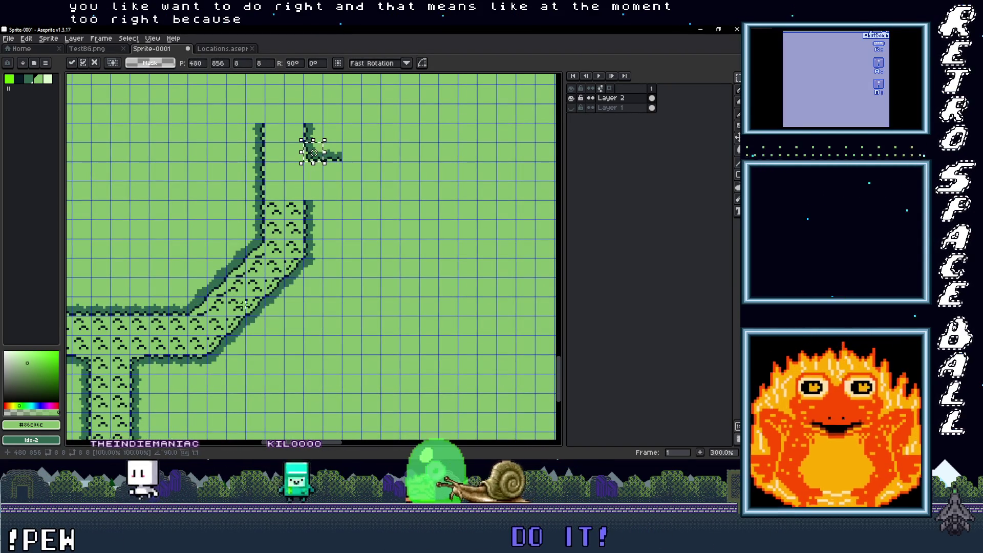
pyautogui.scroll(2, 314, 152)
pyautogui.moveTo(310, 237); pyautogui.dragTo(311, 247)
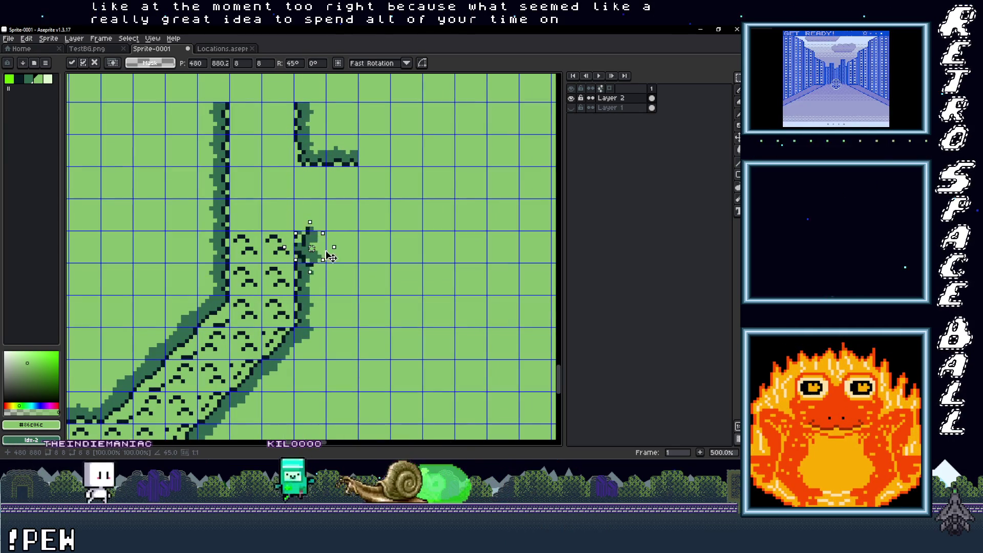
pyautogui.press('Return')
# Place another edge tile beside the branch top, then select a pattern tile in the branch
pyautogui.scroll(-2, 358, 244)
pyautogui.scroll(2, 261, 257)
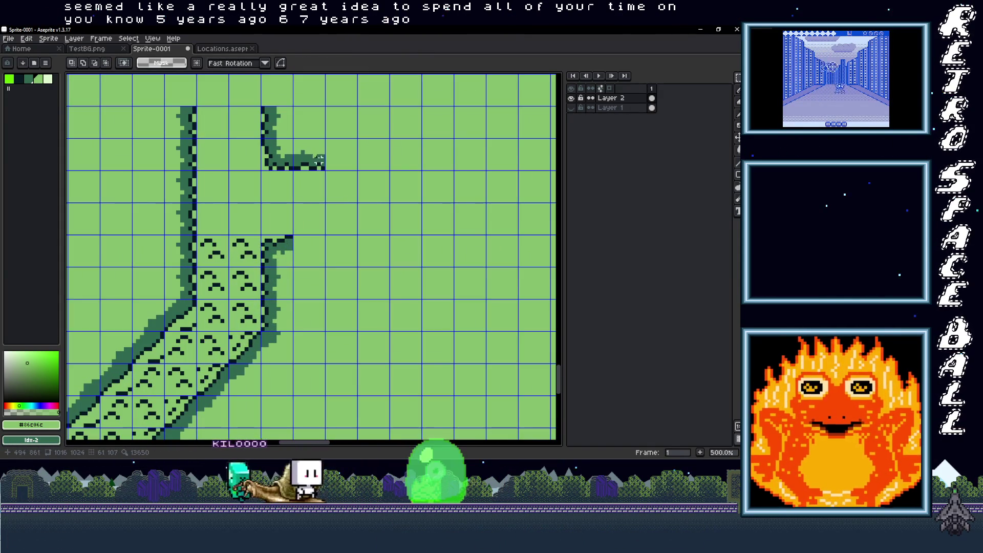
pyautogui.scroll(-2, 282, 313)
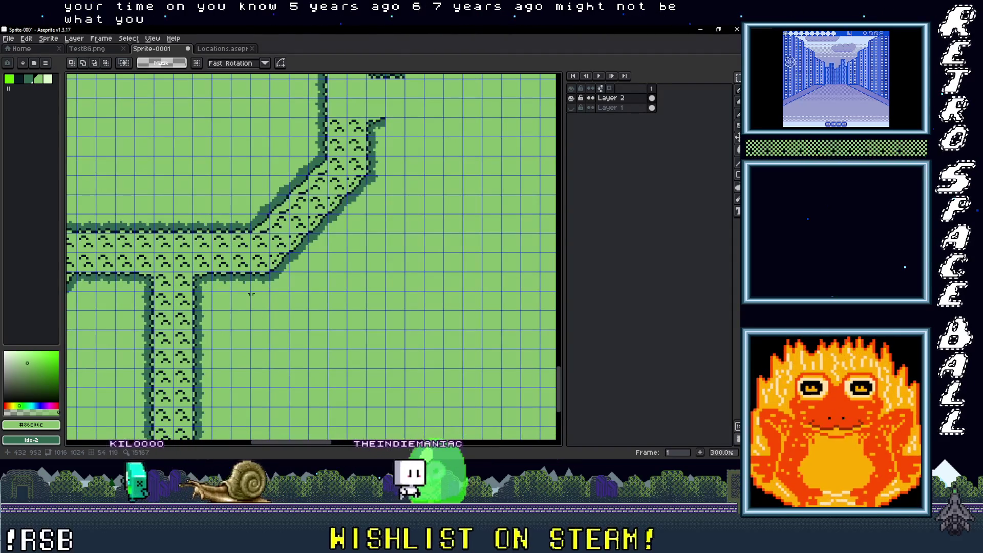
pyautogui.moveTo(261, 281)
pyautogui.mouseDown()
pyautogui.moveTo(417, 97)
pyautogui.moveTo(486, 208)
pyautogui.mouseUp()
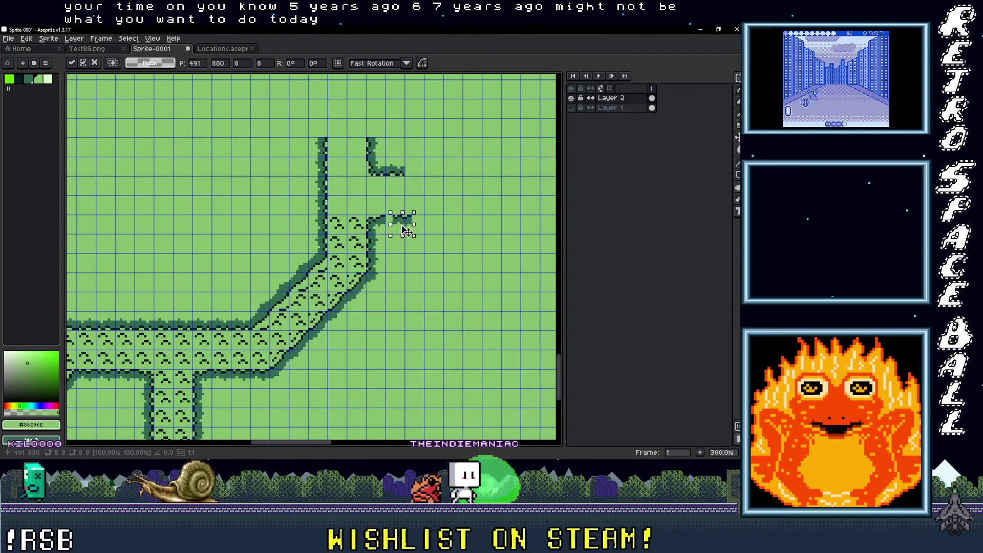
pyautogui.press('Return')
pyautogui.scroll(2, 378, 253)
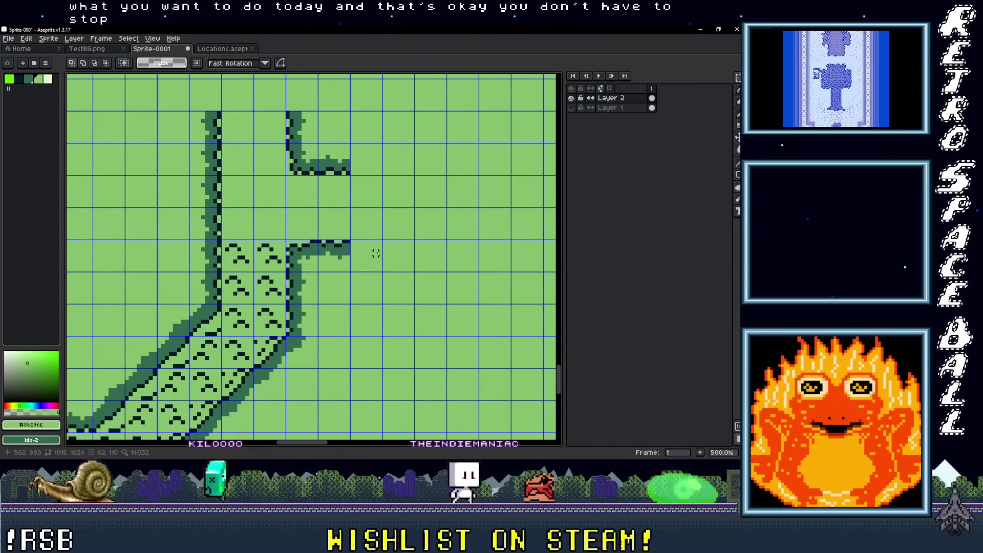
pyautogui.moveTo(285, 271)
pyautogui.mouseDown()
pyautogui.moveTo(255, 240)
pyautogui.moveTo(228, 240)
pyautogui.moveTo(257, 224)
pyautogui.mouseUp()
# Copy the pattern tiles one tile higher, undoing an accidental paint-over of the top-row arc marks
pyautogui.press('b')
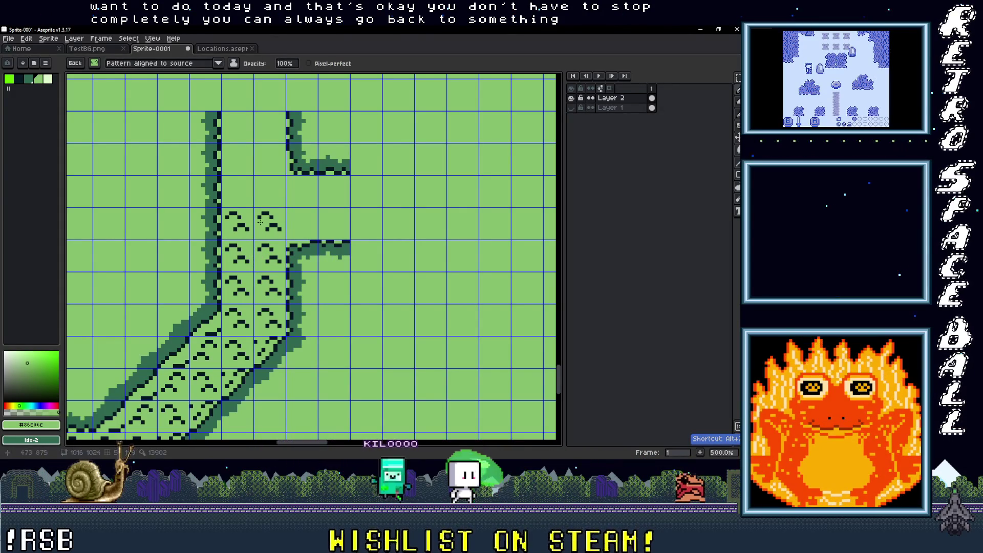
pyautogui.moveTo(233, 129); pyautogui.dragTo(280, 128)
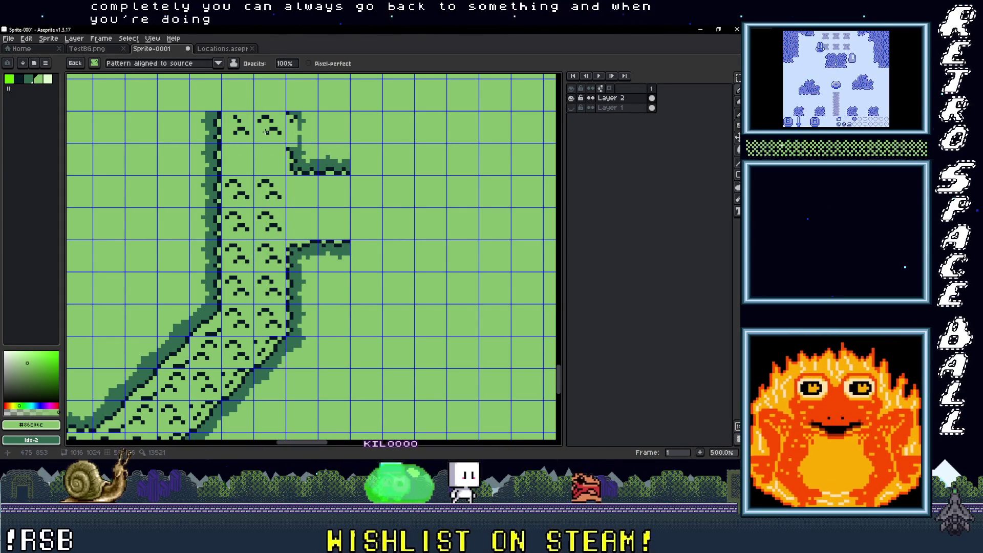
pyautogui.hotkey('ctrl', 'z')
pyautogui.hotkey('ctrl', 'z')
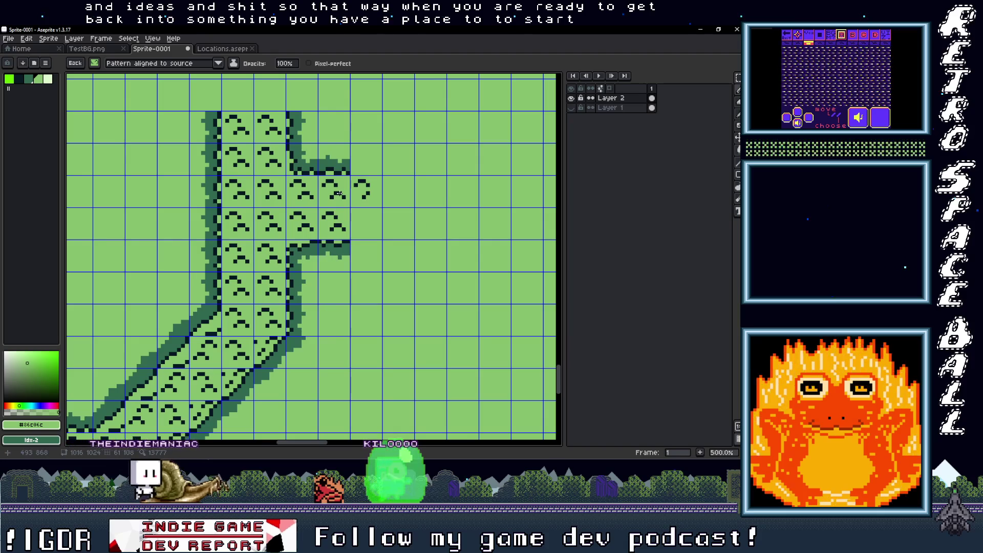
pyautogui.scroll(-3, 362, 256)
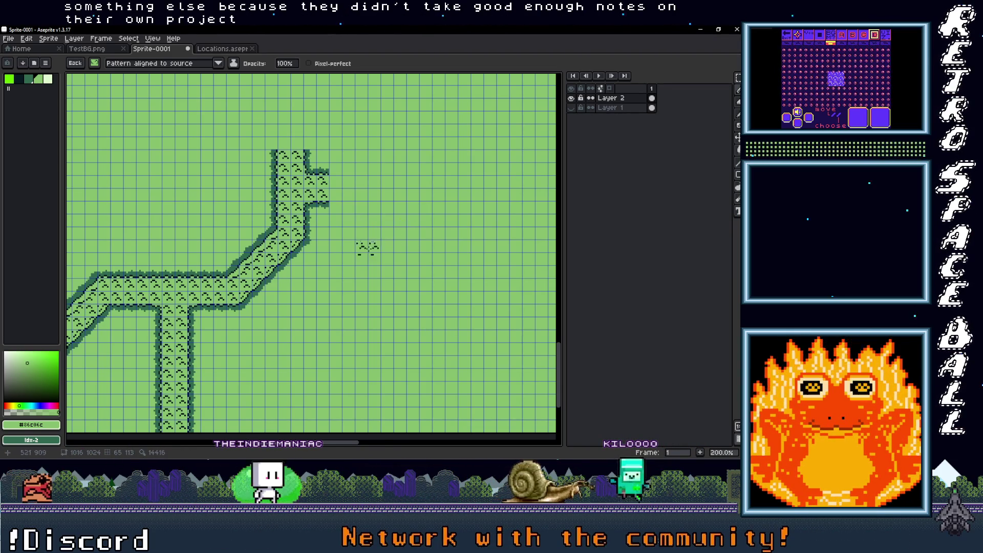
pyautogui.scroll(-1, 365, 243)
pyautogui.scroll(1, 363, 250)
pyautogui.scroll(-1, 353, 251)
pyautogui.scroll(1, 285, 271)
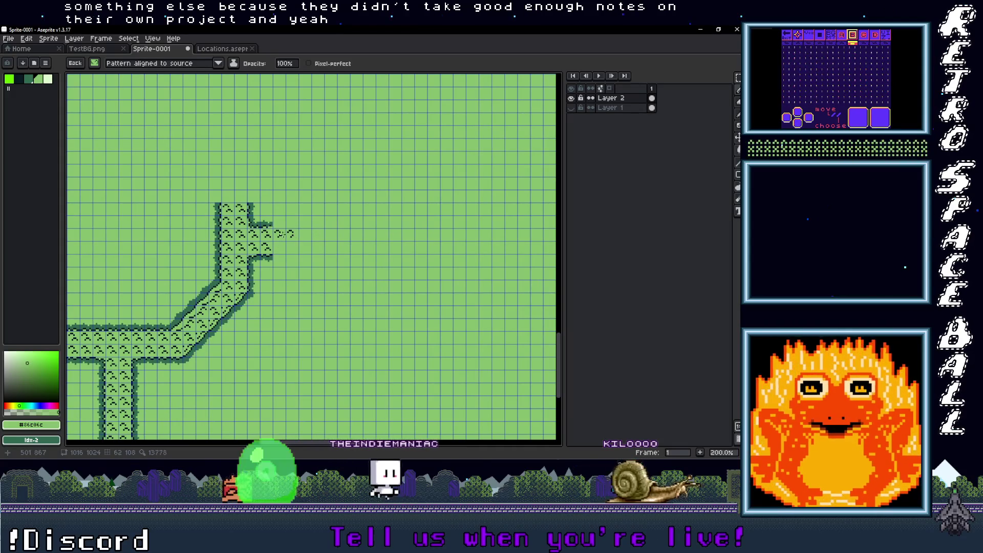
pyautogui.scroll(2, 287, 233)
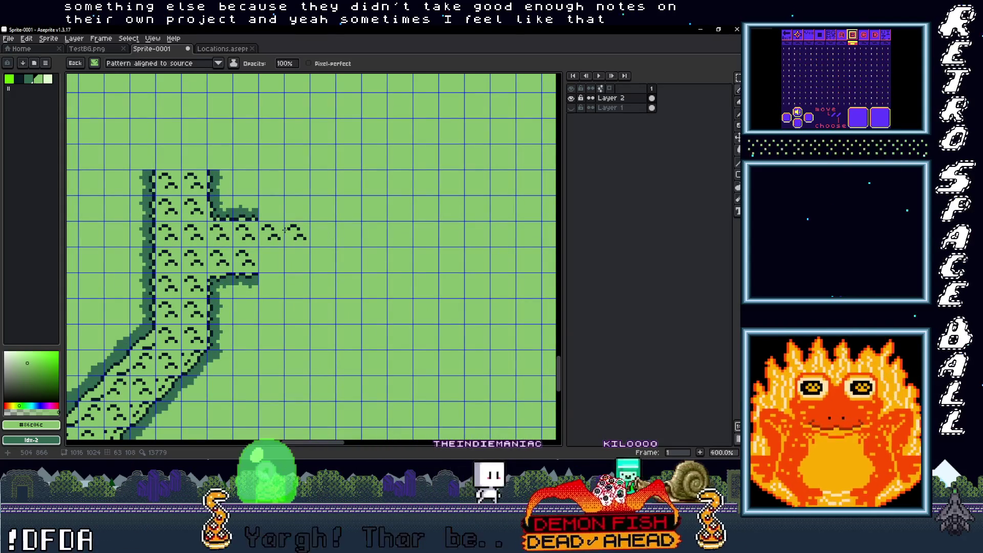
# Move the rightward spur's end tiles to lengthen it
pyautogui.press('z')
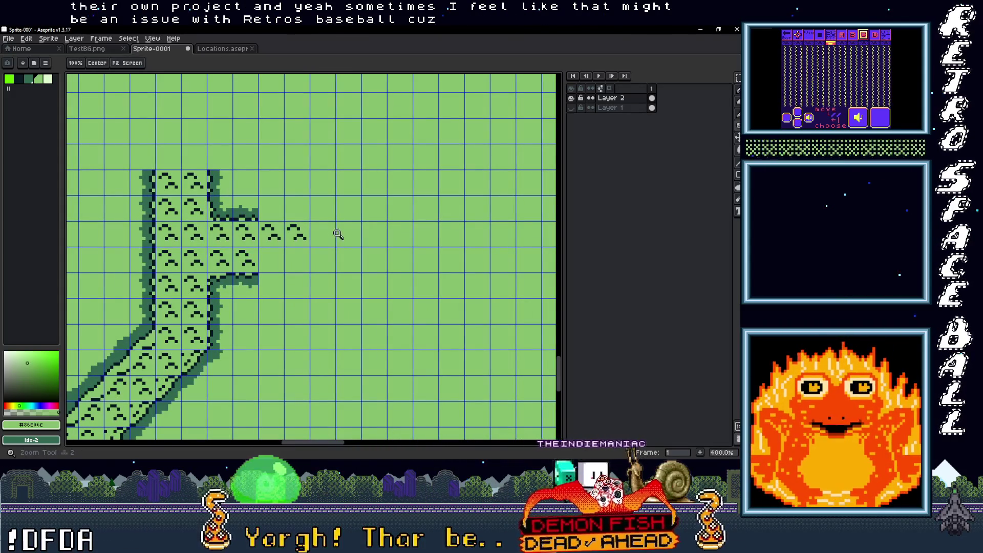
pyautogui.press('m')
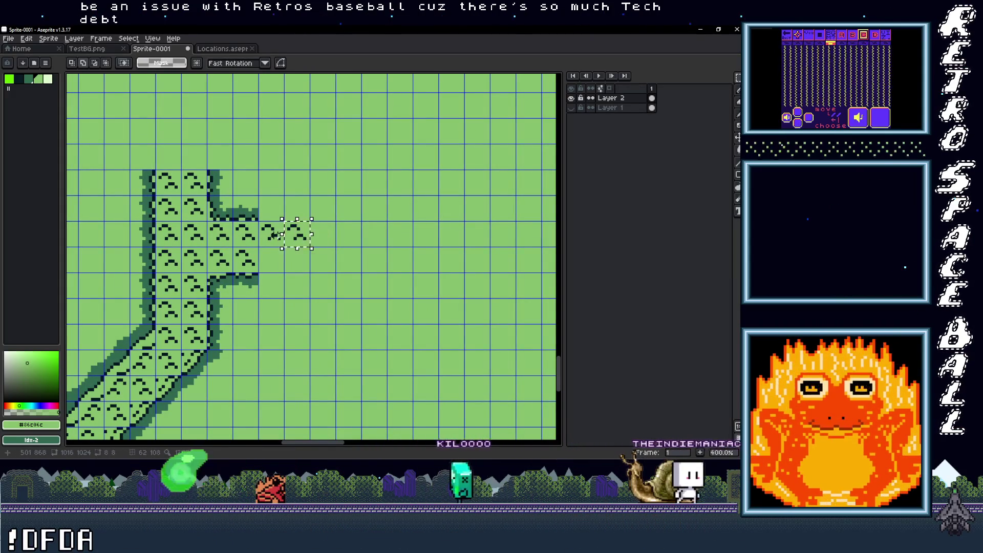
pyautogui.moveTo(289, 228)
pyautogui.mouseDown()
pyautogui.moveTo(310, 245)
pyautogui.moveTo(297, 233)
pyautogui.moveTo(302, 265)
pyautogui.mouseUp()
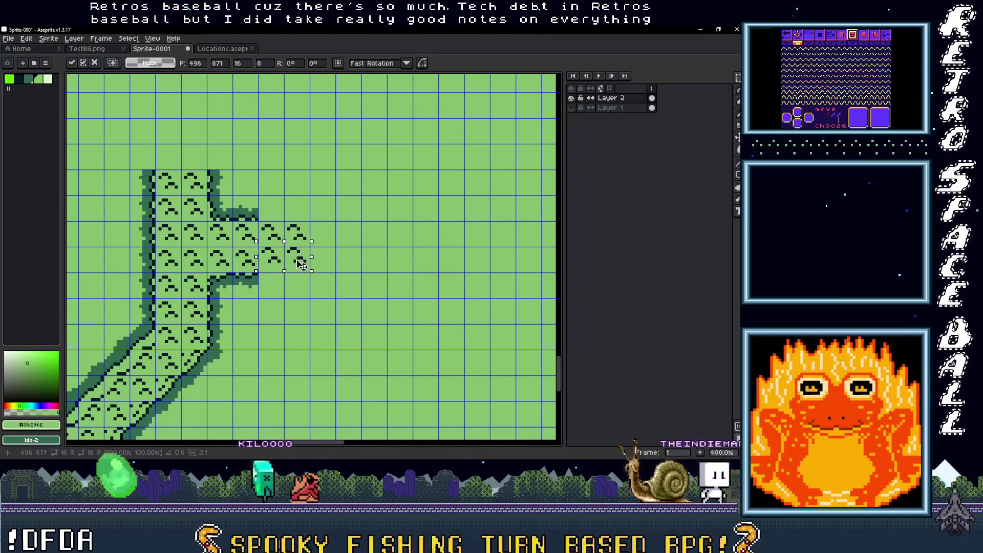
pyautogui.scroll(-2, 302, 265)
pyautogui.scroll(2, 274, 267)
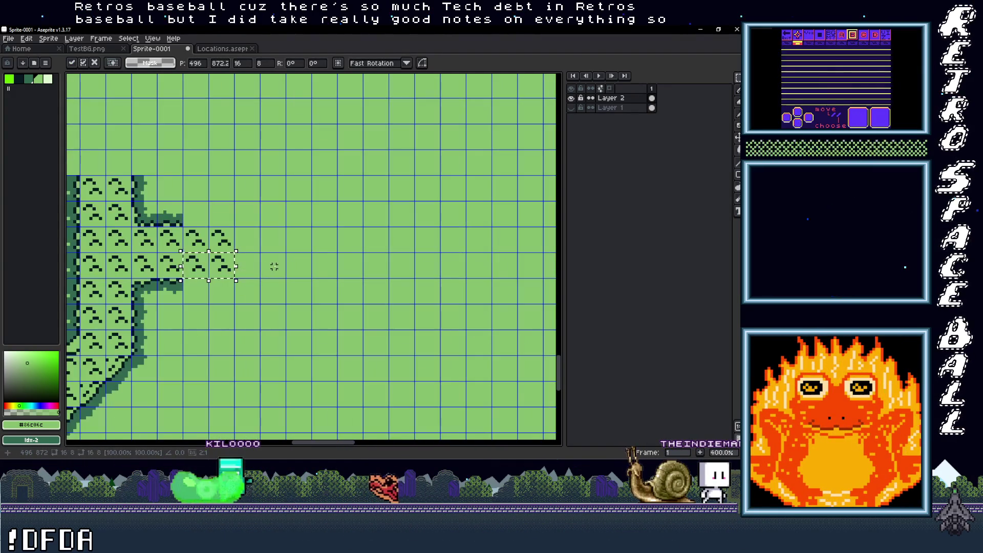
pyautogui.click(274, 266)
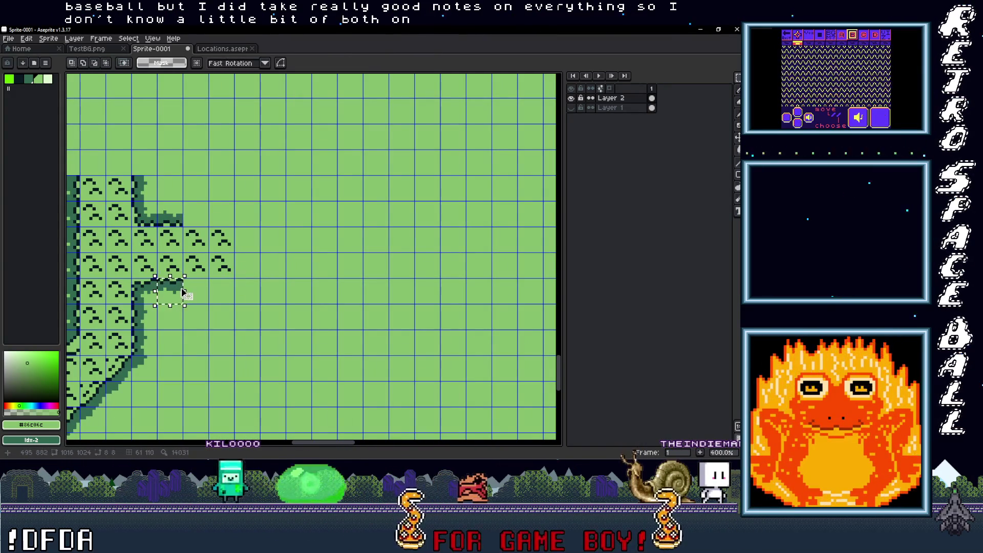
# Draw a dark edge along the spur's bottom and stamp a copied outline piece along its top
pyautogui.hotkey('ctrl', 'd')
pyautogui.press('b')
pyautogui.moveTo(154, 283); pyautogui.dragTo(188, 286)
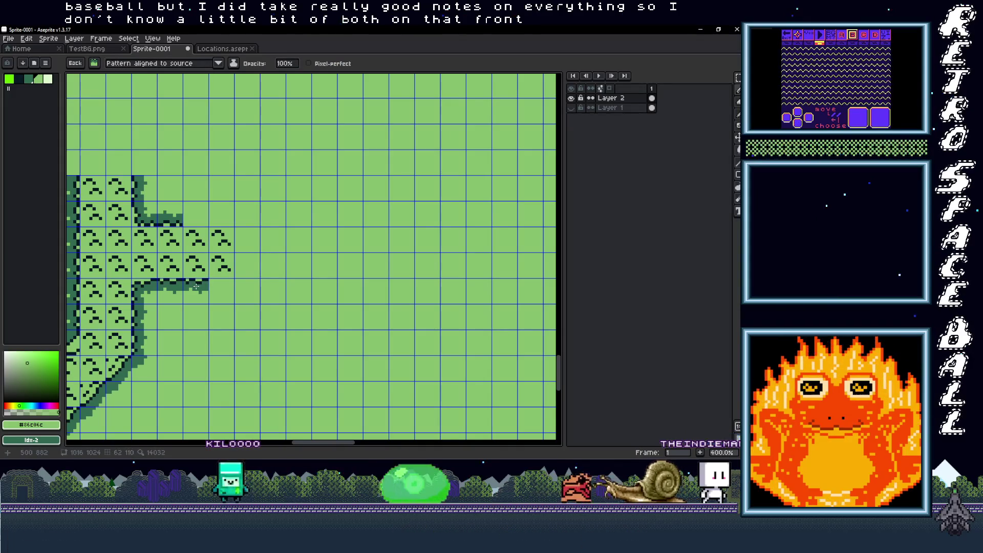
pyautogui.press('v')
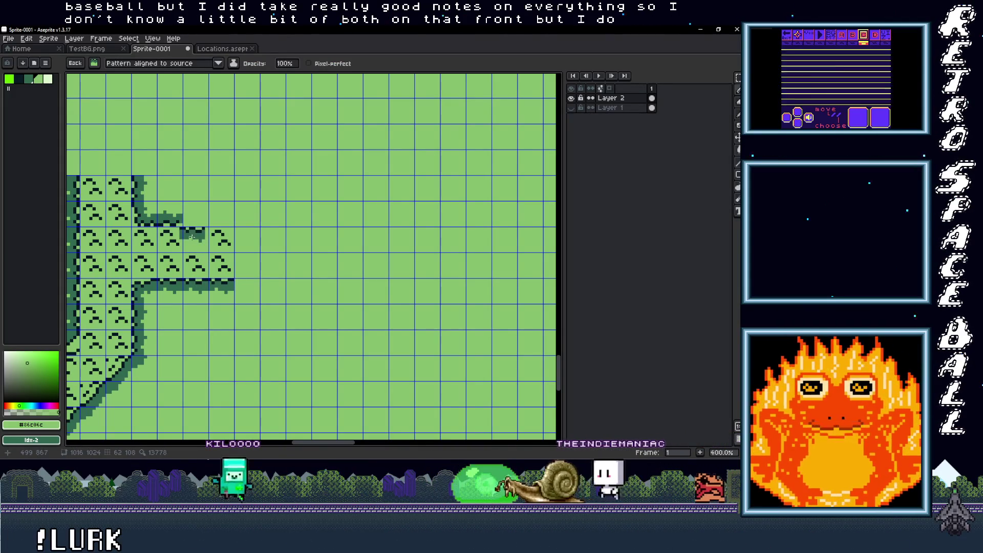
pyautogui.press('m')
pyautogui.moveTo(156, 199); pyautogui.dragTo(183, 226)
pyautogui.hotkey('ctrl', 'd')
pyautogui.press('b')
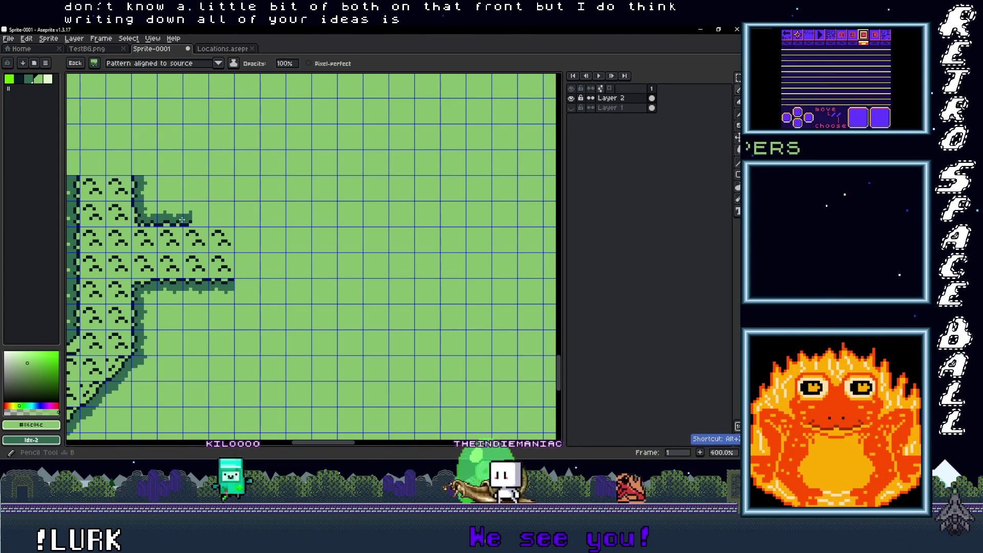
pyautogui.press('b')
pyautogui.click(224, 220)
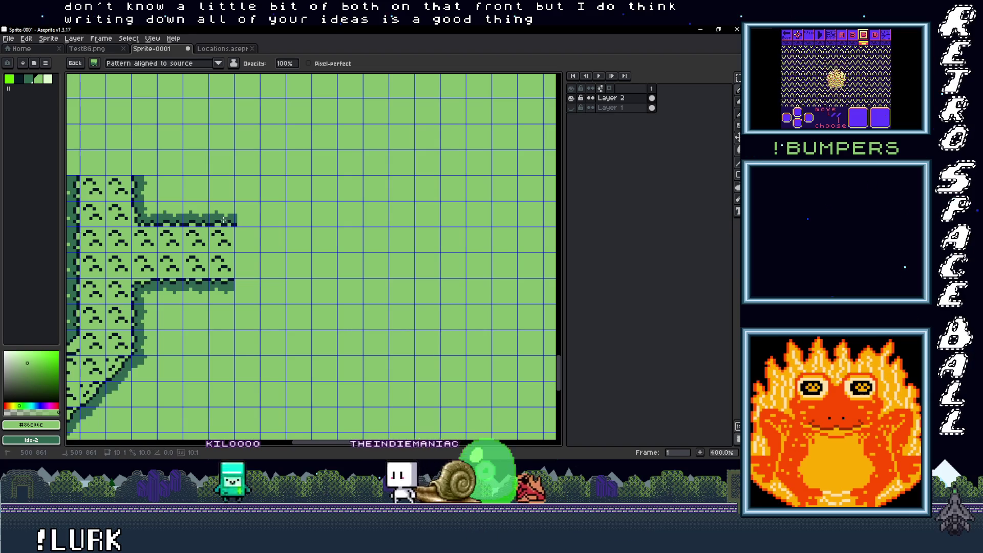
pyautogui.click(218, 218)
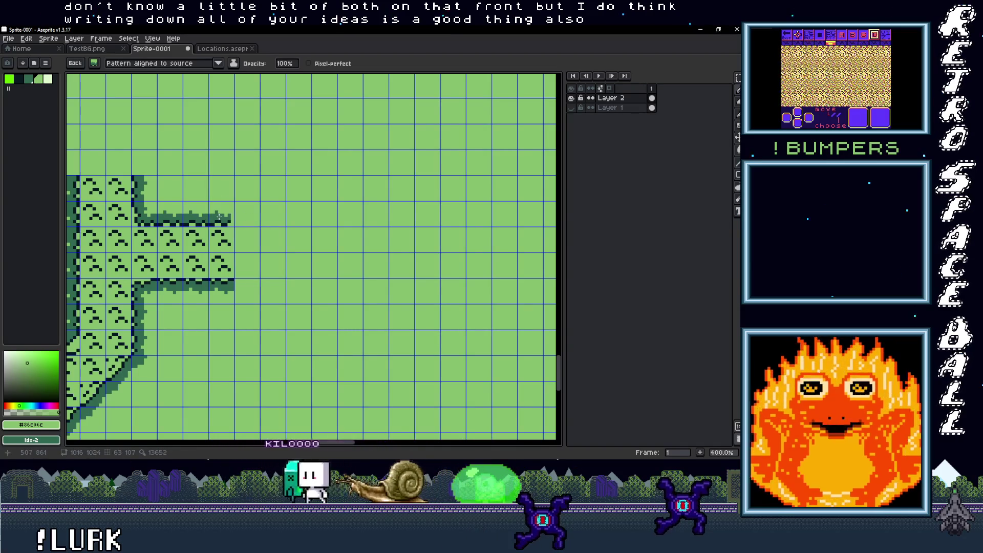
# Switch via TestBG.png to Locations.aseprite and pan the map to show City and all rooms
pyautogui.scroll(-2, 337, 241)
pyautogui.scroll(1, 337, 241)
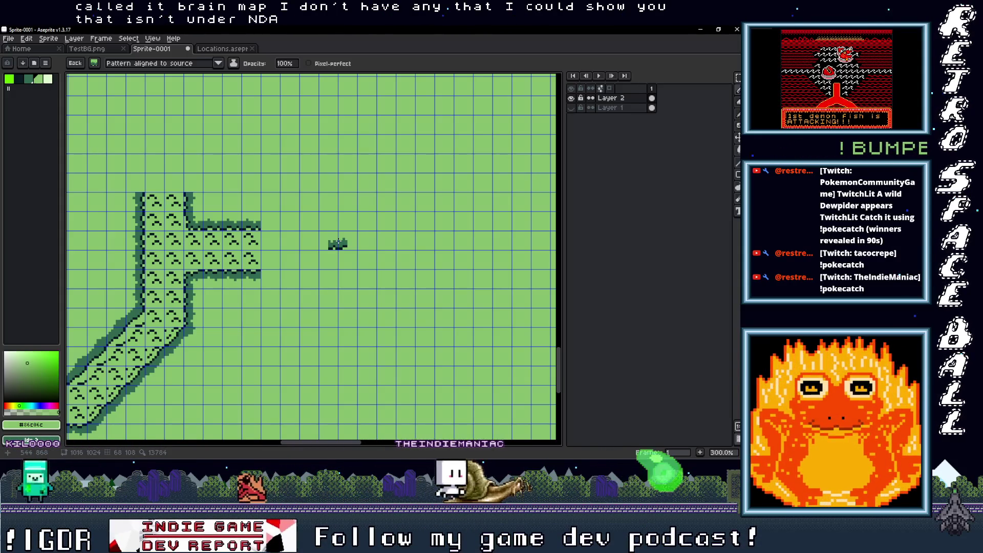
pyautogui.click(87, 49)
pyautogui.click(223, 49)
pyautogui.scroll(-2, 323, 279)
pyautogui.scroll(2, 322, 280)
pyautogui.scroll(-2, 330, 285)
pyautogui.scroll(2, 329, 285)
pyautogui.moveTo(329, 285)
pyautogui.mouseDown()
pyautogui.moveTo(231, 307)
pyautogui.moveTo(424, 271)
pyautogui.moveTo(483, 282)
pyautogui.moveTo(377, 278)
pyautogui.mouseUp()
pyautogui.scroll(-2, 378, 279)
pyautogui.scroll(1, 376, 256)
pyautogui.moveTo(373, 241); pyautogui.dragTo(369, 214)
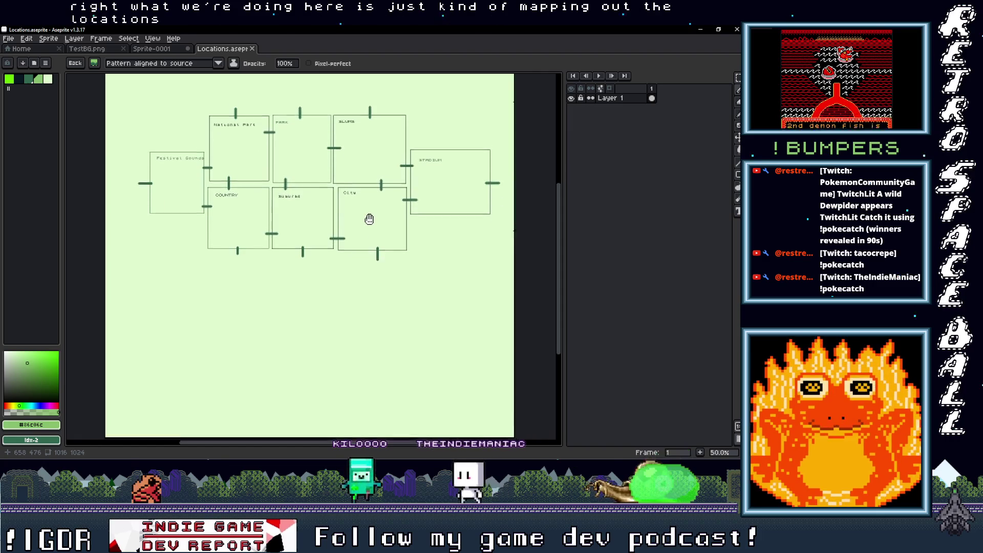
# Create a new blank sprite, Sprite-0003, with the default New Sprite settings
pyautogui.scroll(1, 339, 187)
pyautogui.click(8, 39)
pyautogui.click(16, 50)
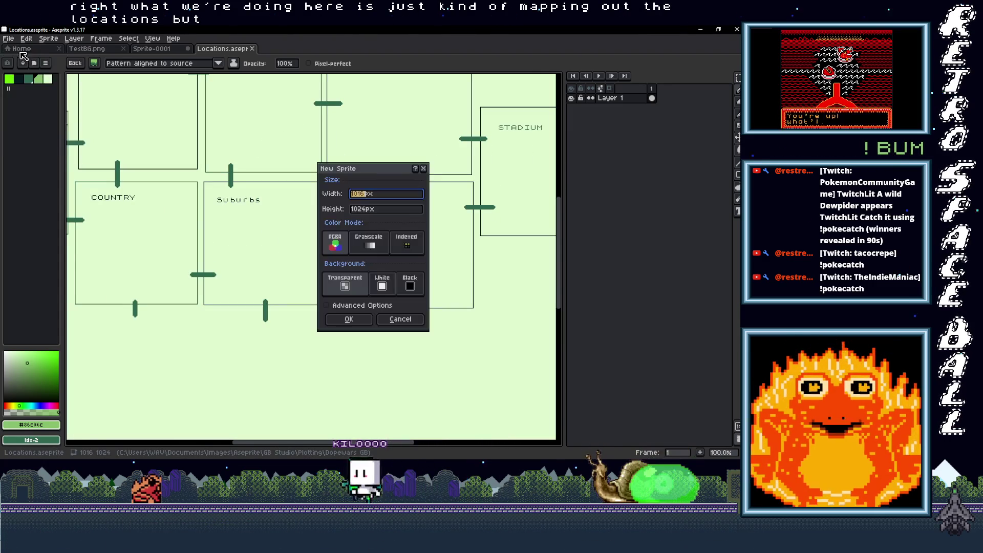
pyautogui.click(348, 319)
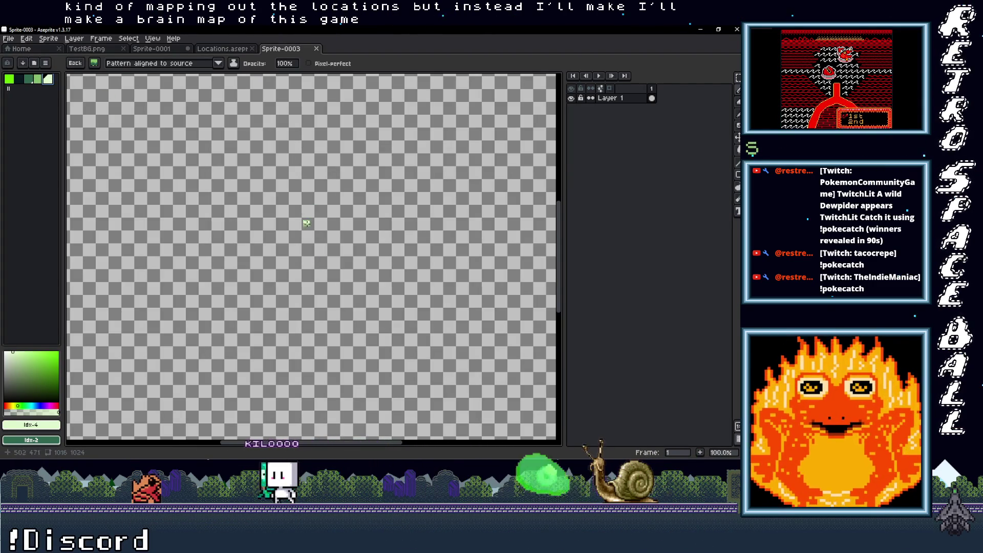
# Fill the whole canvas pale green with the Paint Bucket, undoing an accidental striped fill
pyautogui.press('g')
pyautogui.click(253, 192)
pyautogui.hotkey('ctrl', 'z')
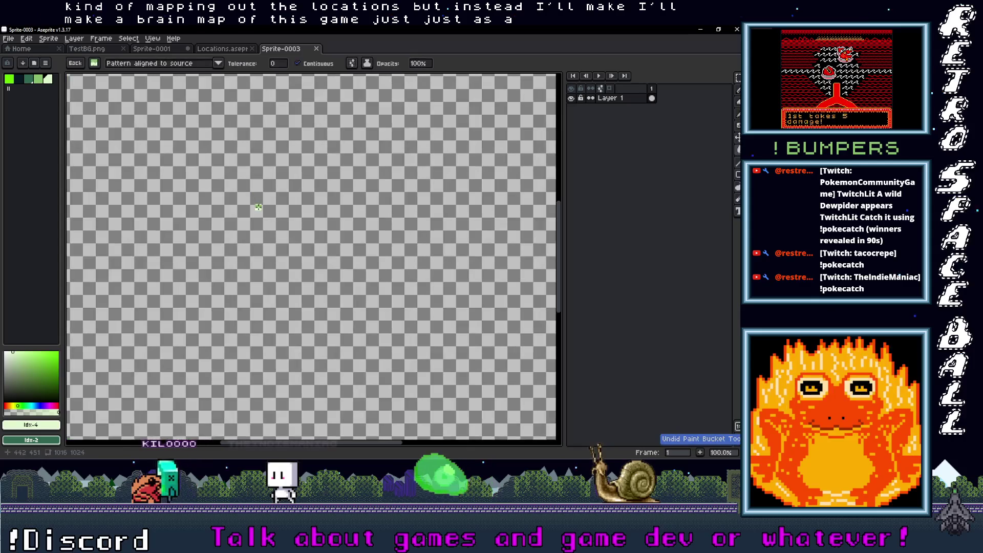
pyautogui.click(71, 63)
pyautogui.click(154, 105)
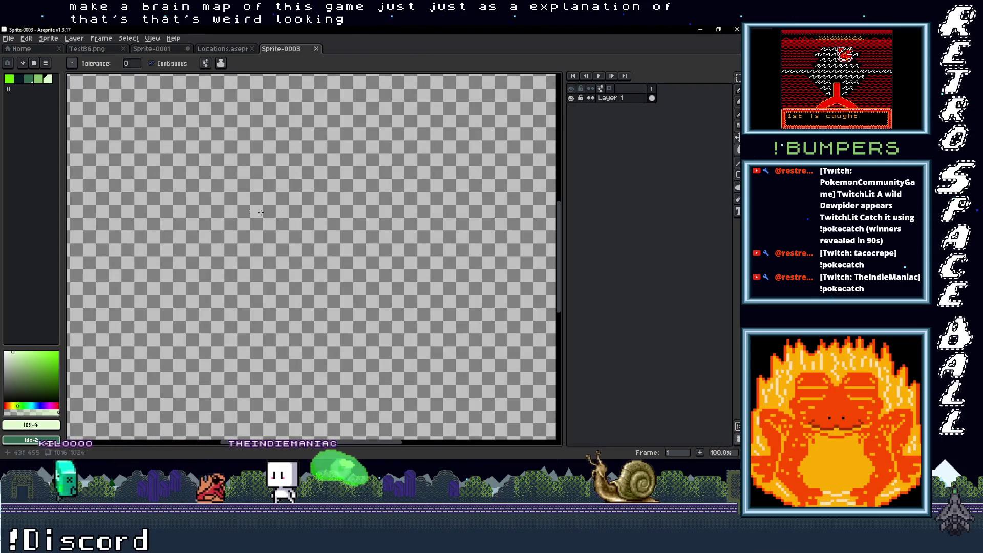
pyautogui.click(266, 227)
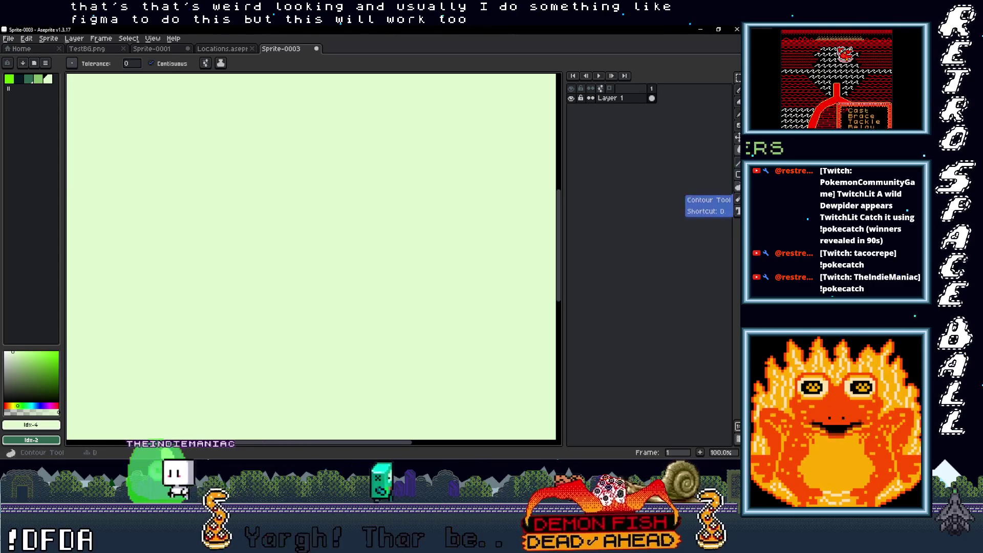
# Pick the Text tool with a dark colour and mark out a text box
pyautogui.click(737, 210)
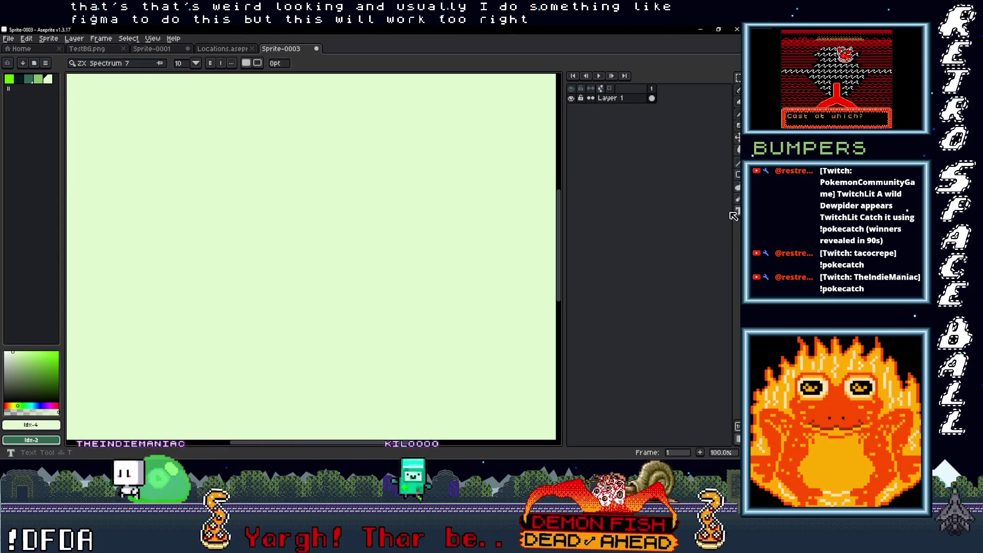
pyautogui.click(18, 79)
pyautogui.moveTo(246, 207); pyautogui.dragTo(334, 248)
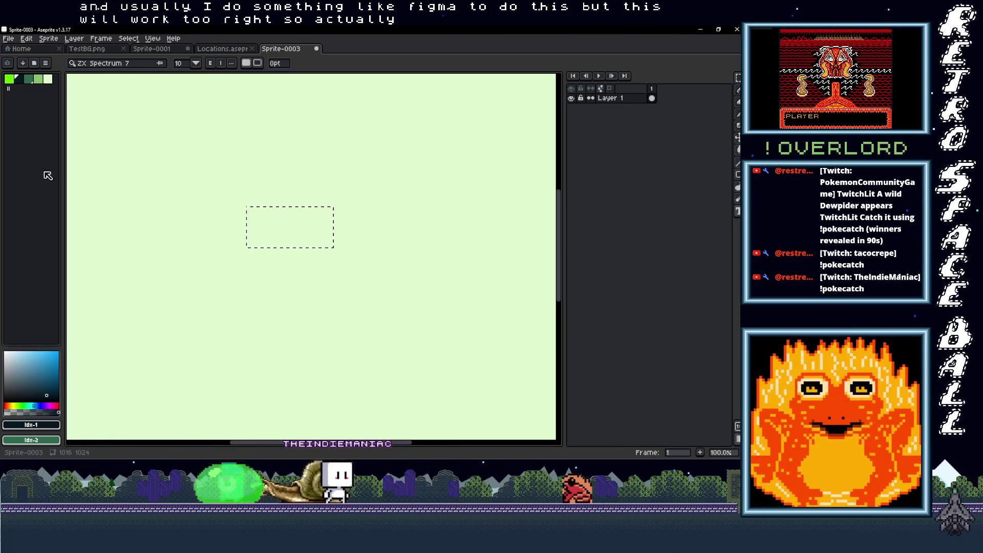
# Back in the Locations map, add Layer 2 above Layer 1 and centre the Suburbs box
pyautogui.click(222, 48)
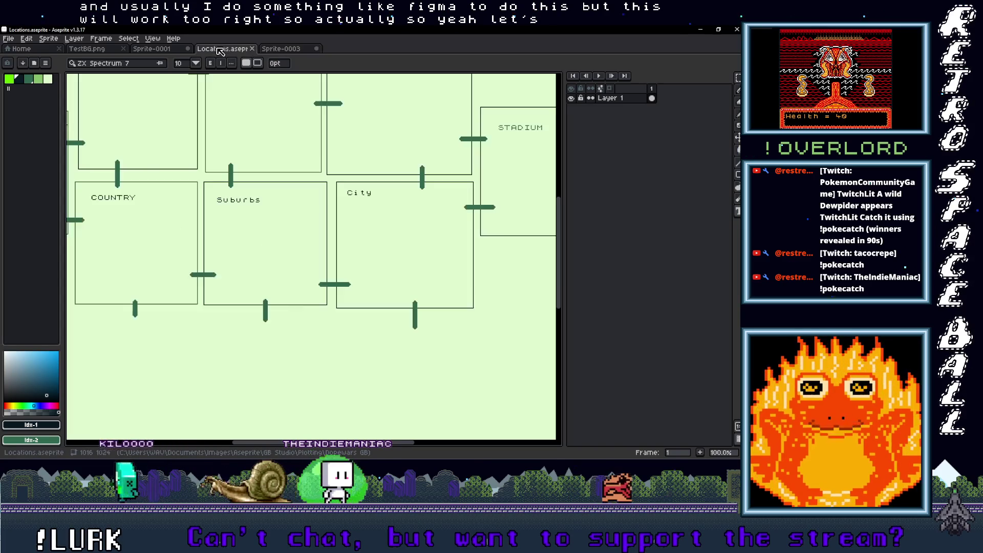
pyautogui.scroll(-1, 299, 197)
pyautogui.scroll(1, 313, 225)
pyautogui.moveTo(322, 257); pyautogui.dragTo(318, 263)
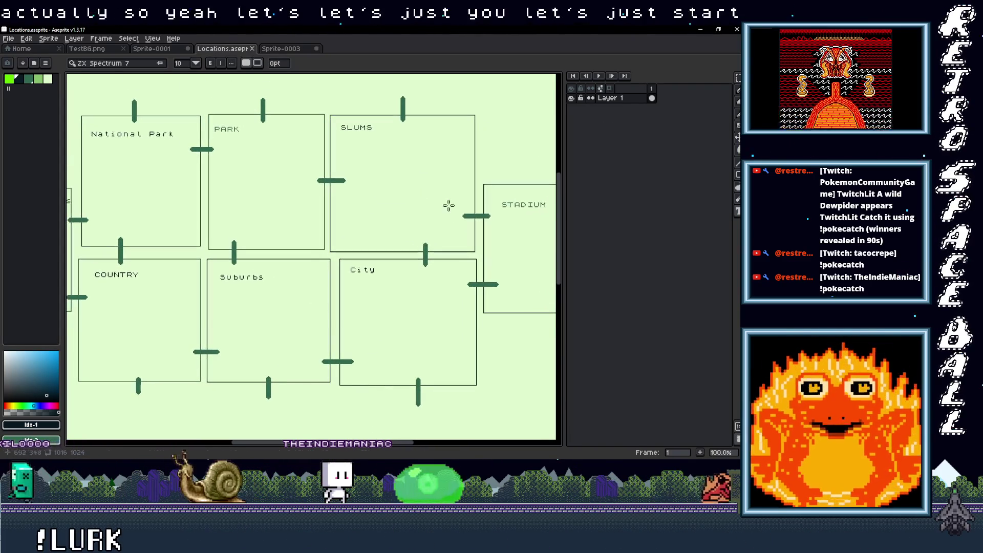
pyautogui.moveTo(627, 118)
pyautogui.click(520, 119)
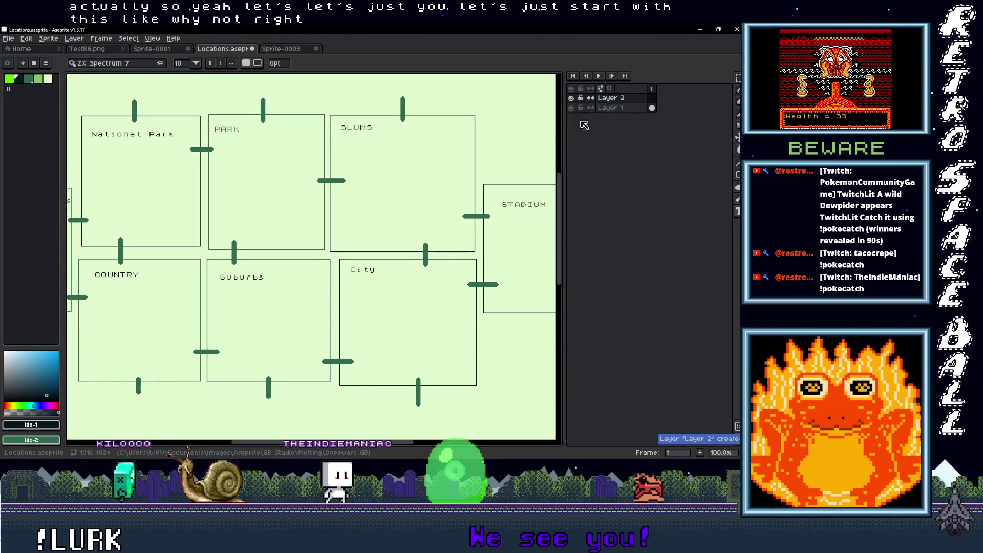
pyautogui.scroll(-1, 459, 175)
pyautogui.scroll(1, 459, 175)
pyautogui.moveTo(459, 175); pyautogui.dragTo(457, 144)
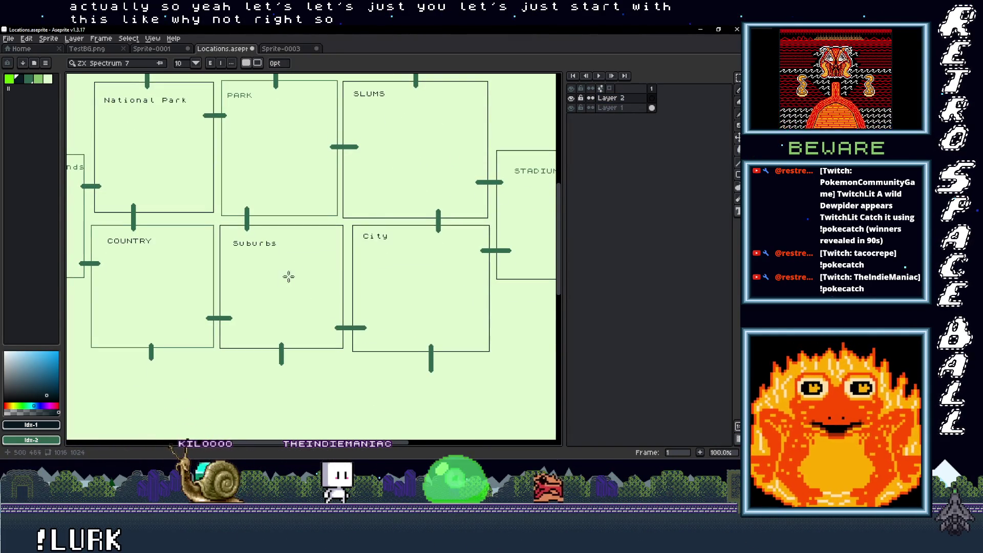
pyautogui.scroll(-1, 291, 270)
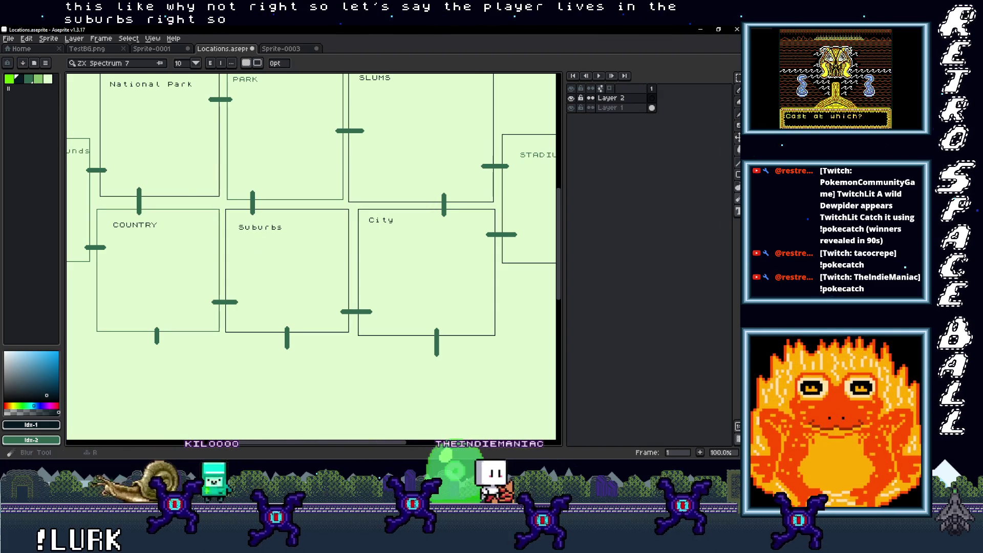
# Write 'Home of player' inside the Suburbs box
pyautogui.press('m')
pyautogui.moveTo(257, 257)
pyautogui.mouseDown()
pyautogui.moveTo(289, 265)
pyautogui.moveTo(330, 296)
pyautogui.mouseUp()
pyautogui.write('Home of player')
pyautogui.press('Return')
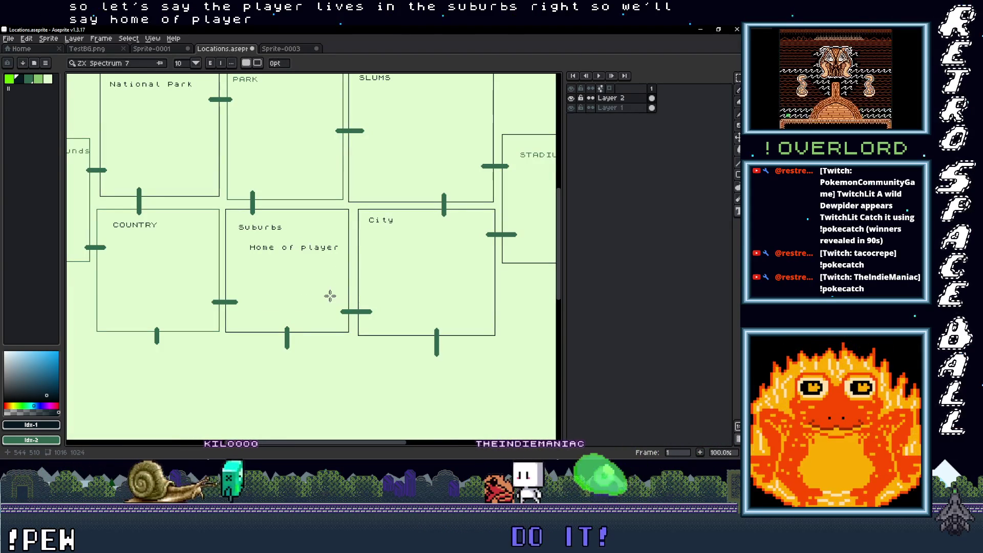
# Add 'tall buildings' in City and 'run down stuctures' in SLUMS
pyautogui.moveTo(412, 243)
pyautogui.mouseDown()
pyautogui.moveTo(367, 309)
pyautogui.moveTo(367, 277)
pyautogui.moveTo(382, 268)
pyautogui.moveTo(221, 294)
pyautogui.moveTo(265, 288)
pyautogui.moveTo(316, 325)
pyautogui.mouseUp()
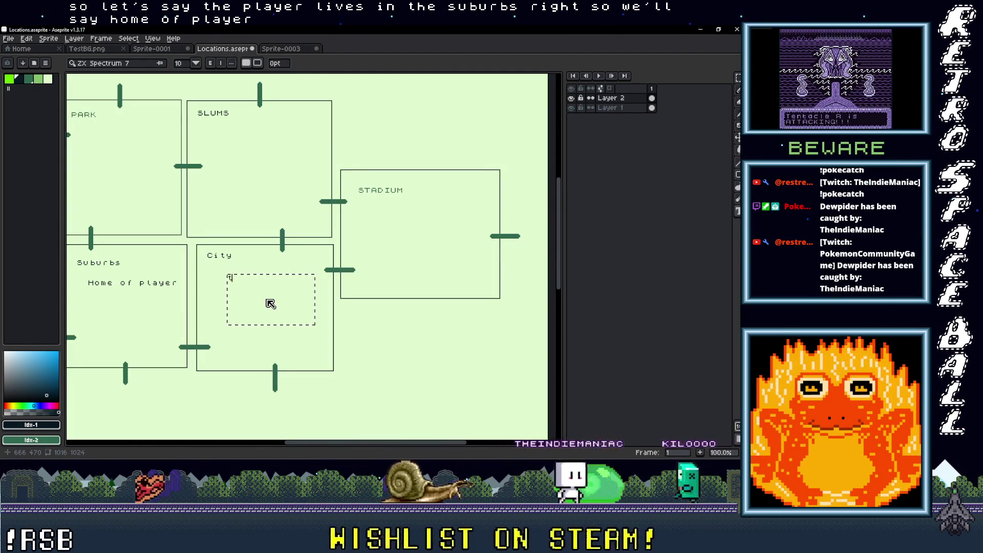
pyautogui.write('all building')
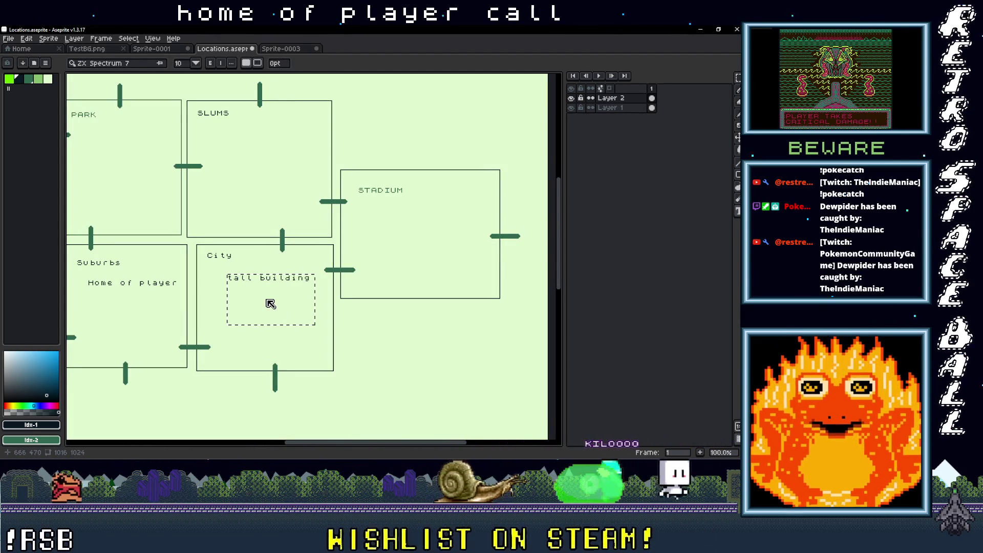
pyautogui.moveTo(227, 266); pyautogui.dragTo(237, 323)
pyautogui.moveTo(220, 202); pyautogui.dragTo(328, 287)
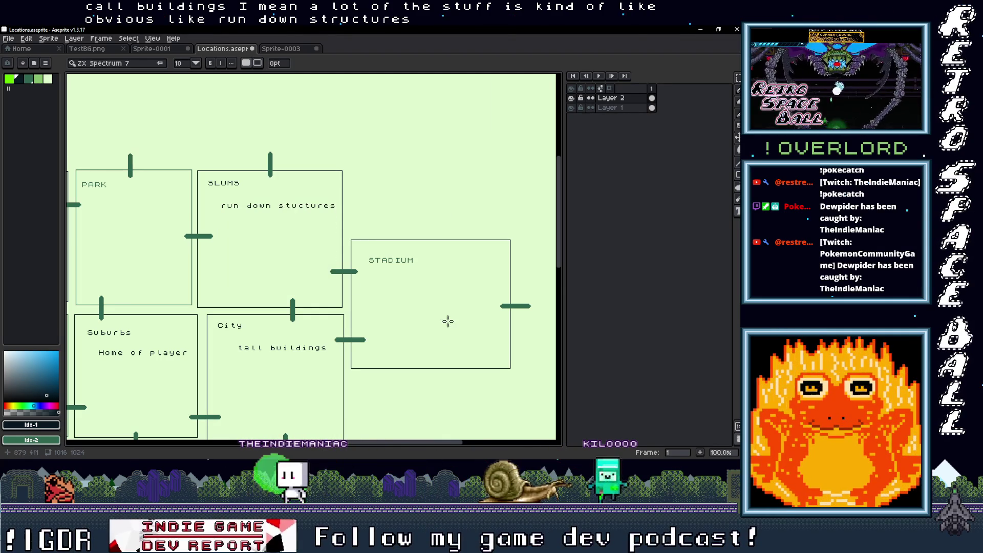
# Write 'band is playing' inside the STADIUM box
pyautogui.moveTo(448, 321); pyautogui.dragTo(282, 262)
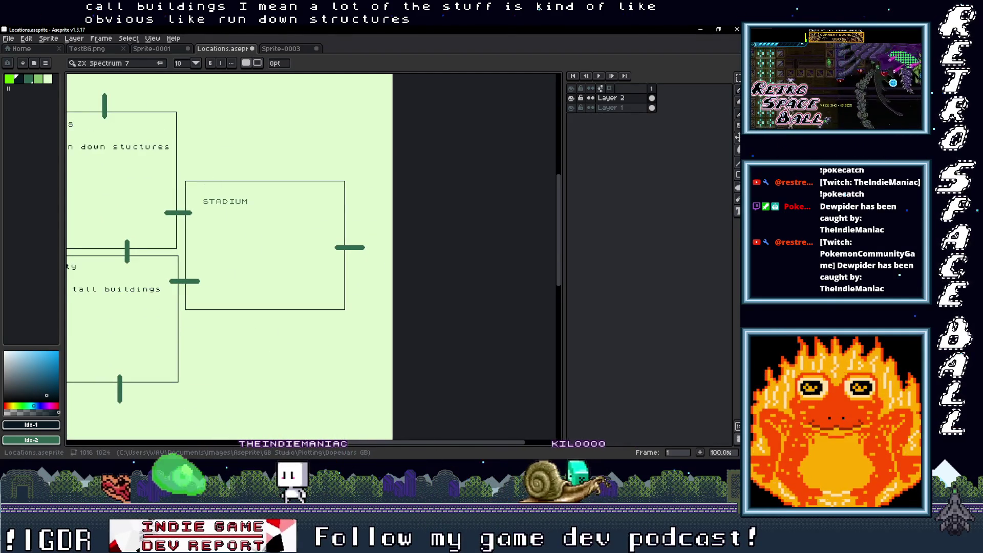
pyautogui.moveTo(212, 218)
pyautogui.mouseDown()
pyautogui.moveTo(285, 280)
pyautogui.moveTo(322, 291)
pyautogui.mouseUp()
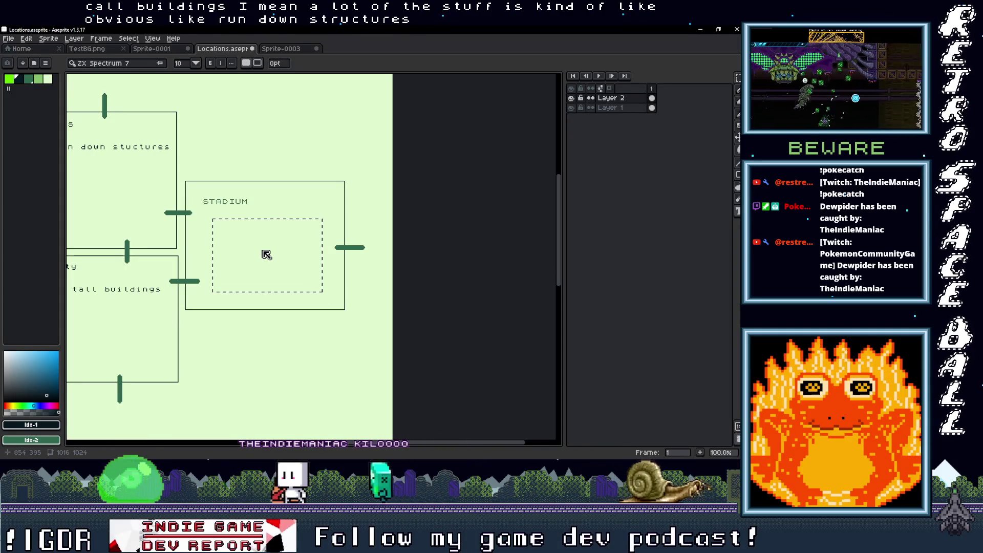
pyautogui.write('band is playing')
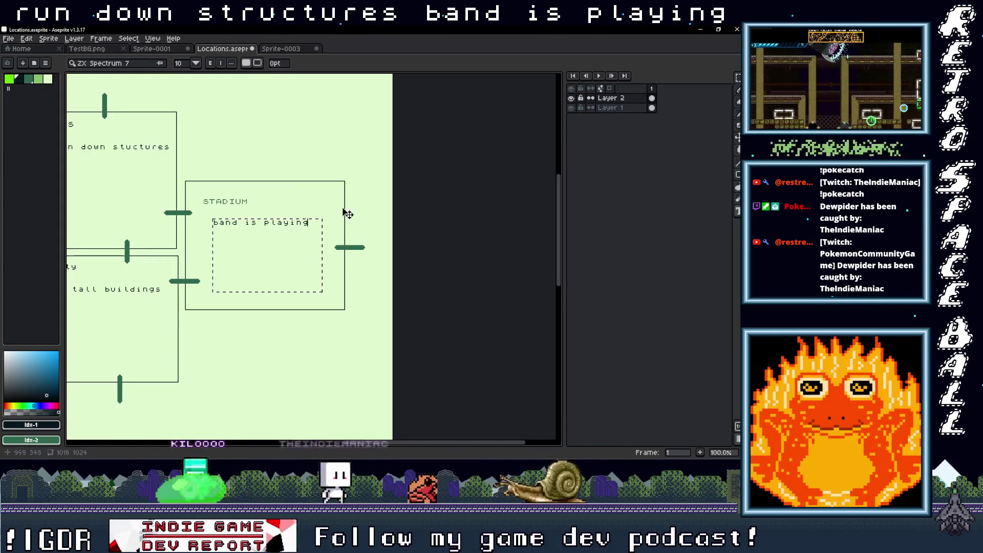
pyautogui.press('Return')
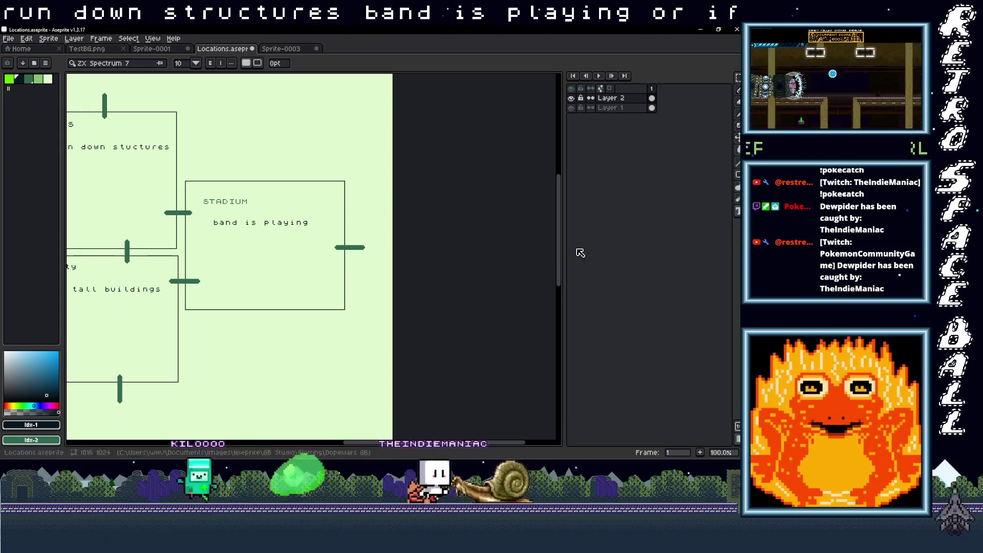
# Add a second STADIUM note, 'maybe some days has sport going on'
pyautogui.moveTo(217, 246); pyautogui.dragTo(333, 292)
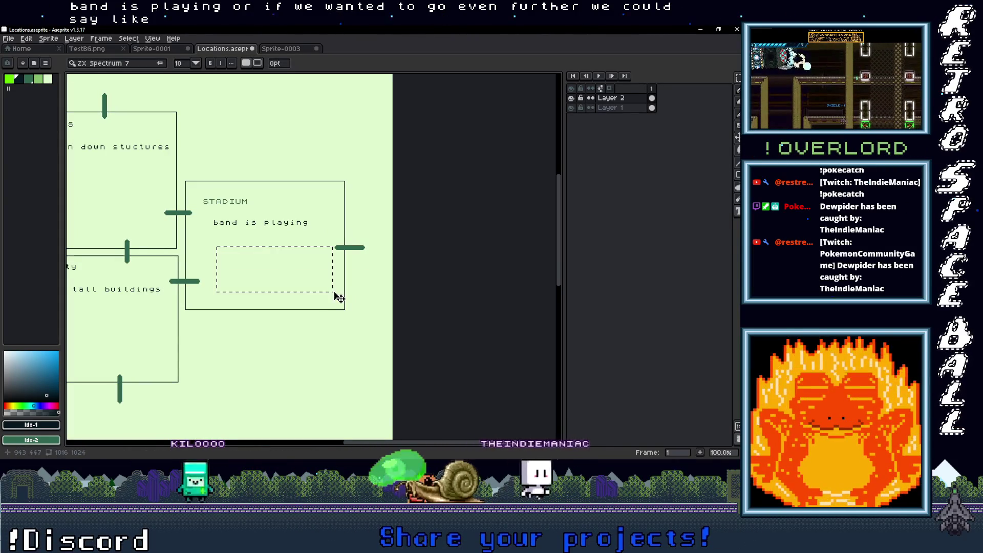
pyautogui.write('a')
pyautogui.press('BackSpace')
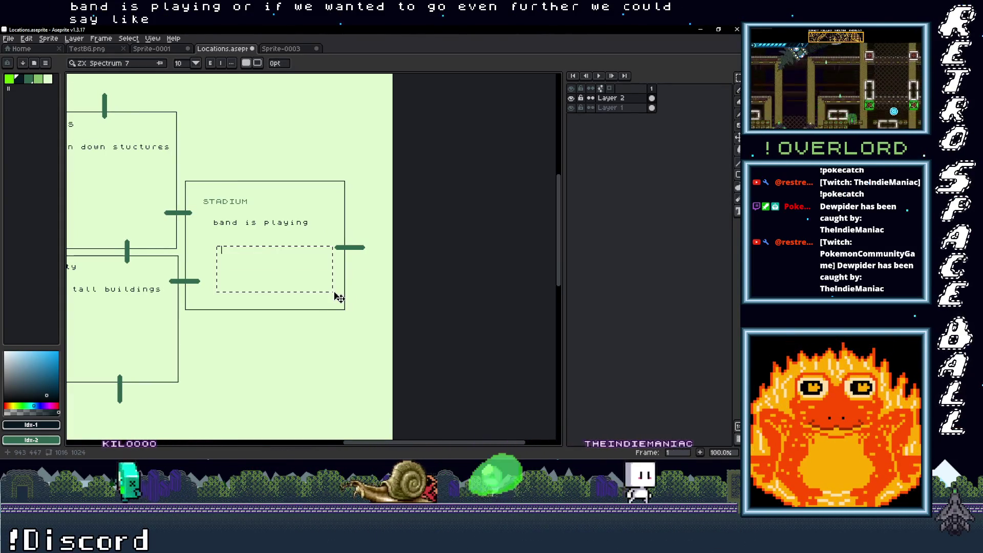
pyautogui.write('maybe some d')
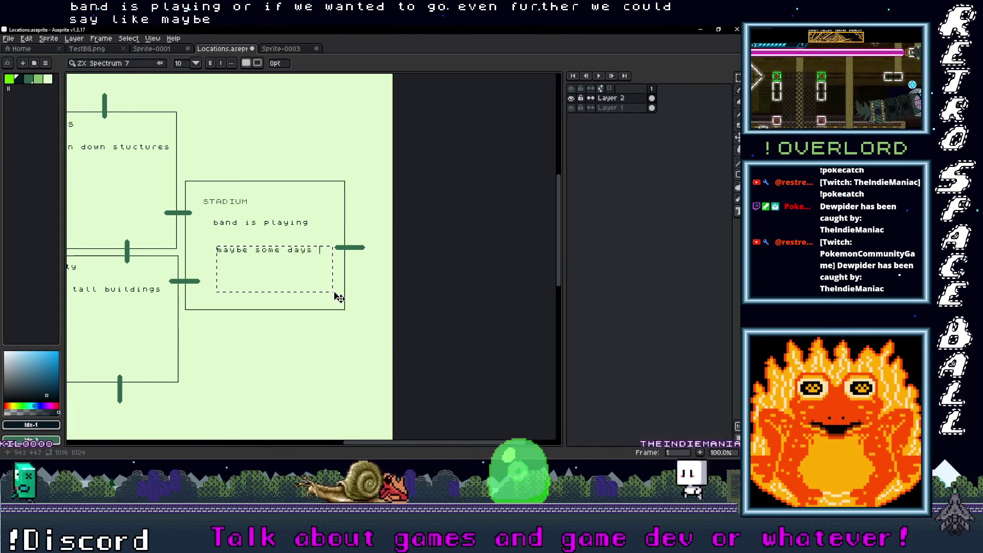
pyautogui.write('ays')
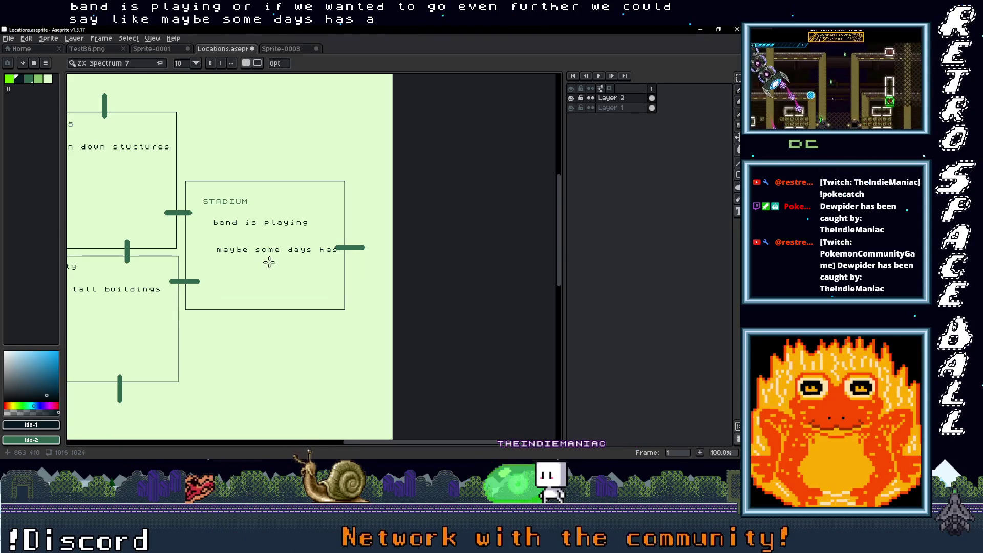
pyautogui.moveTo(212, 259); pyautogui.dragTo(278, 286)
pyautogui.write('sp')
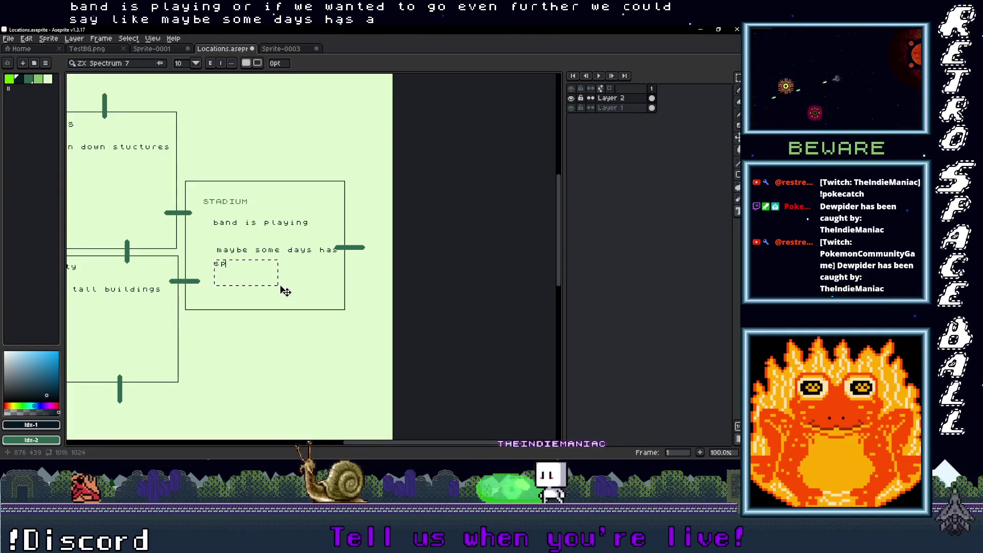
pyautogui.write('ort')
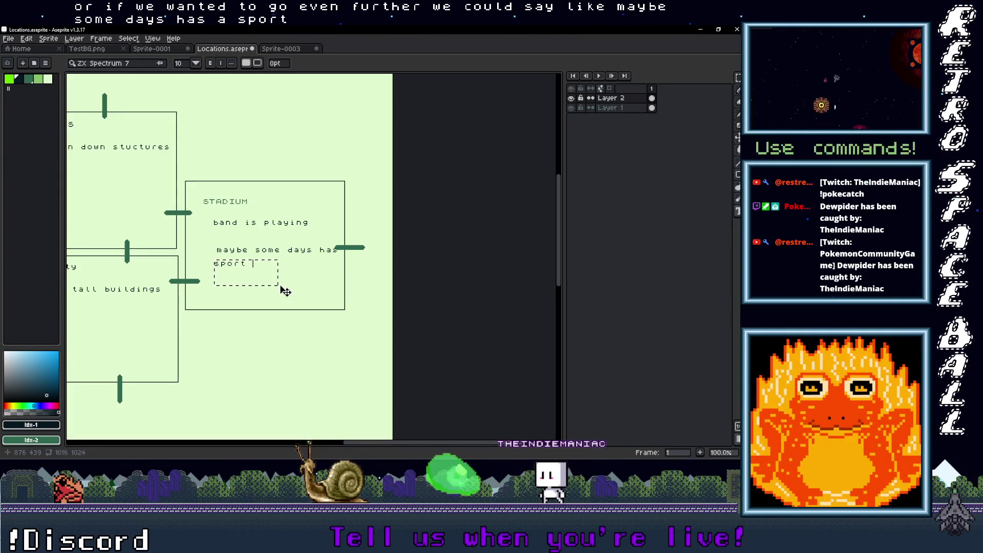
pyautogui.write(' goin')
pyautogui.press('Return')
pyautogui.moveTo(204, 249)
pyautogui.mouseDown()
pyautogui.moveTo(252, 272)
pyautogui.moveTo(232, 250)
pyautogui.mouseUp()
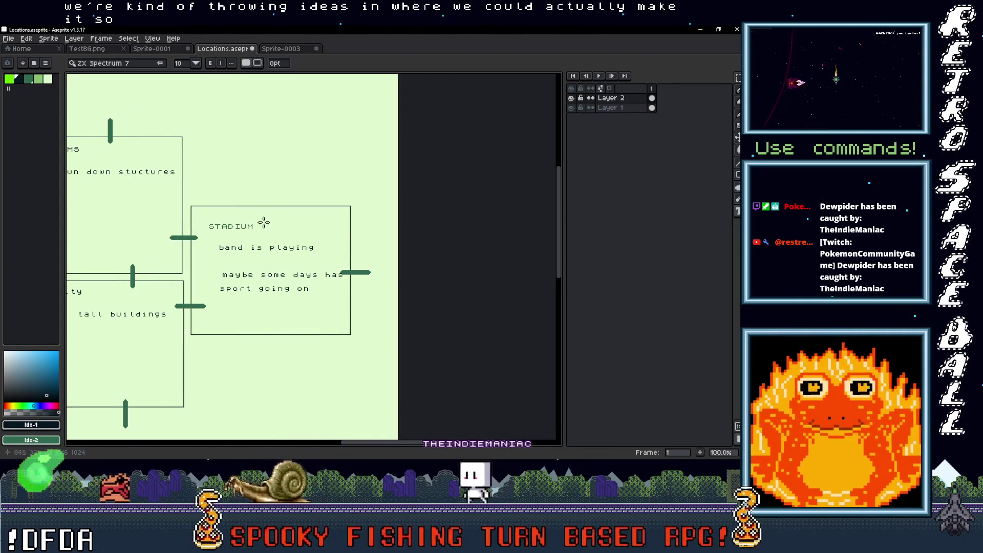
pyautogui.hscroll(-10, 248, 289)
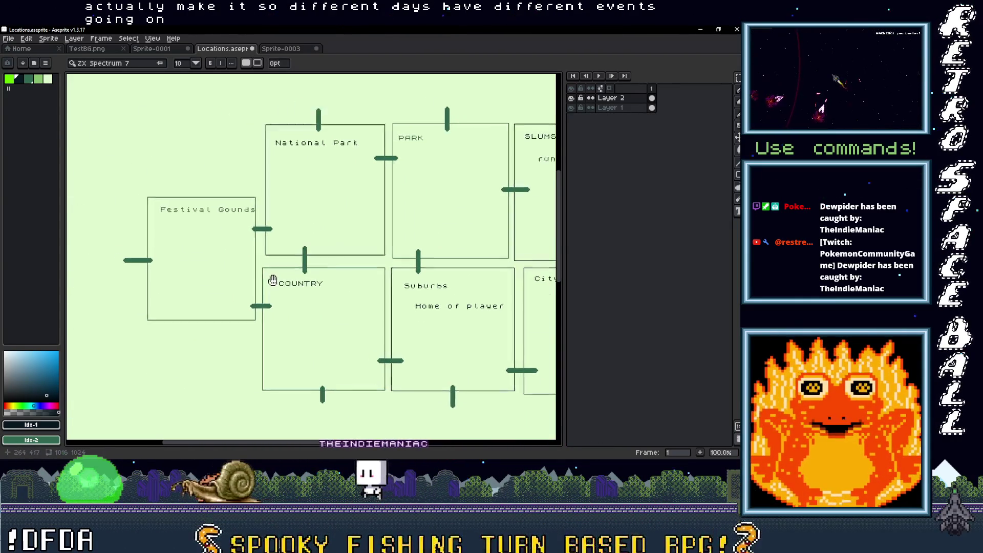
# Write 'some days is a rave' inside the Festival Gounds box
pyautogui.moveTo(169, 233); pyautogui.dragTo(255, 303)
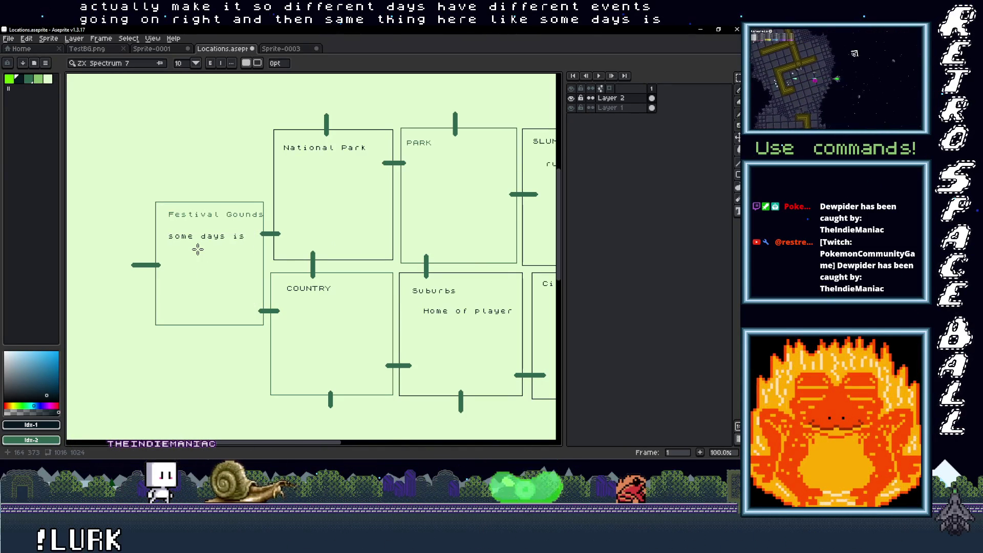
pyautogui.moveTo(163, 241); pyautogui.dragTo(263, 282)
pyautogui.write('a rave')
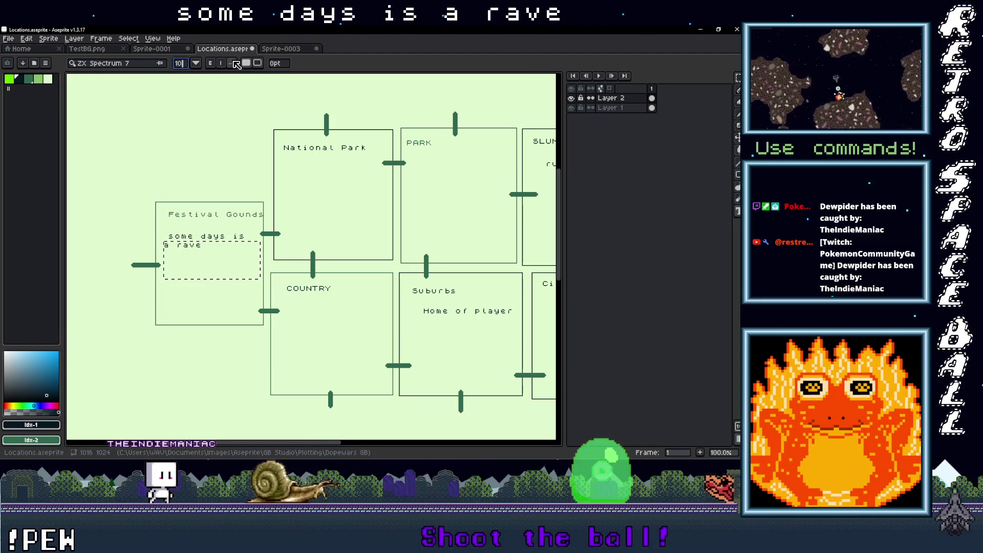
pyautogui.click(233, 63)
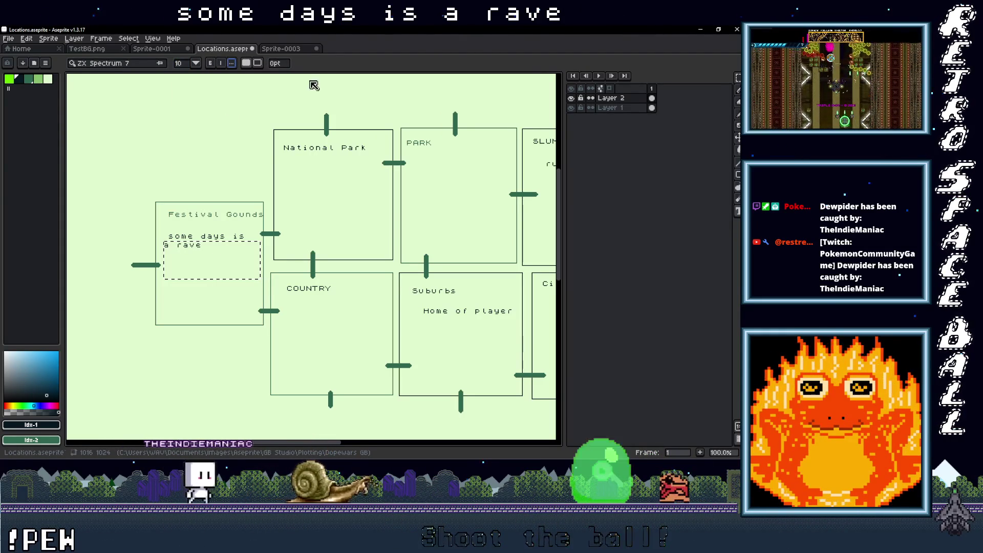
pyautogui.click(208, 309)
# Add a second Festival Gounds note, 'some days its hippys'
pyautogui.moveTo(165, 263); pyautogui.dragTo(258, 314)
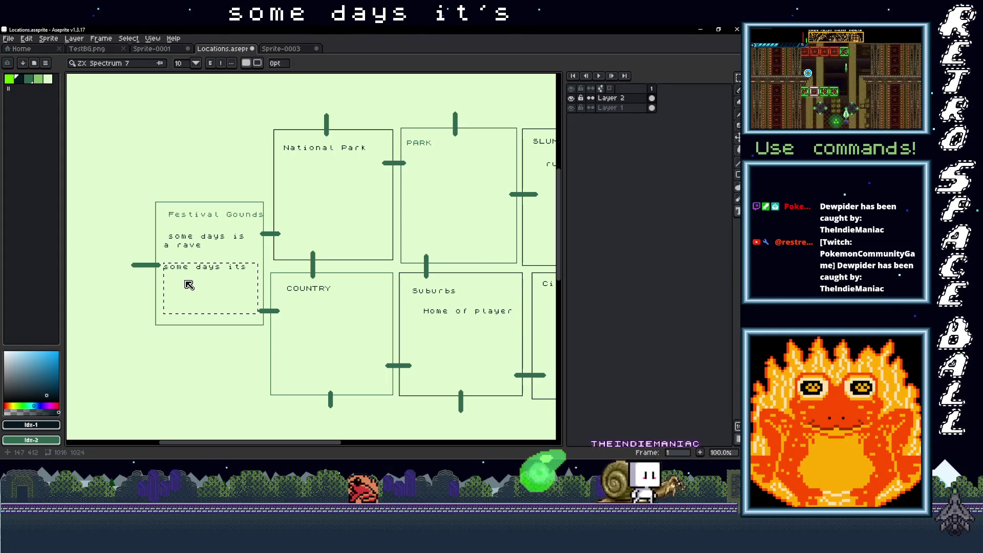
pyautogui.click(174, 278)
pyautogui.press('Return')
pyautogui.write('hipp')
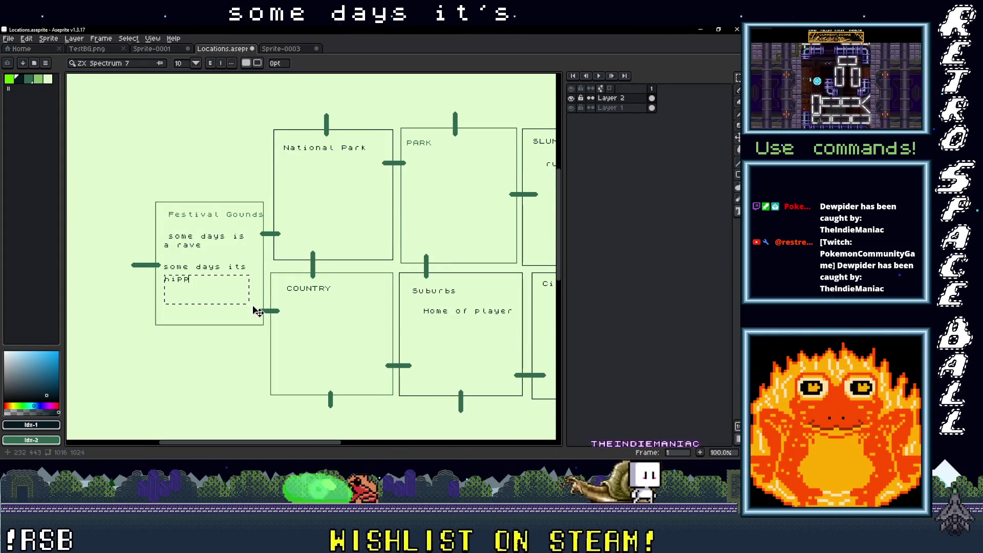
pyautogui.write('ys')
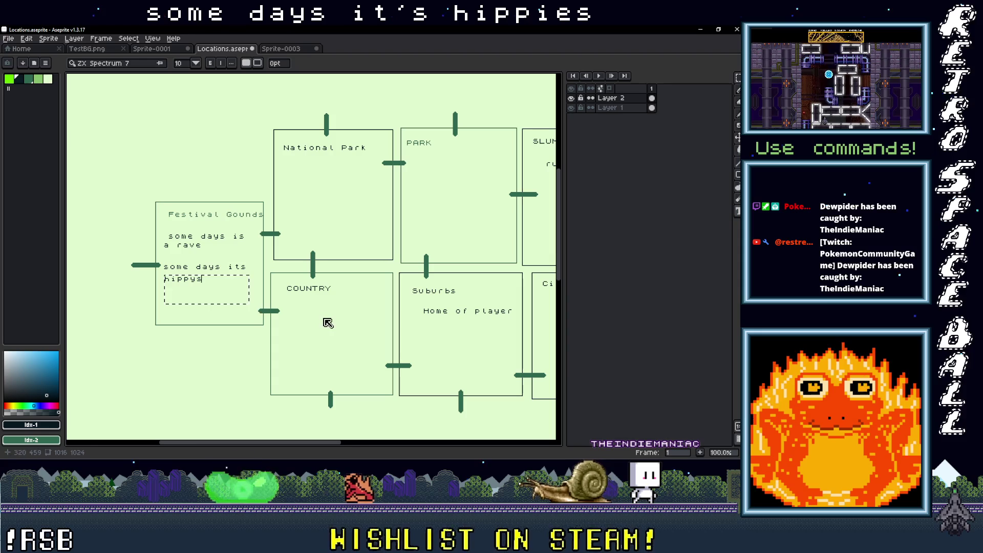
# Pan across the Locations map, then switch to the blank Sprite-0003 document
pyautogui.moveTo(341, 309)
pyautogui.mouseDown()
pyautogui.moveTo(219, 287)
pyautogui.moveTo(116, 305)
pyautogui.mouseUp()
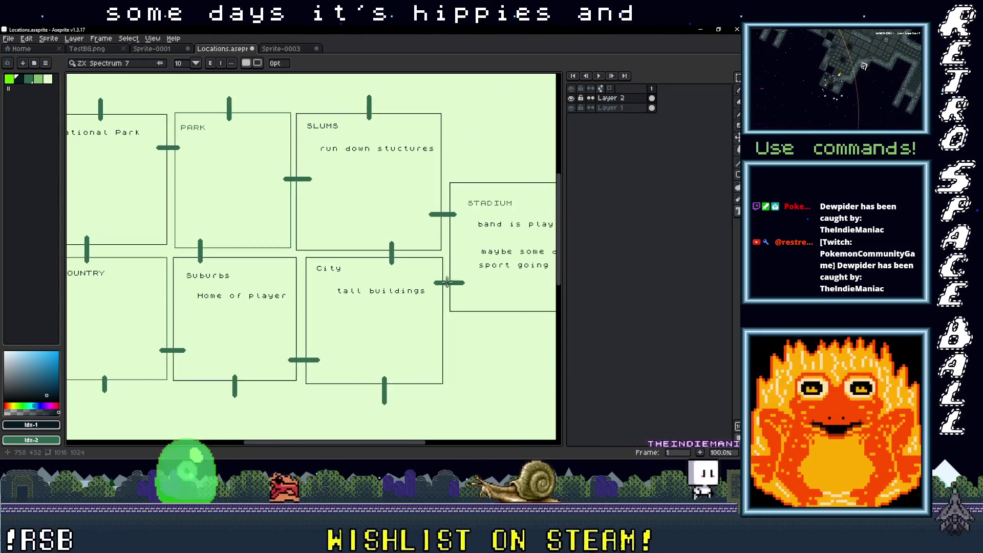
pyautogui.moveTo(445, 299); pyautogui.dragTo(304, 299)
pyautogui.moveTo(373, 259)
pyautogui.mouseDown()
pyautogui.moveTo(462, 278)
pyautogui.moveTo(419, 245)
pyautogui.moveTo(142, 251)
pyautogui.moveTo(192, 305)
pyautogui.mouseUp()
pyautogui.moveTo(274, 284)
pyautogui.mouseDown()
pyautogui.moveTo(345, 213)
pyautogui.moveTo(355, 250)
pyautogui.mouseUp()
pyautogui.hotkey('ctrl', 'Tab')
# Write the Player label on the blank canvas and circle it with an ellipse
pyautogui.scroll(-1, 285, 223)
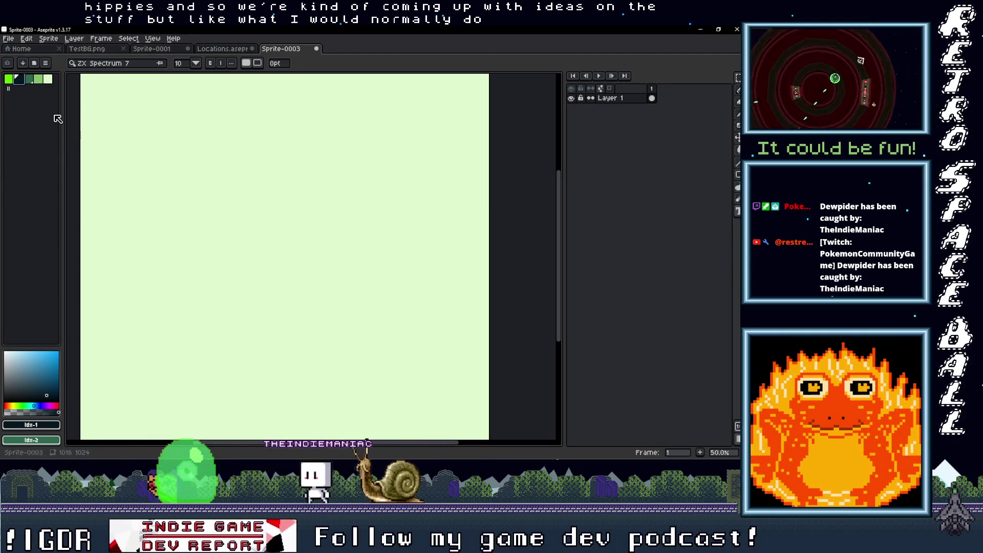
pyautogui.moveTo(234, 206); pyautogui.dragTo(321, 261)
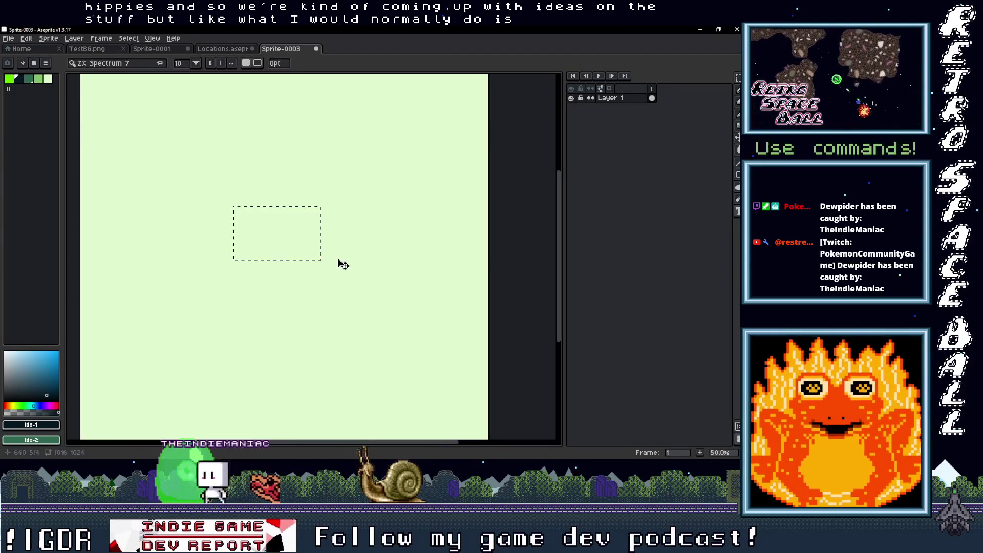
pyautogui.write('Loc')
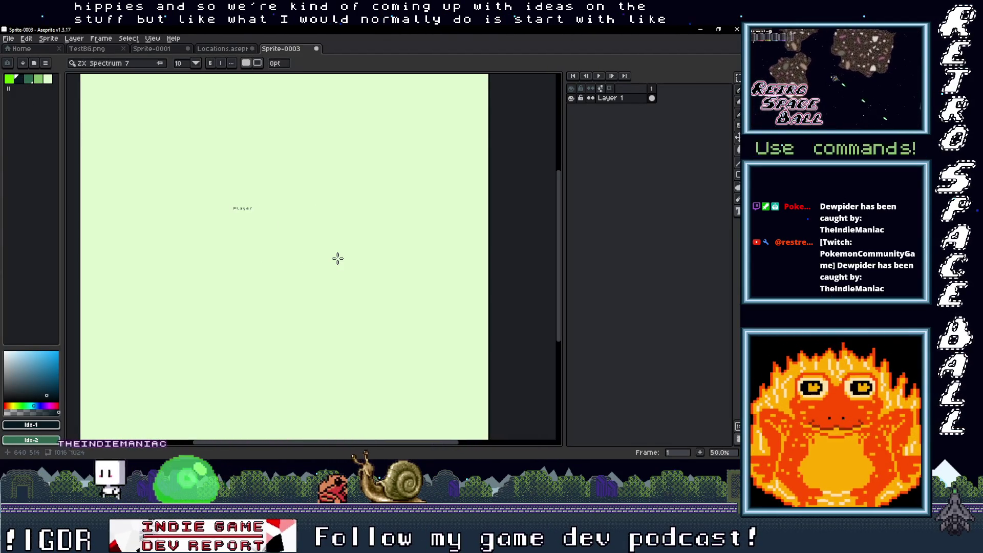
pyautogui.scroll(4, 370, 261)
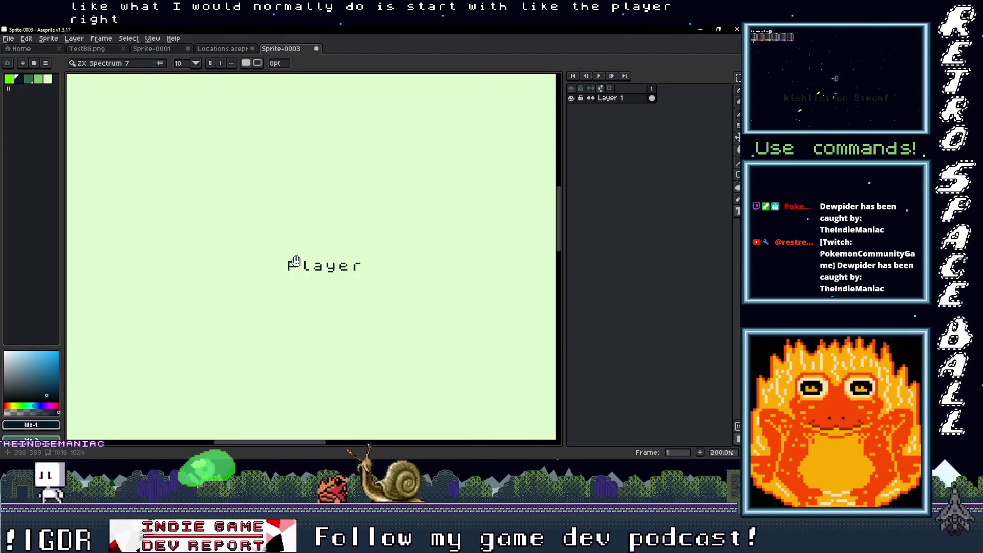
pyautogui.press('b')
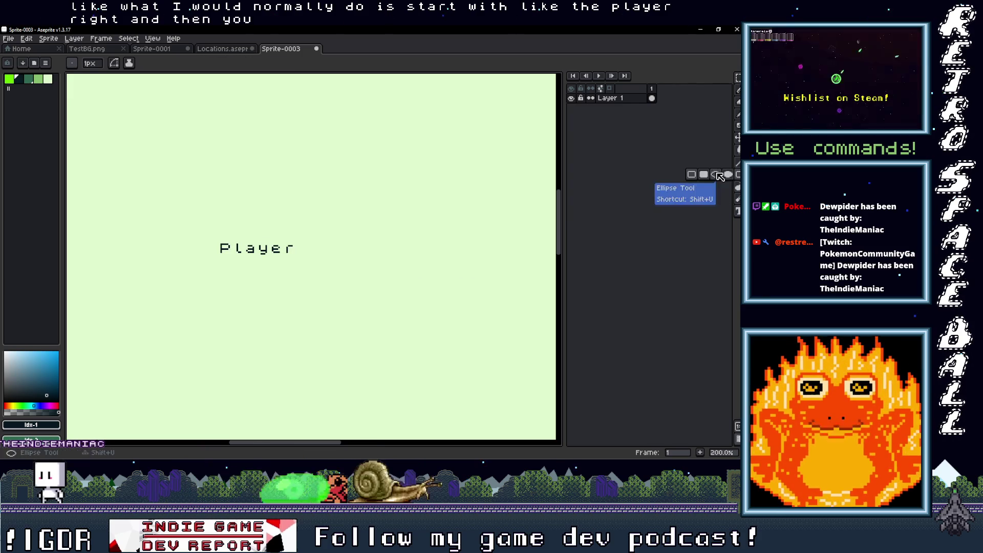
pyautogui.moveTo(204, 232); pyautogui.dragTo(307, 275)
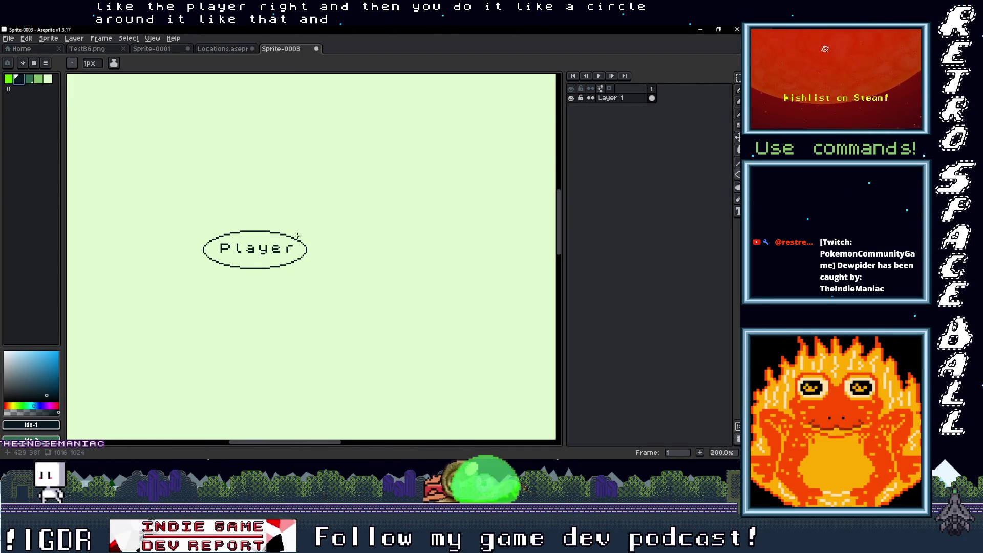
# Draw a line up-right from the Player ellipse and mark a text box at its end
pyautogui.moveTo(288, 233); pyautogui.dragTo(360, 195)
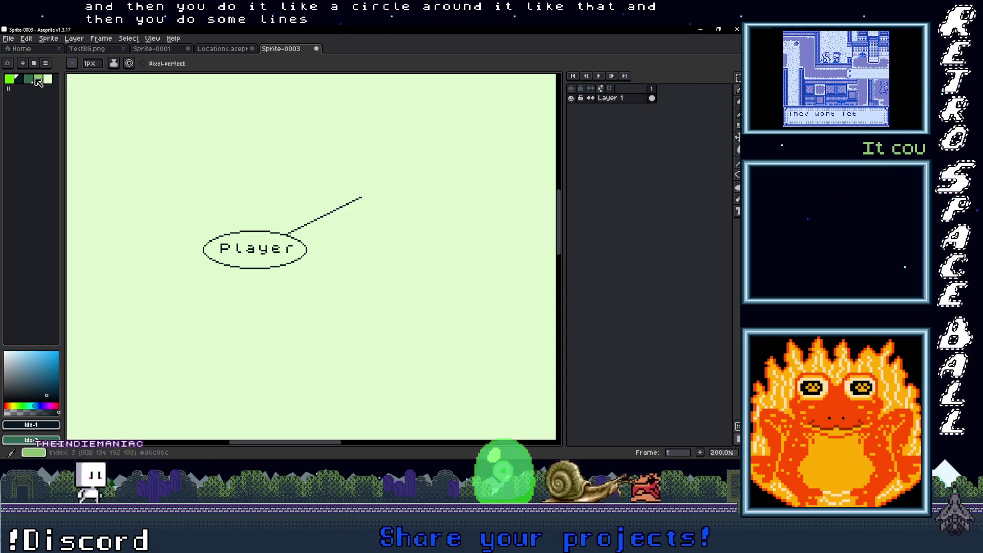
pyautogui.click(406, 109)
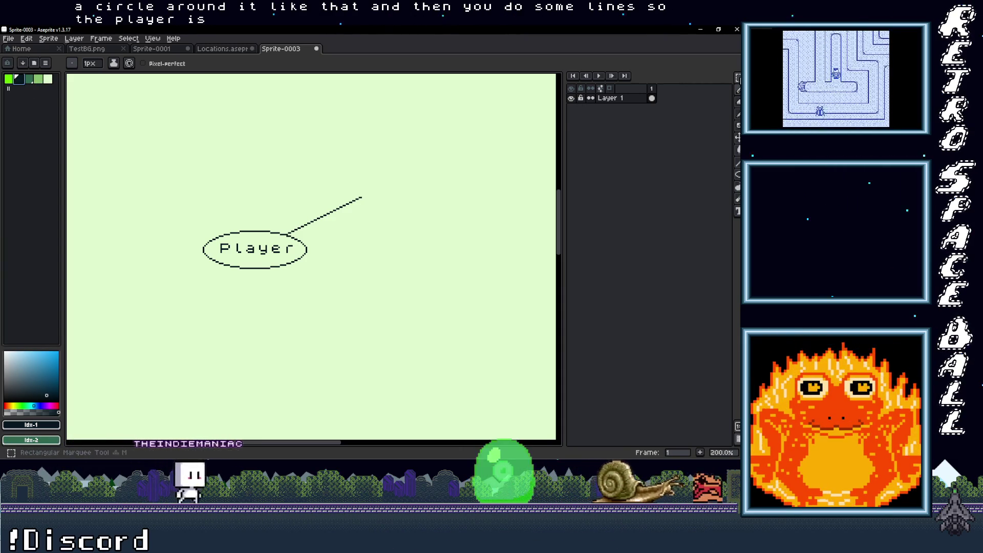
pyautogui.click(737, 78)
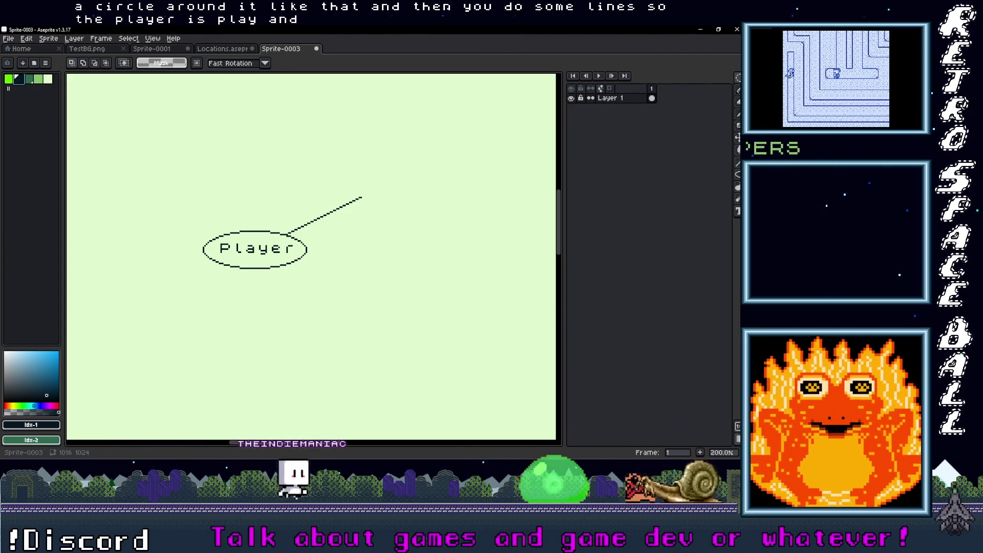
pyautogui.click(738, 187)
pyautogui.moveTo(402, 171)
pyautogui.mouseDown()
pyautogui.moveTo(274, 187)
pyautogui.moveTo(342, 237)
pyautogui.mouseUp()
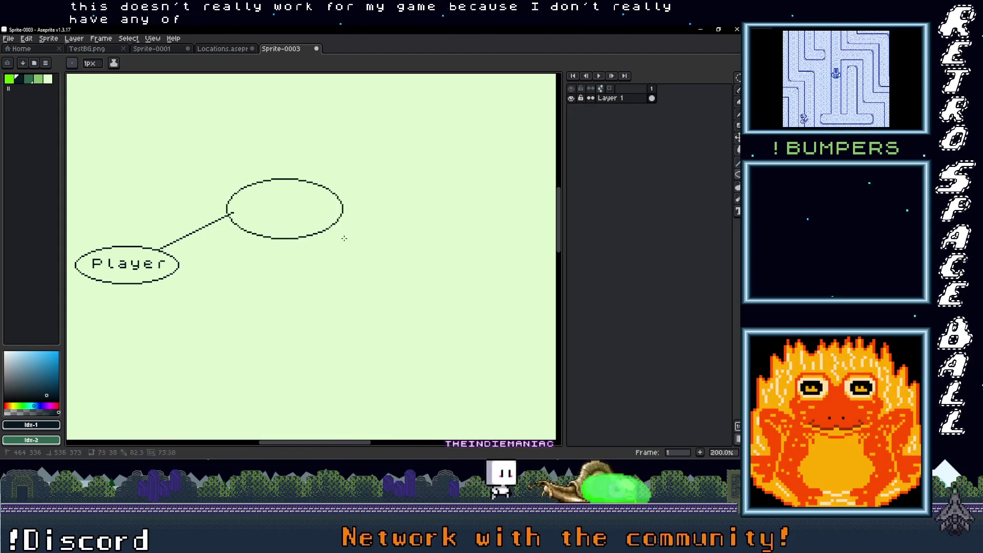
pyautogui.hotkey('ctrl', 'z')
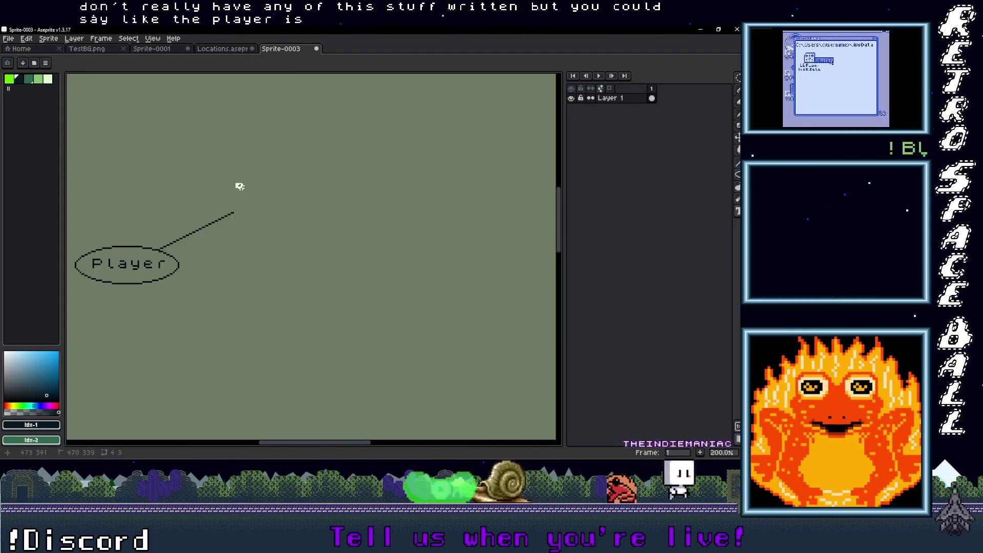
pyautogui.moveTo(236, 183); pyautogui.dragTo(352, 246)
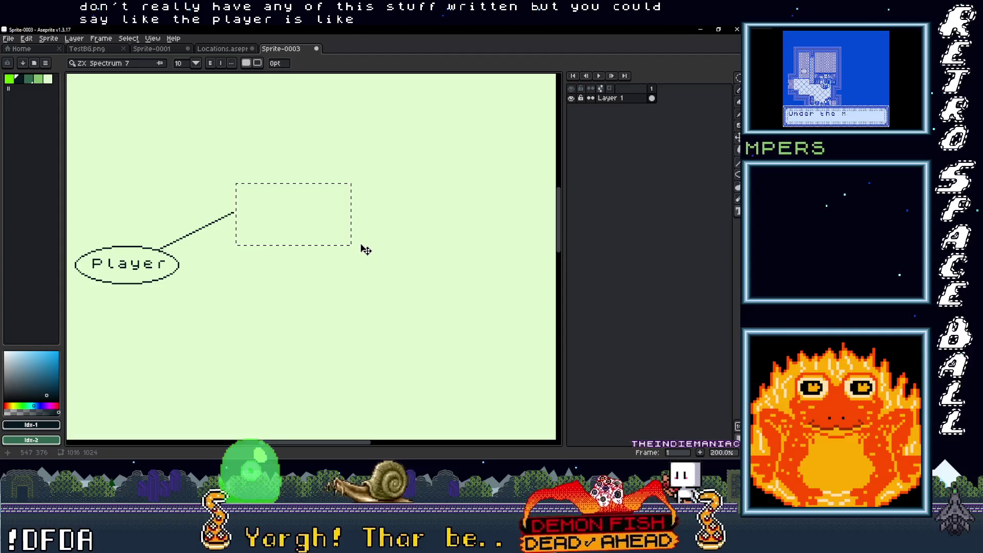
# Add 'new to dealing' and 'has an apartment' labels around Player
pyautogui.write('new to ')
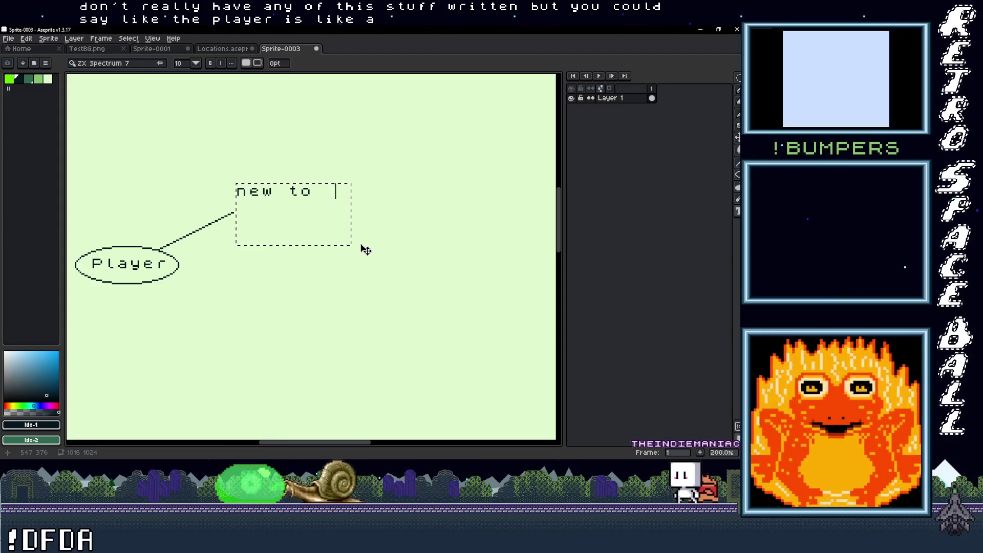
pyautogui.write('dealing')
pyautogui.press('Return')
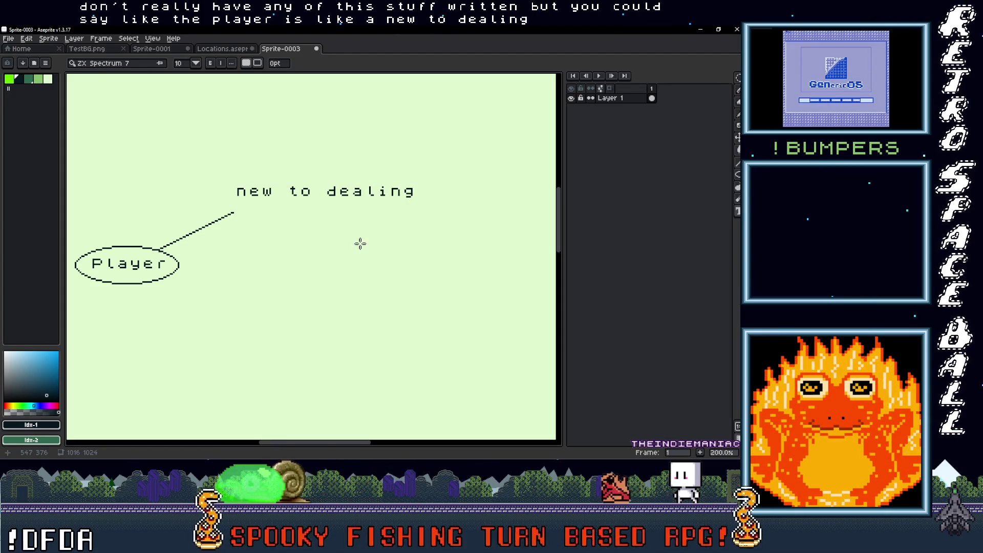
pyautogui.scroll(-3, 153, 231)
pyautogui.hscroll(-3, 153, 231)
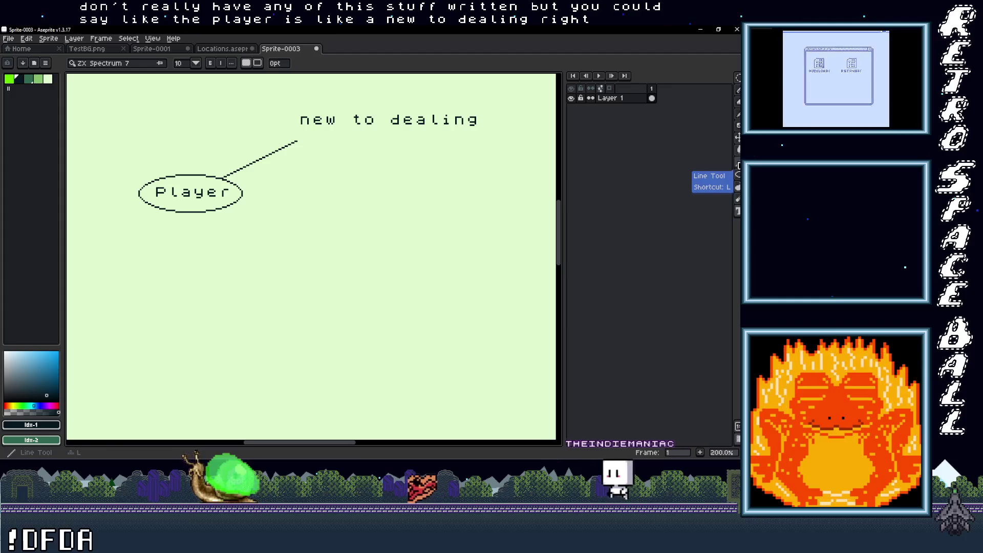
pyautogui.moveTo(310, 186); pyautogui.dragTo(493, 236)
pyautogui.write('has')
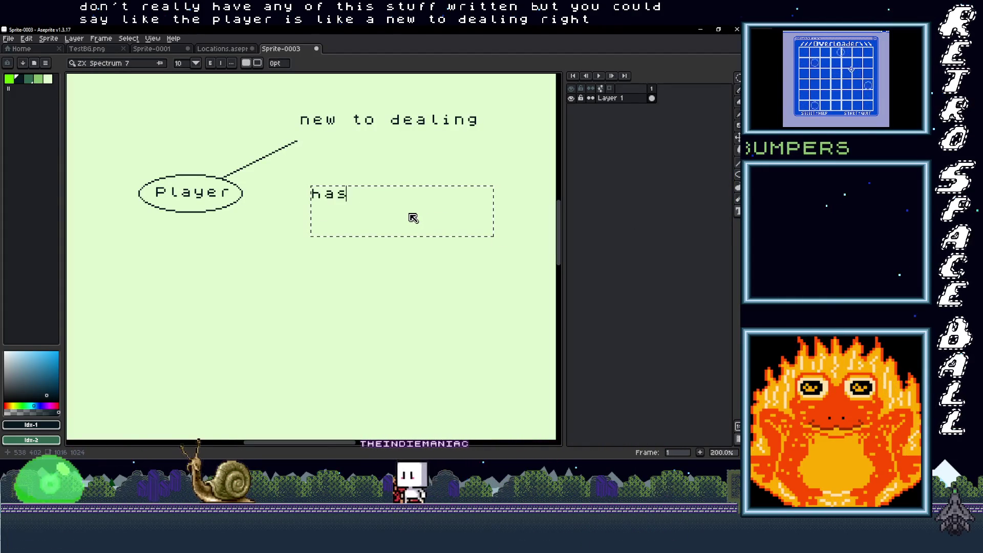
pyautogui.write(' an apartment')
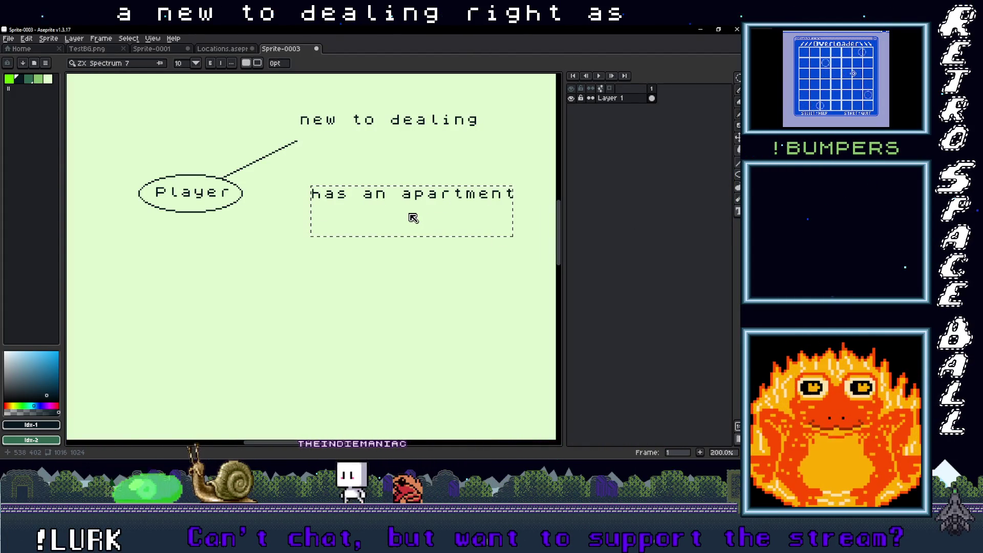
pyautogui.press('Return')
# Add a 'Cozy elements at home' label above-left of Player
pyautogui.moveTo(146, 218)
pyautogui.mouseDown()
pyautogui.moveTo(180, 241)
pyautogui.moveTo(165, 270)
pyautogui.mouseUp()
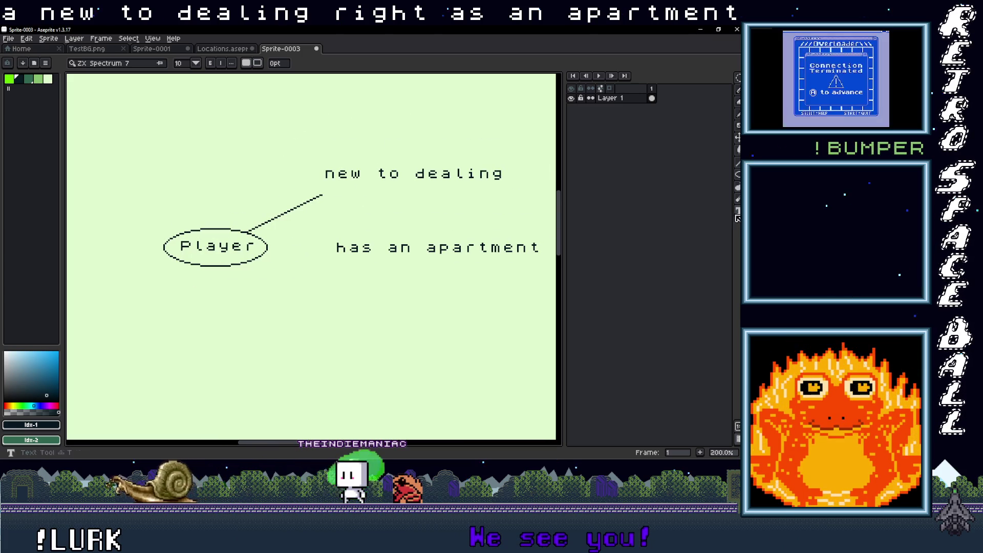
pyautogui.press('t')
pyautogui.moveTo(171, 207); pyautogui.dragTo(313, 244)
pyautogui.moveTo(148, 180); pyautogui.dragTo(323, 241)
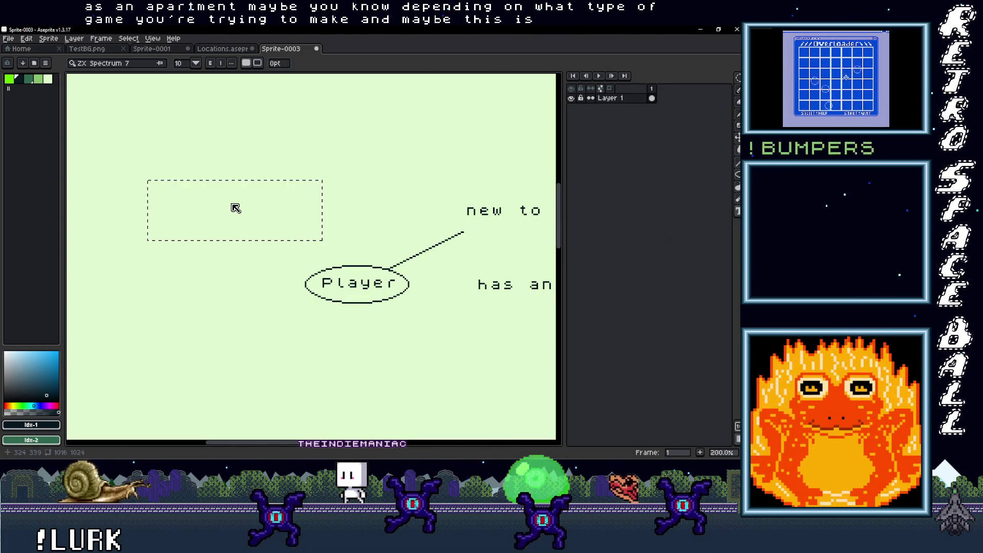
pyautogui.write('C')
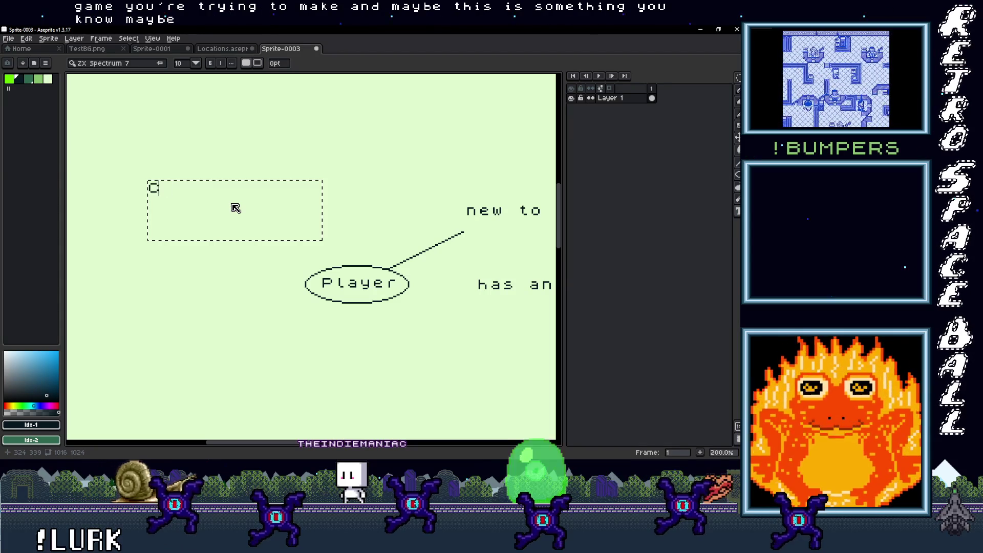
pyautogui.write('ozy elements at home')
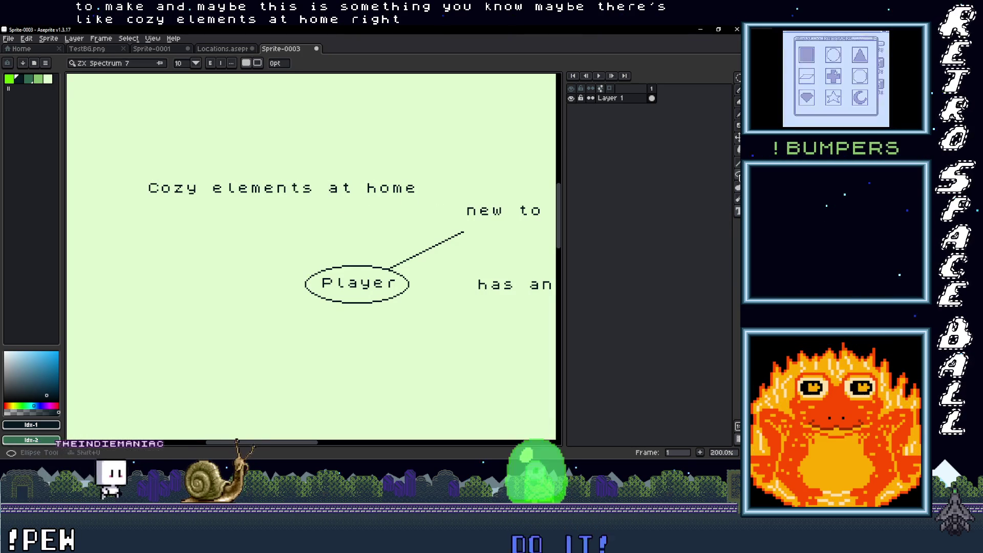
# Circle 'Cozy elements at home' and 'has an apartment' in ellipses, linking Player to 'has an apartment'
pyautogui.click(737, 174)
pyautogui.moveTo(134, 168)
pyautogui.mouseDown()
pyautogui.moveTo(431, 208)
pyautogui.moveTo(216, 229)
pyautogui.moveTo(408, 246)
pyautogui.mouseUp()
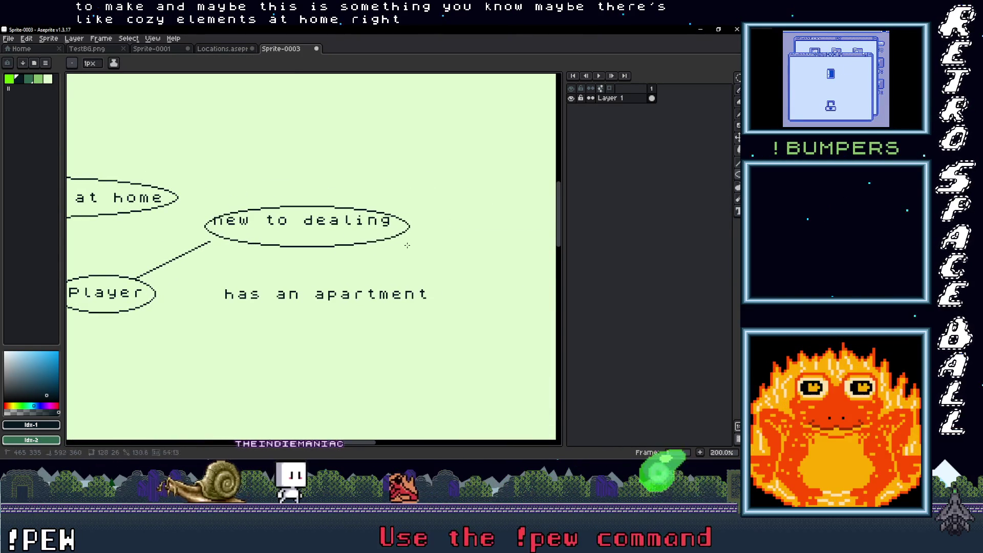
pyautogui.moveTo(206, 276); pyautogui.dragTo(451, 325)
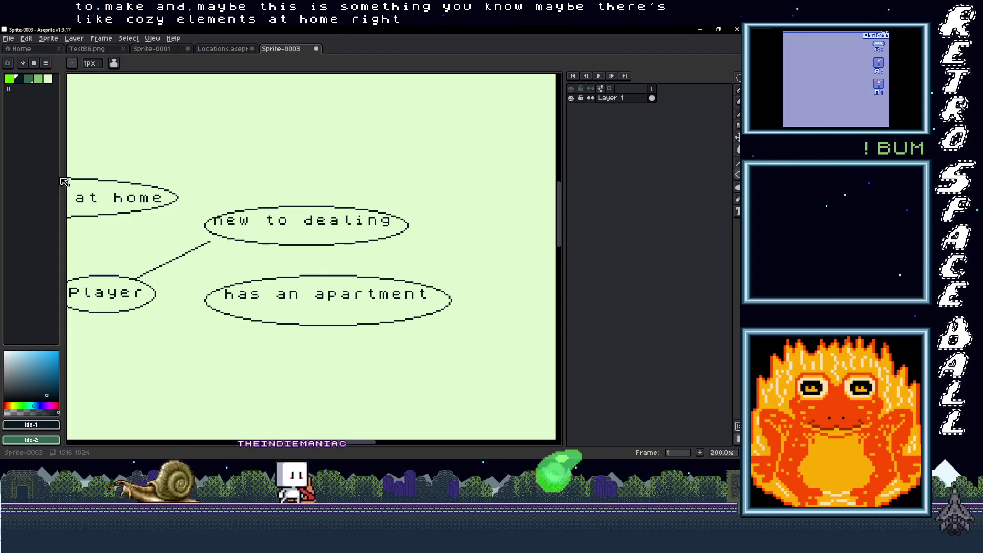
pyautogui.press('b')
pyautogui.moveTo(156, 294); pyautogui.dragTo(204, 294)
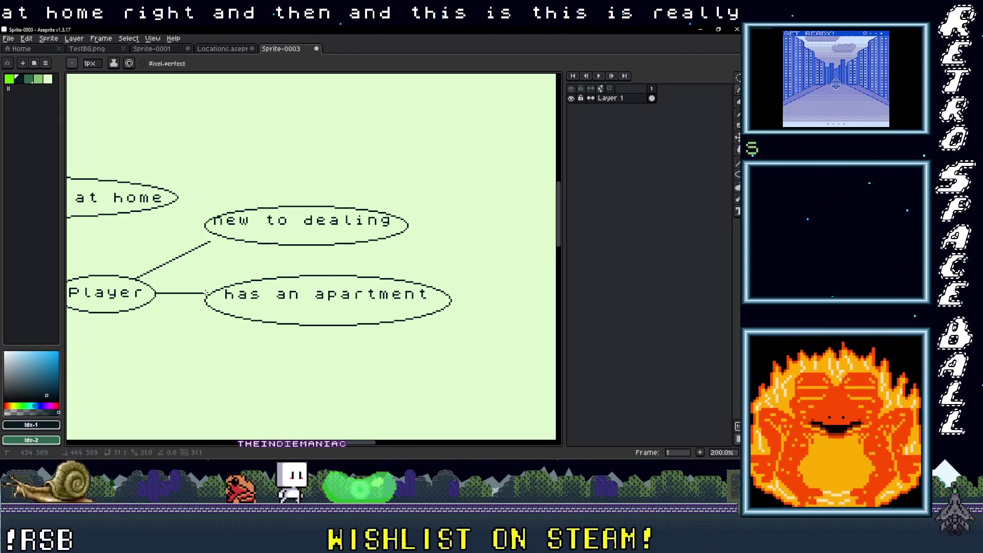
pyautogui.moveTo(125, 219); pyautogui.dragTo(251, 231)
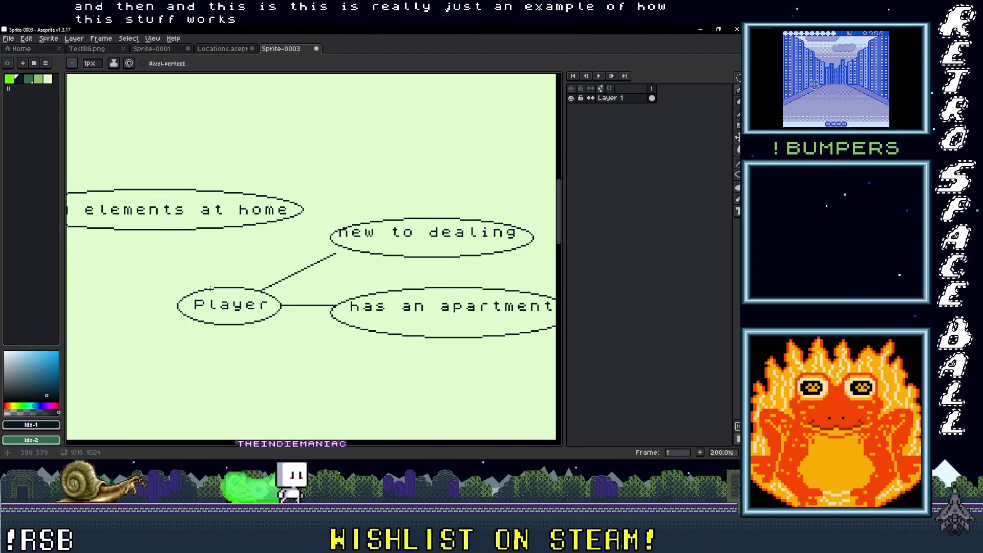
pyautogui.moveTo(217, 214)
pyautogui.mouseDown()
pyautogui.moveTo(388, 307)
pyautogui.moveTo(304, 276)
pyautogui.moveTo(311, 281)
pyautogui.mouseUp()
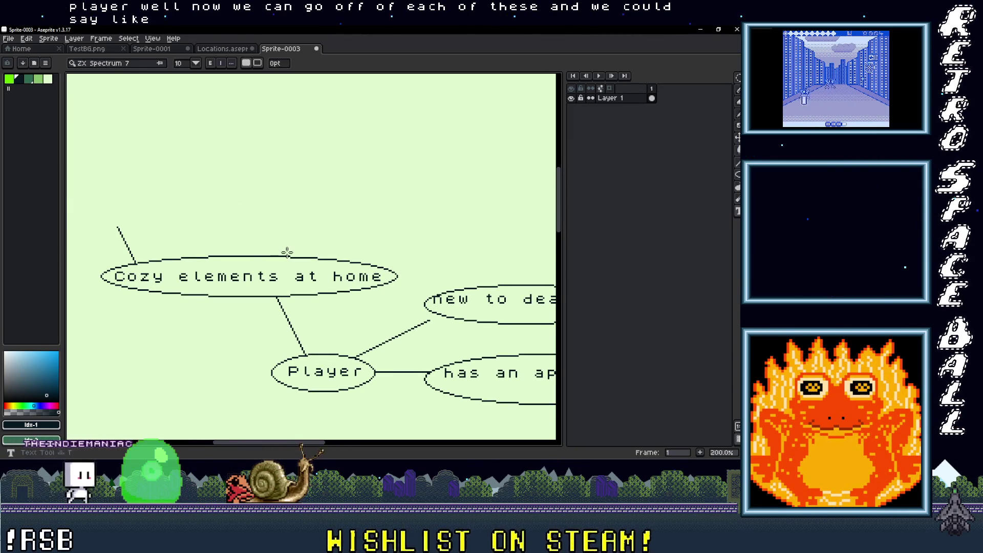
pyautogui.moveTo(85, 186); pyautogui.dragTo(179, 223)
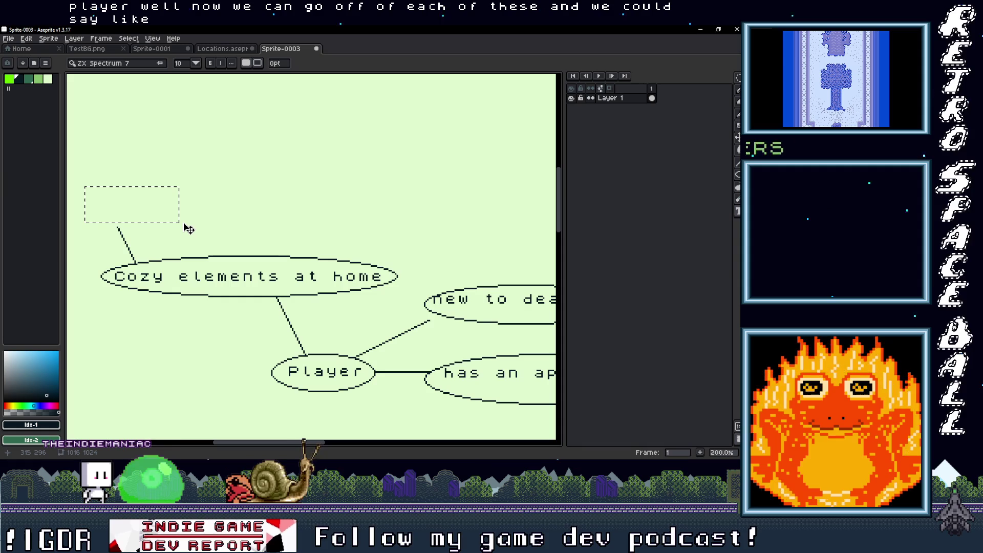
# Add a 'take care of pets' ellipse with a line running up-left from it
pyautogui.write('take car')
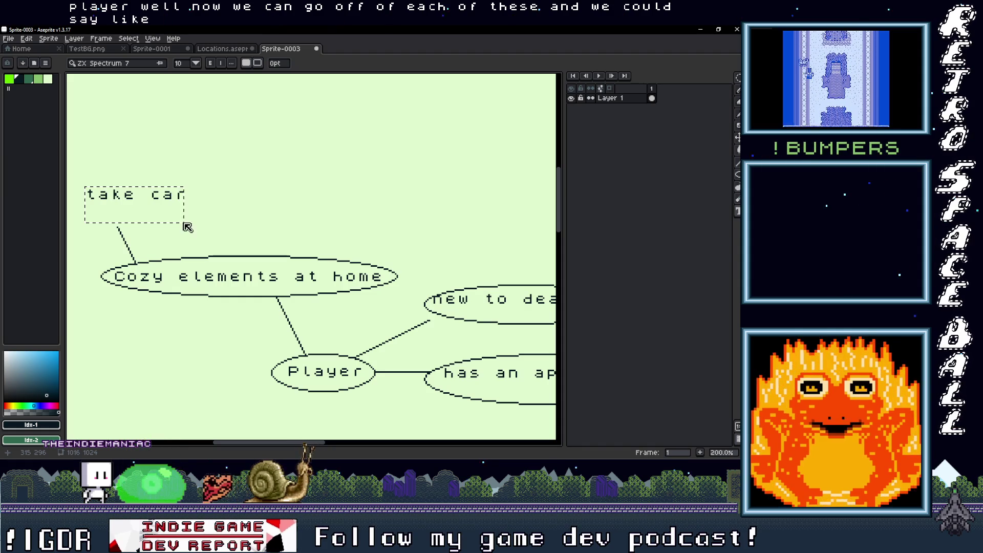
pyautogui.write('e of pets')
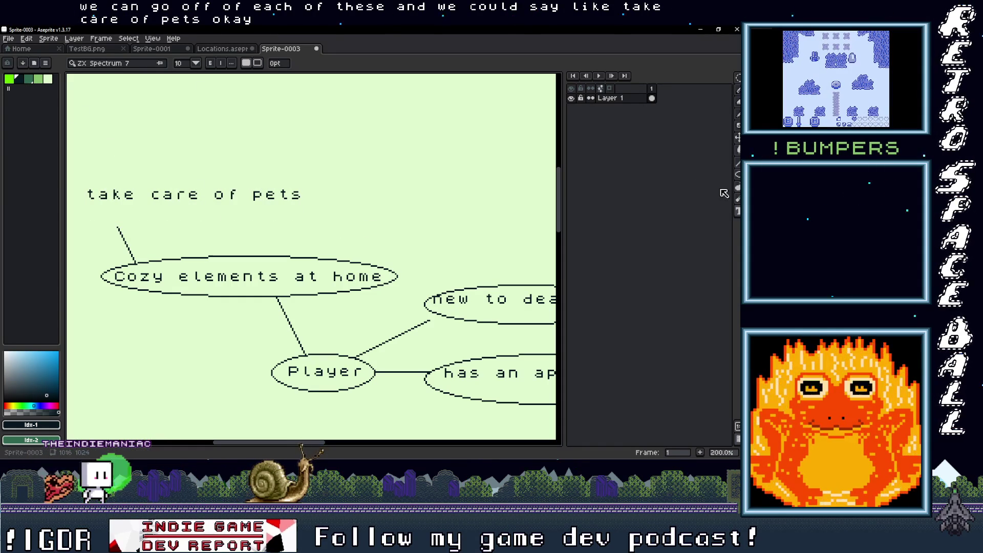
pyautogui.moveTo(216, 178); pyautogui.dragTo(256, 183)
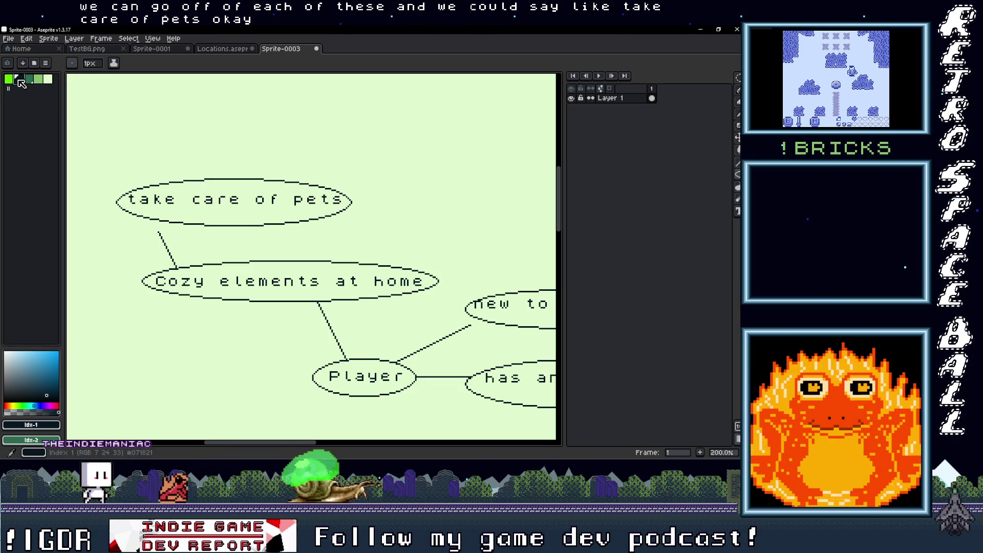
pyautogui.hscroll(6, 173, 136)
pyautogui.hscroll(-4, 213, 134)
pyautogui.hscroll(-5, 213, 135)
pyautogui.moveTo(210, 201); pyautogui.dragTo(176, 165)
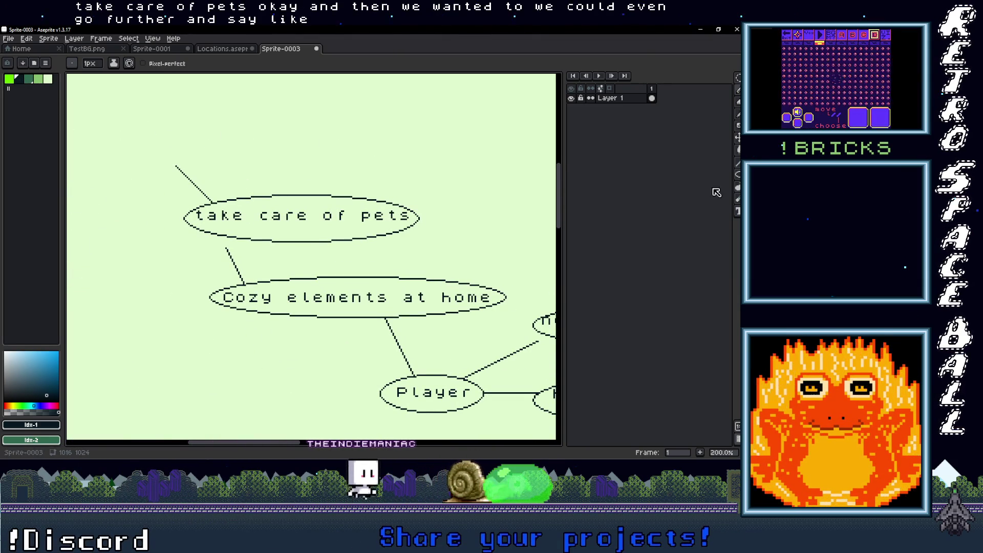
# Label the end of the new line 'choose cat'
pyautogui.click(738, 210)
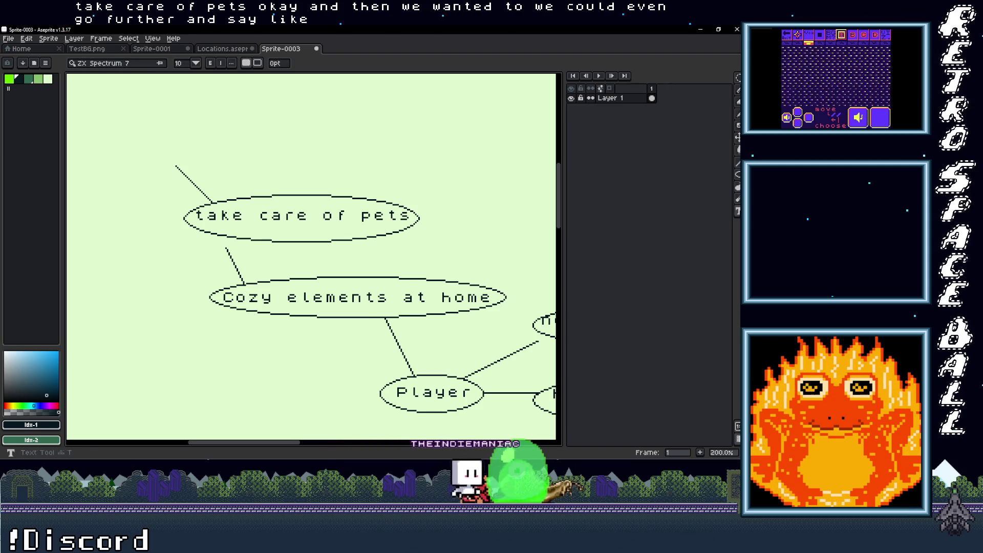
pyautogui.moveTo(134, 121); pyautogui.dragTo(249, 159)
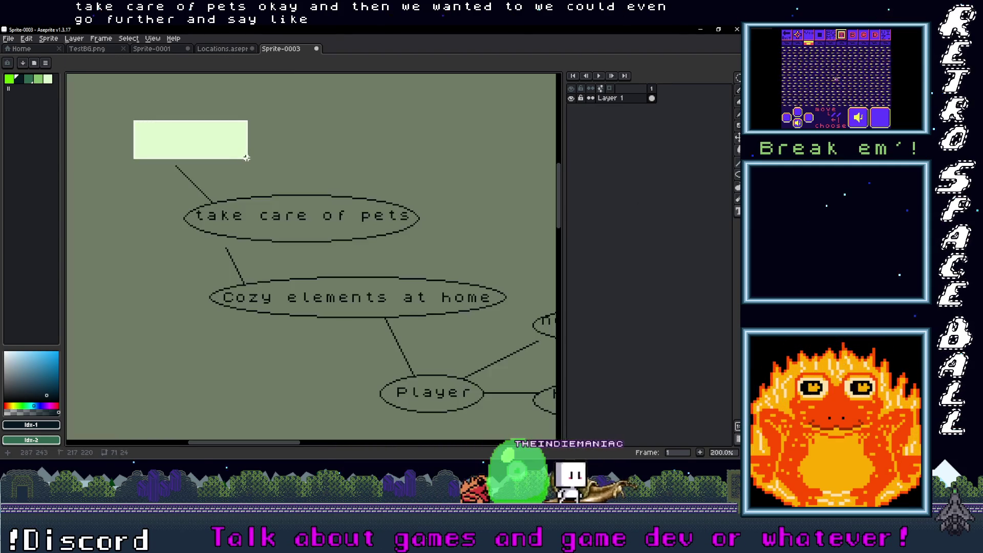
pyautogui.write('choose cat')
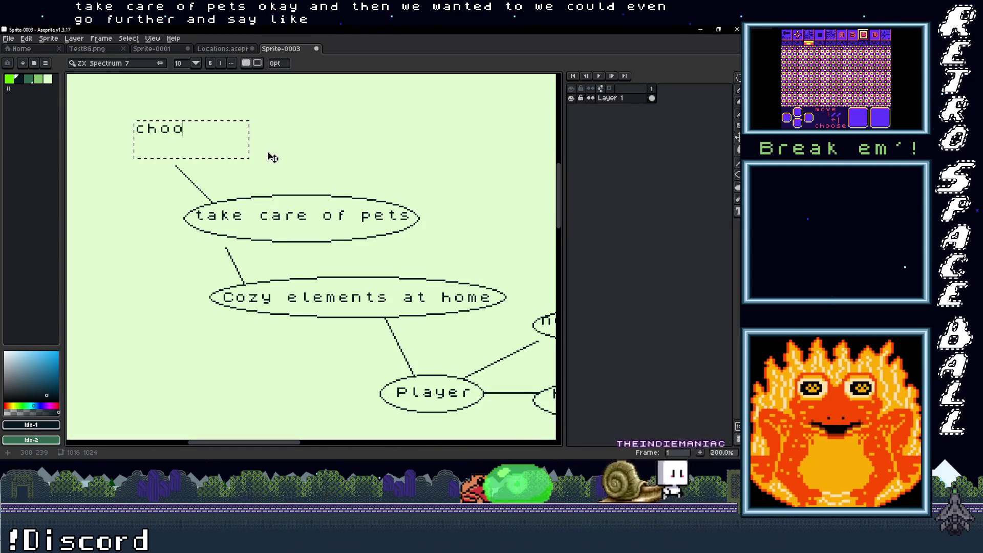
pyautogui.press('Return')
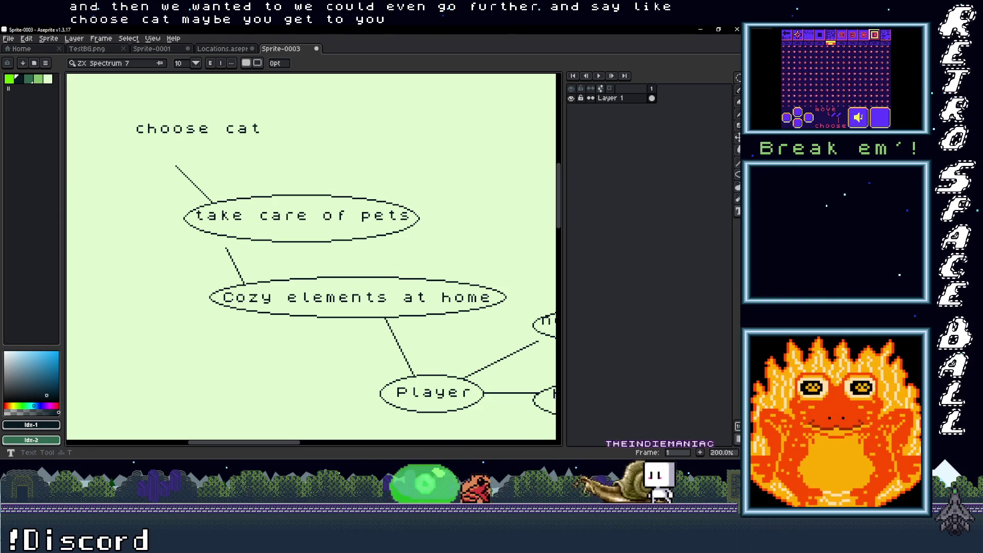
# Try a 'choose dog' label, remove it, and mark a new text area beside 'choose cat'
pyautogui.moveTo(410, 157)
pyautogui.mouseDown()
pyautogui.moveTo(309, 169)
pyautogui.moveTo(401, 197)
pyautogui.mouseUp()
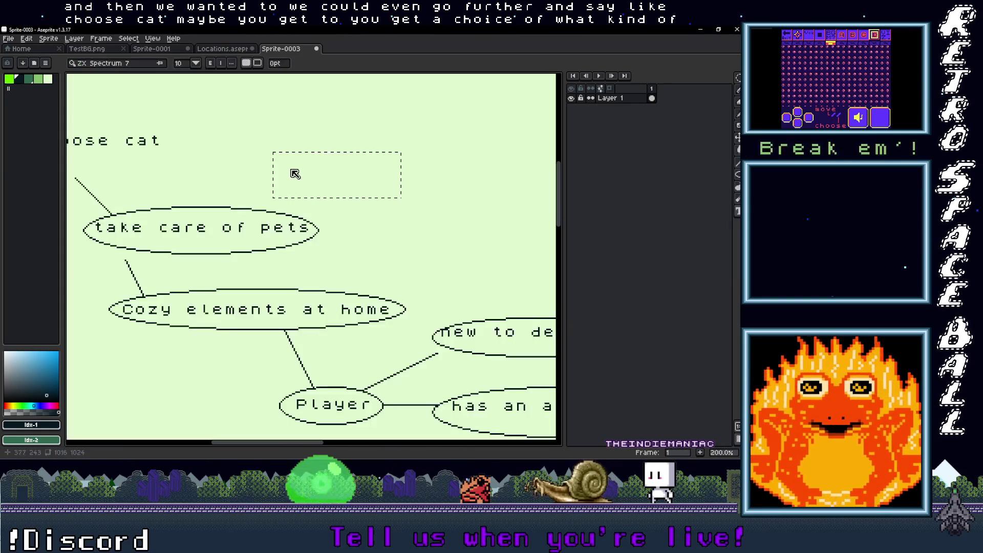
pyautogui.write('choose dog')
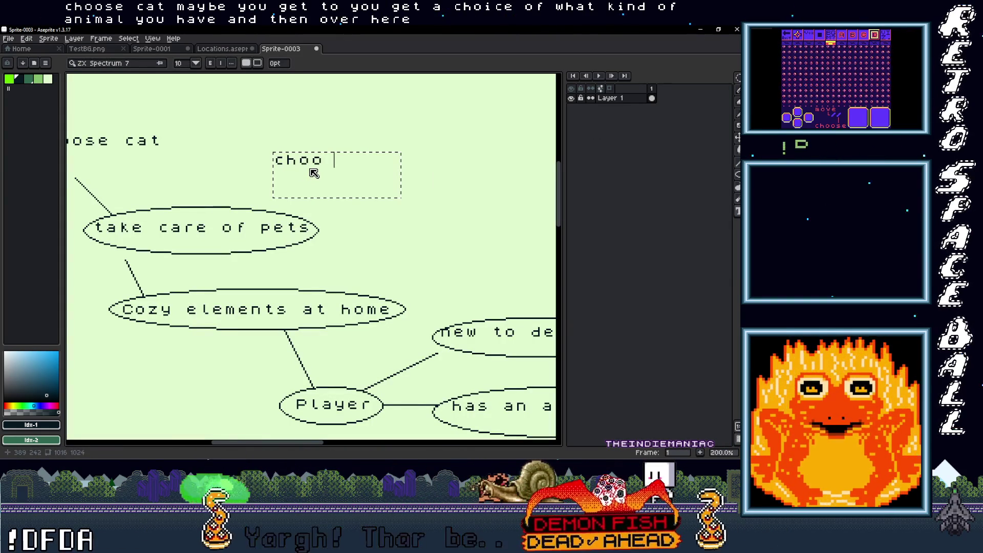
pyautogui.press('Return')
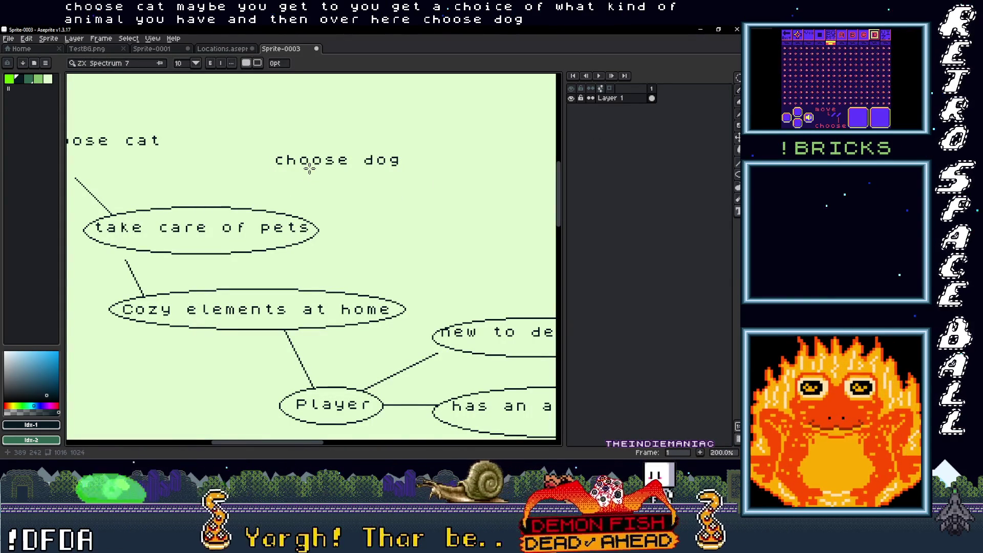
pyautogui.moveTo(309, 169); pyautogui.dragTo(360, 223)
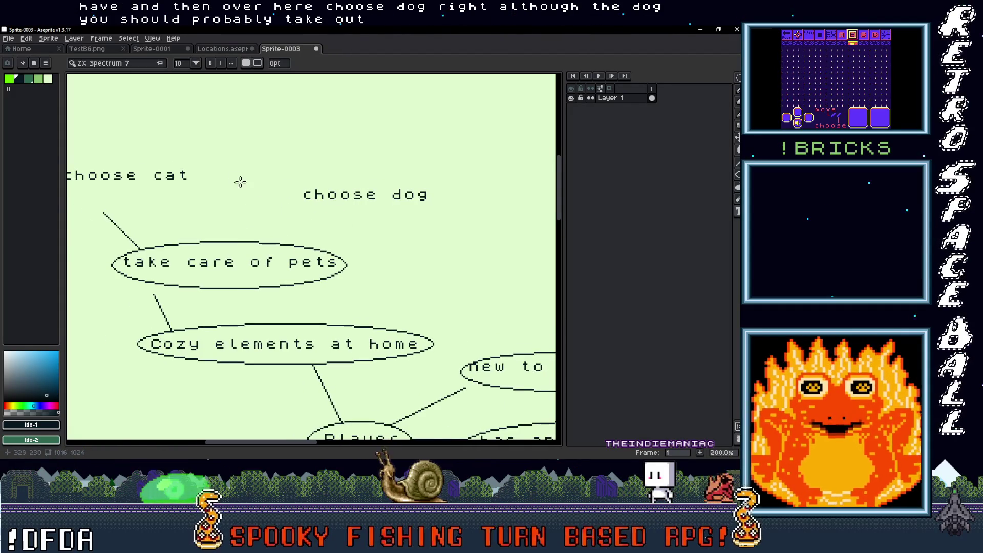
pyautogui.click(306, 178)
pyautogui.moveTo(306, 177); pyautogui.dragTo(438, 227)
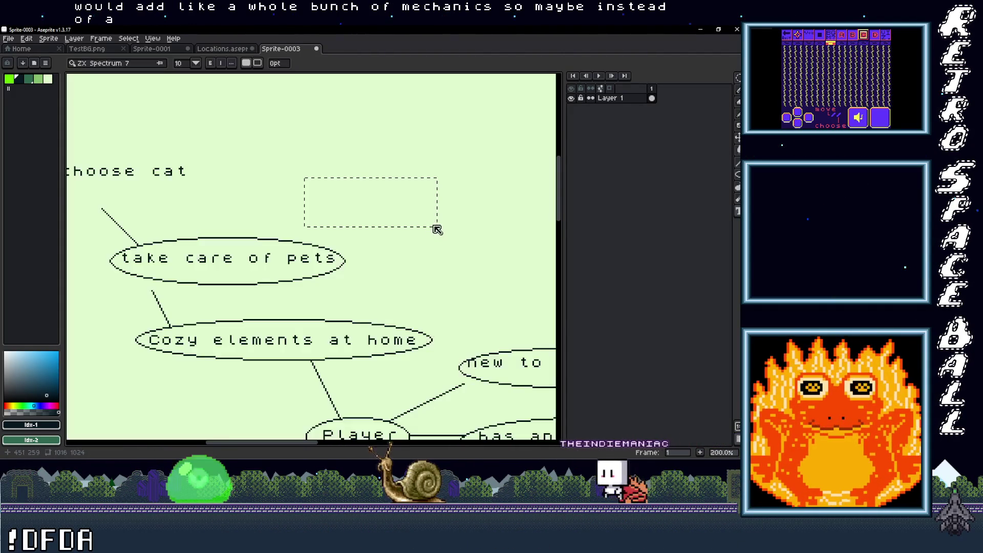
# Add 'choose lizard' in an ellipse linked to 'take care of pets'
pyautogui.write('choose li')
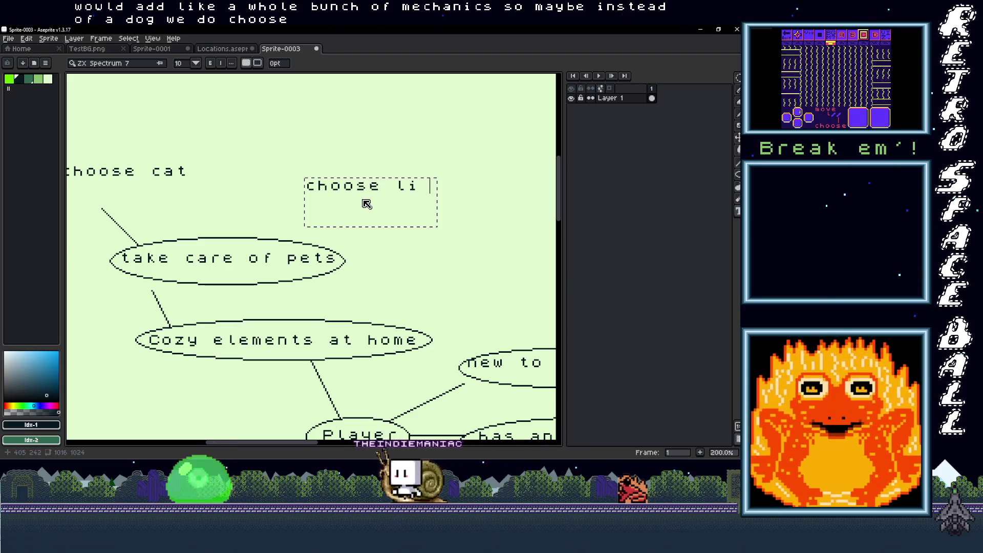
pyautogui.write('zard')
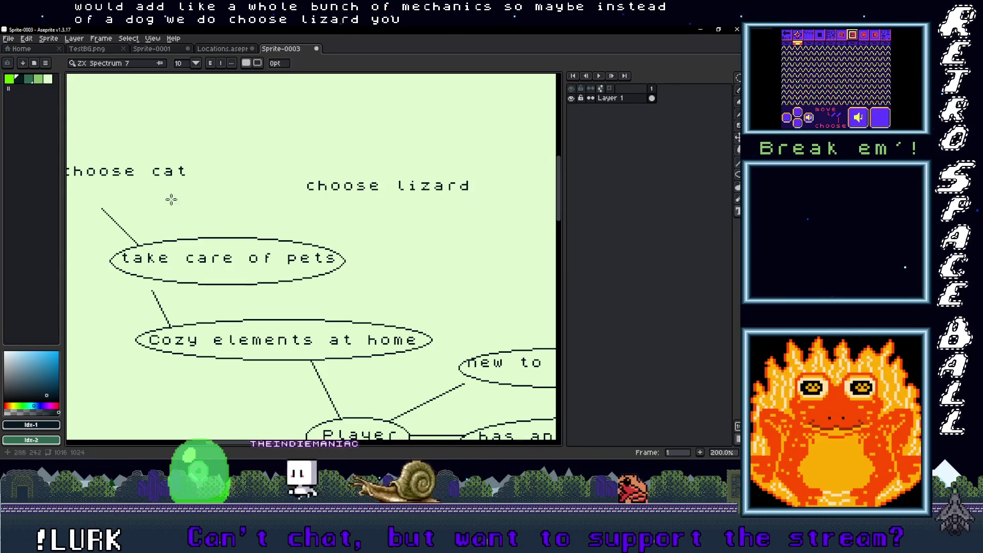
pyautogui.write('b')
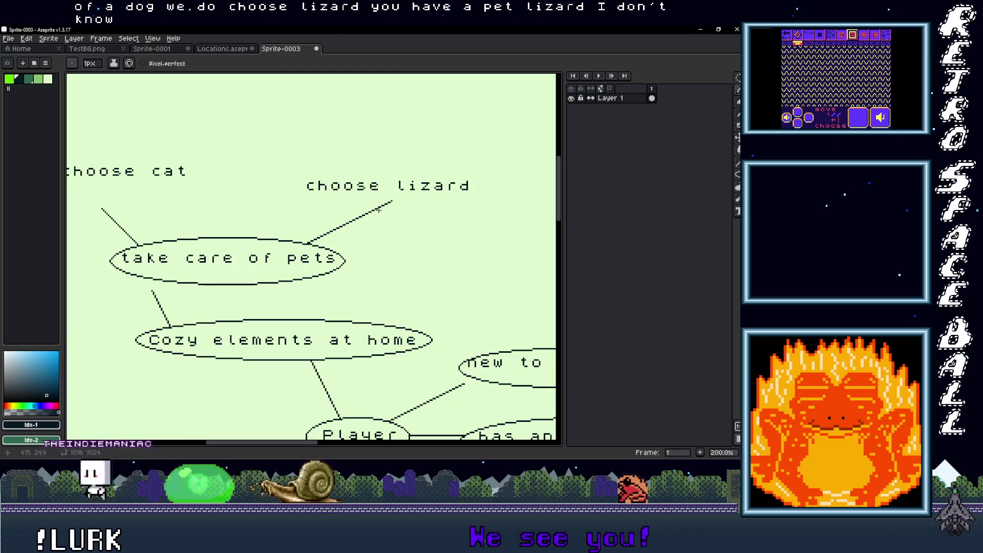
pyautogui.moveTo(381, 205); pyautogui.dragTo(433, 219)
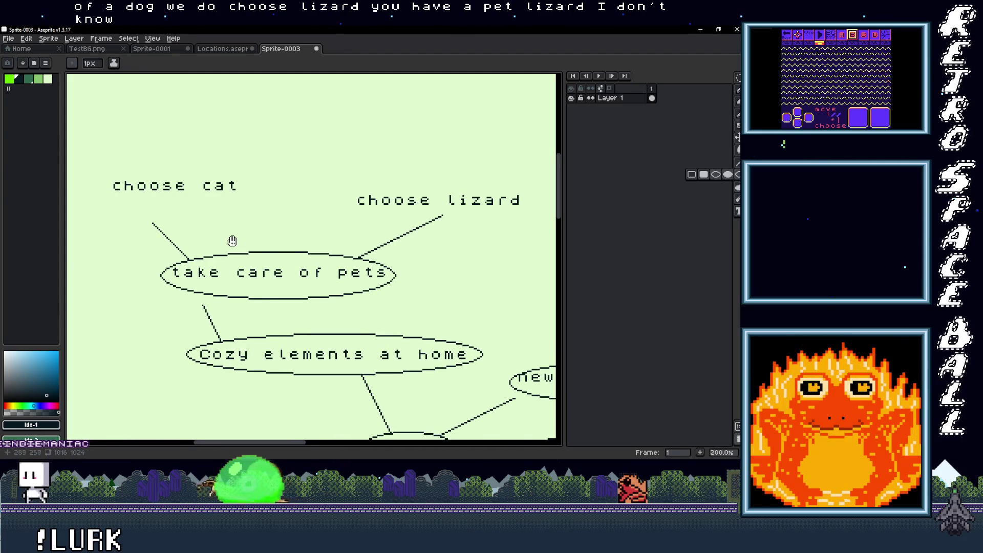
pyautogui.moveTo(83, 133); pyautogui.dragTo(117, 140)
pyautogui.moveTo(401, 177); pyautogui.dragTo(209, 179)
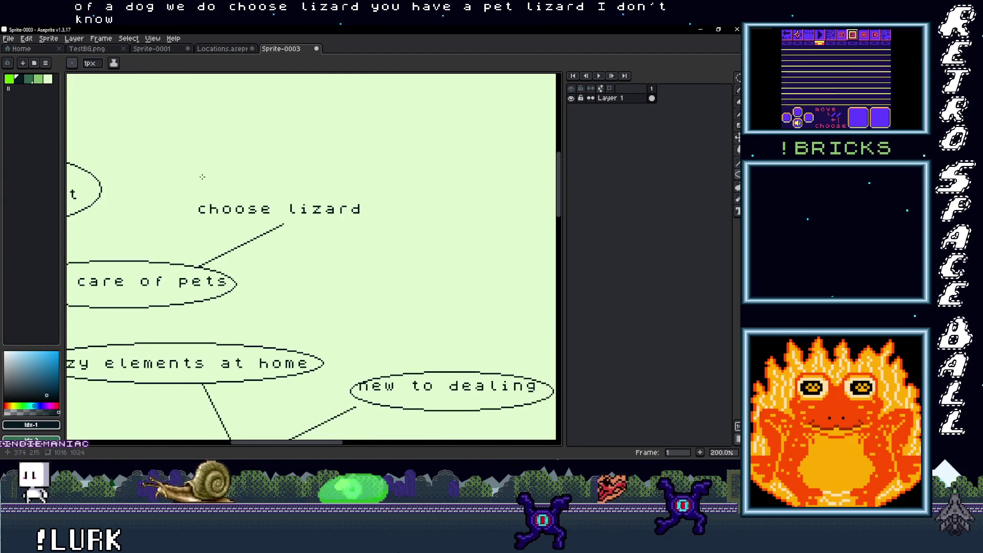
pyautogui.scroll(-2, 254, 261)
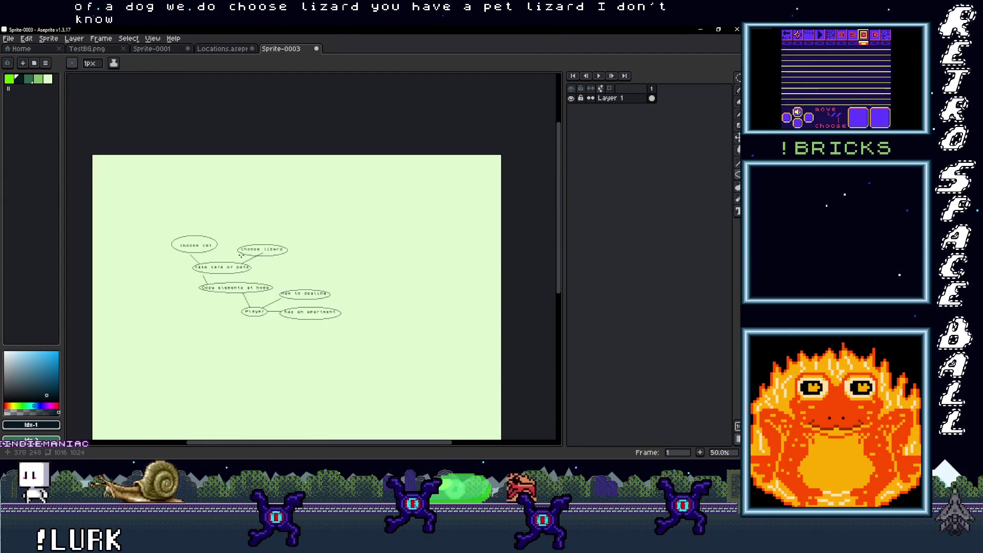
pyautogui.scroll(1, 233, 260)
pyautogui.moveTo(232, 260); pyautogui.dragTo(283, 268)
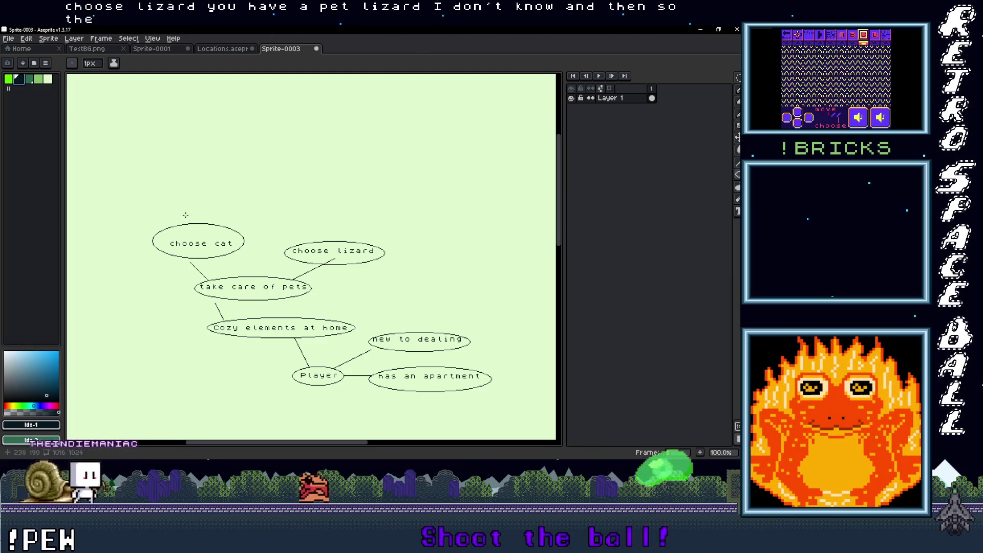
# Draw a short line up-left from the 'choose cat' ellipse
pyautogui.press('b')
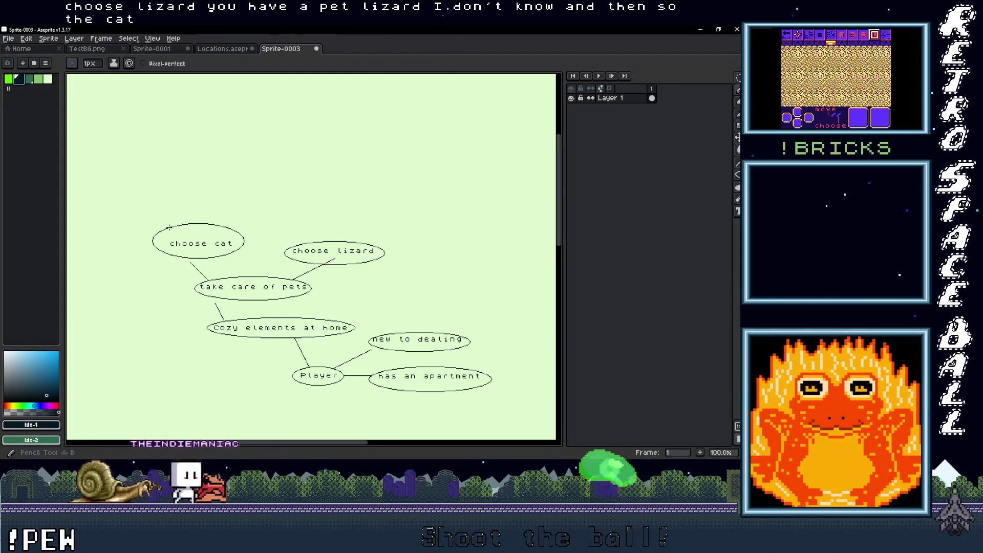
pyautogui.moveTo(166, 229); pyautogui.dragTo(155, 214)
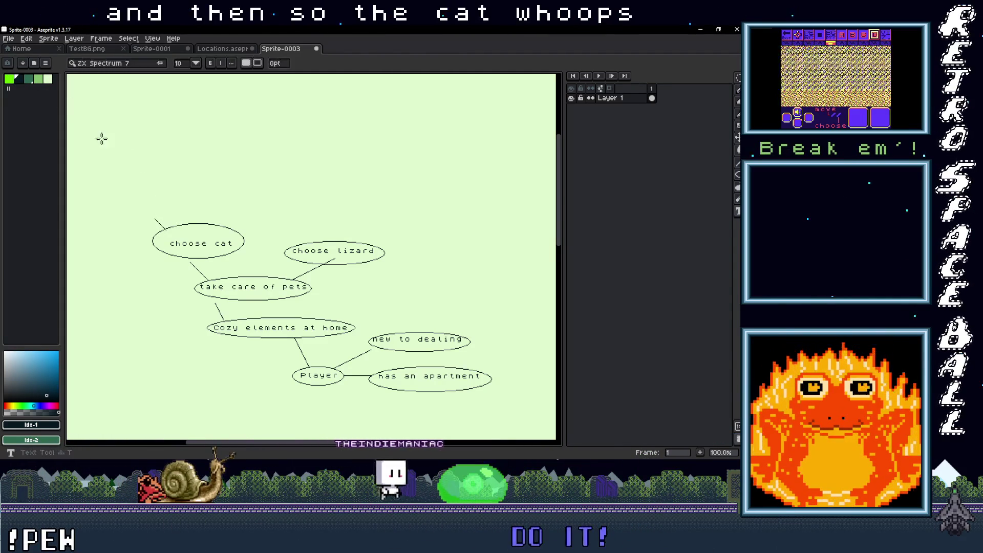
pyautogui.click(120, 184)
# Add 'Clean box' and 'Need food' labels above 'choose cat'
pyautogui.click(221, 220)
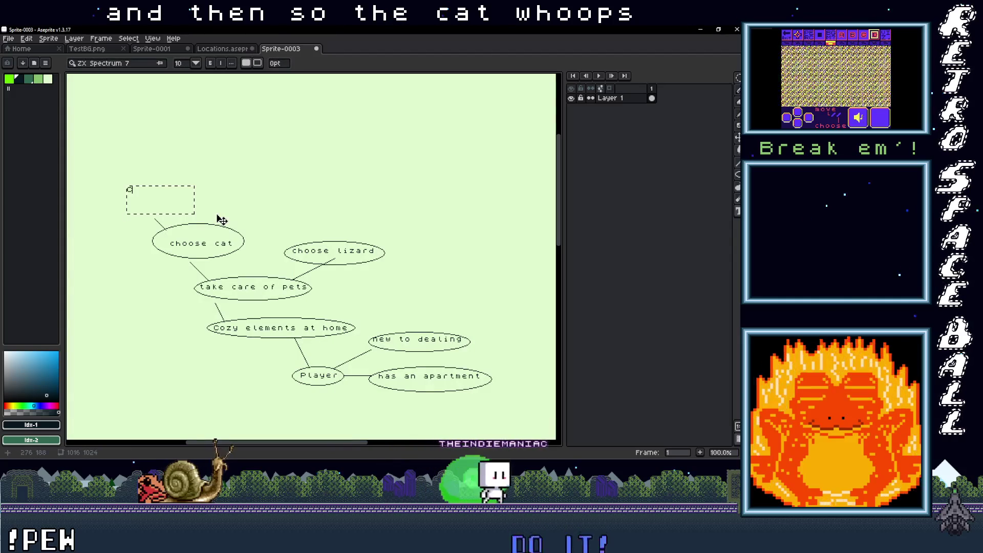
pyautogui.write('clean')
pyautogui.click(219, 217)
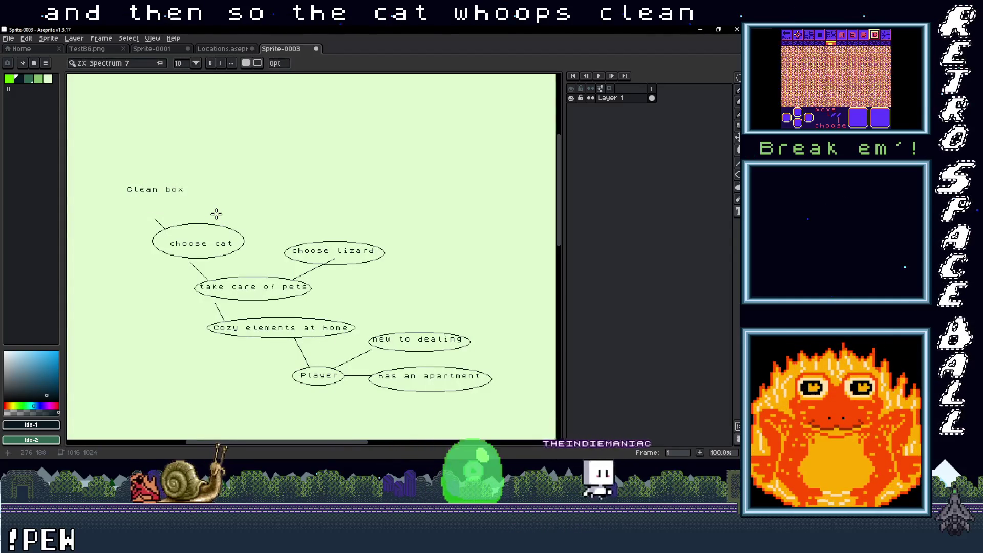
pyautogui.moveTo(253, 191)
pyautogui.mouseDown()
pyautogui.moveTo(325, 226)
pyautogui.moveTo(300, 219)
pyautogui.mouseUp()
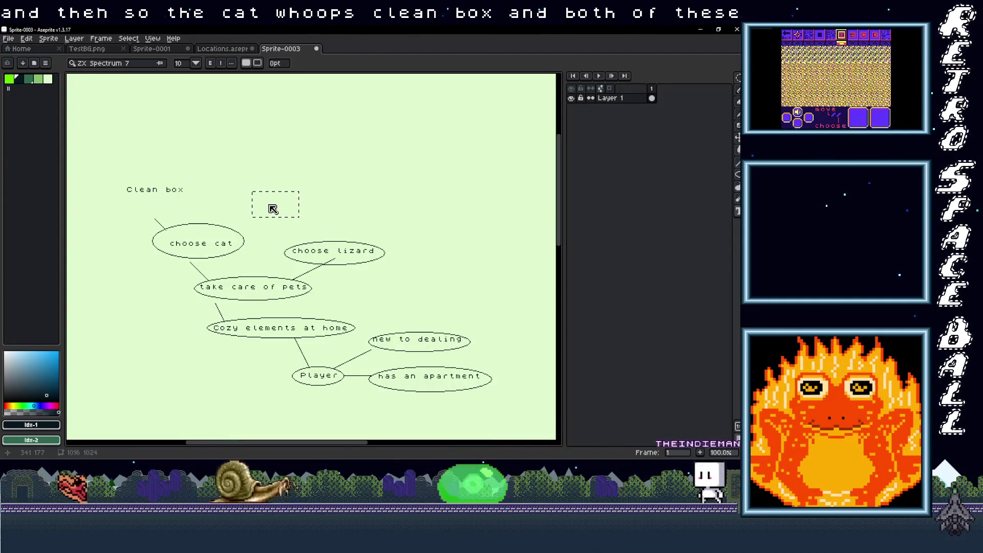
pyautogui.write('Ned food')
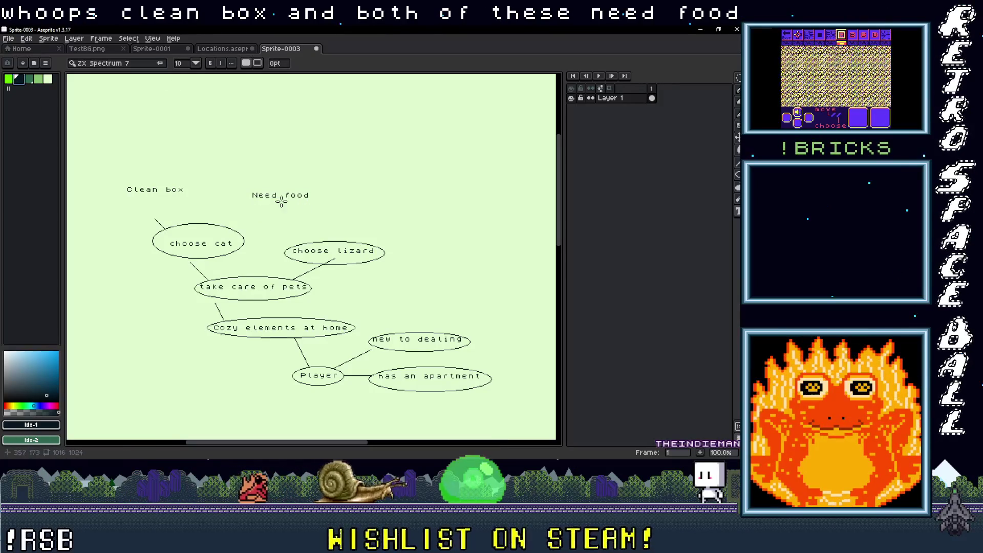
pyautogui.click(227, 229)
pyautogui.hotkey('ctrl', 'z')
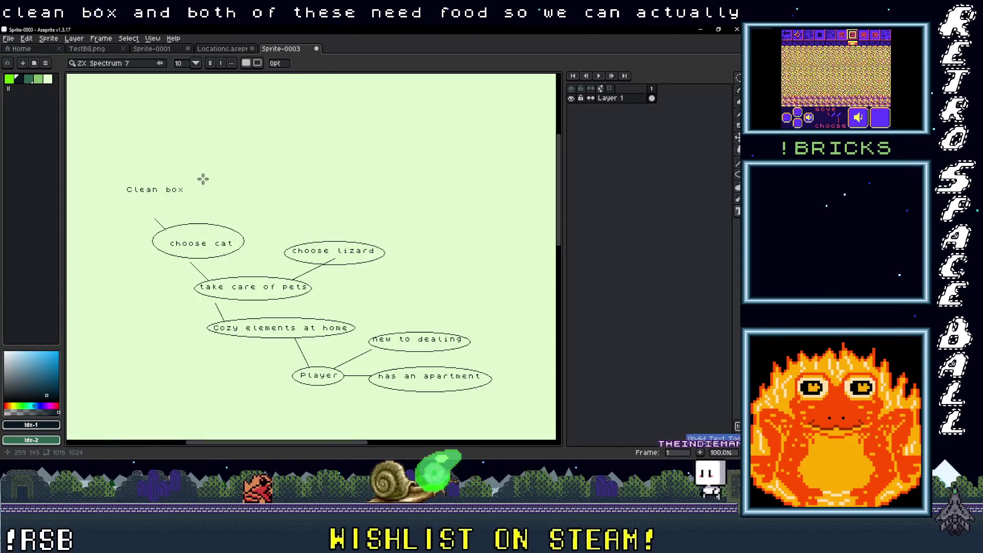
pyautogui.hotkey('ctrl', 'y')
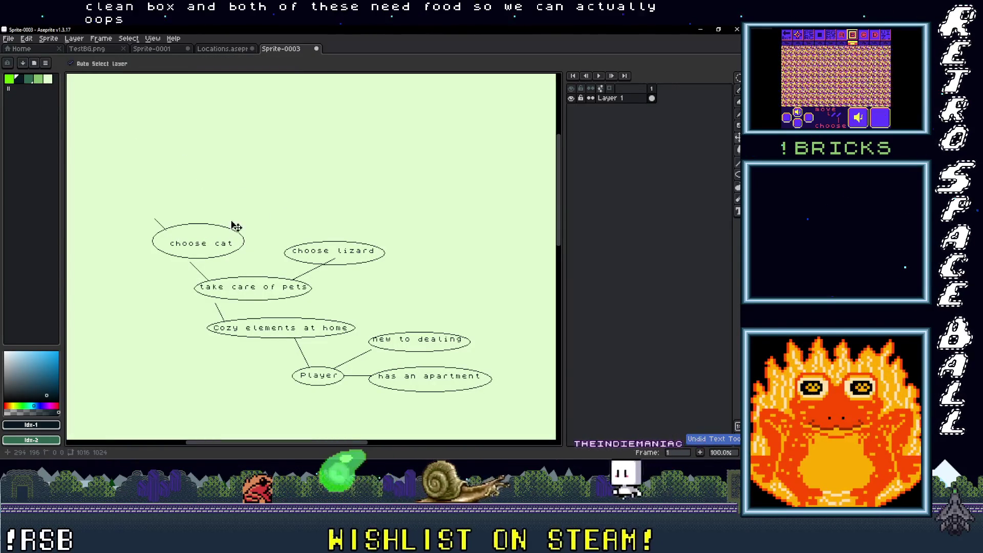
# Link 'choose cat' and 'choose lizard' to 'Need food', and start a new branch from 'choose lizard'
pyautogui.moveTo(230, 228); pyautogui.dragTo(250, 208)
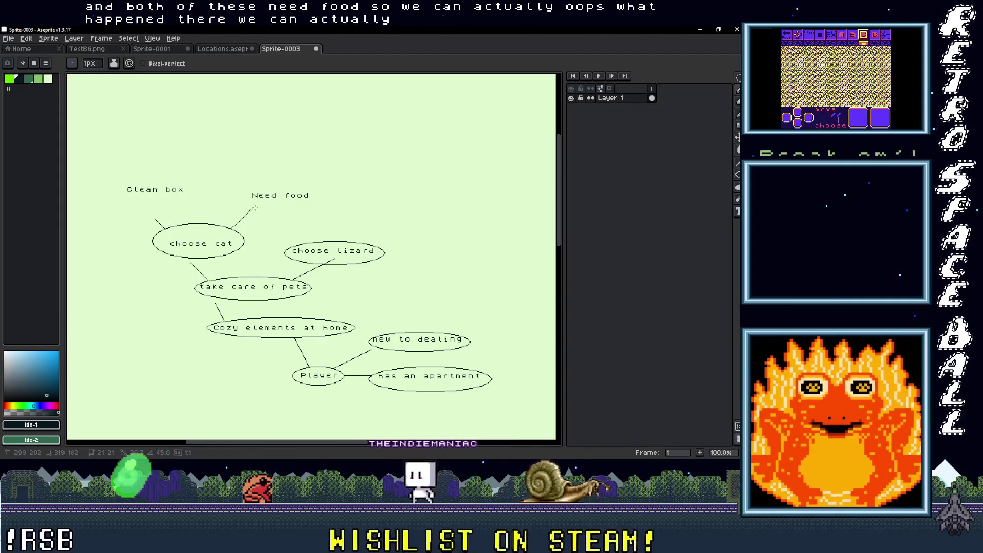
pyautogui.moveTo(324, 240); pyautogui.dragTo(304, 215)
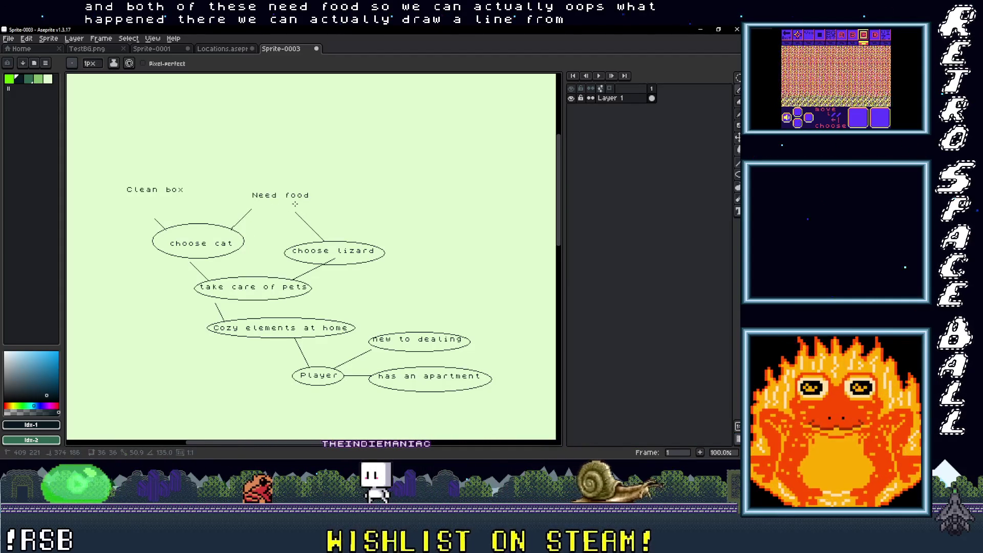
pyautogui.click(738, 174)
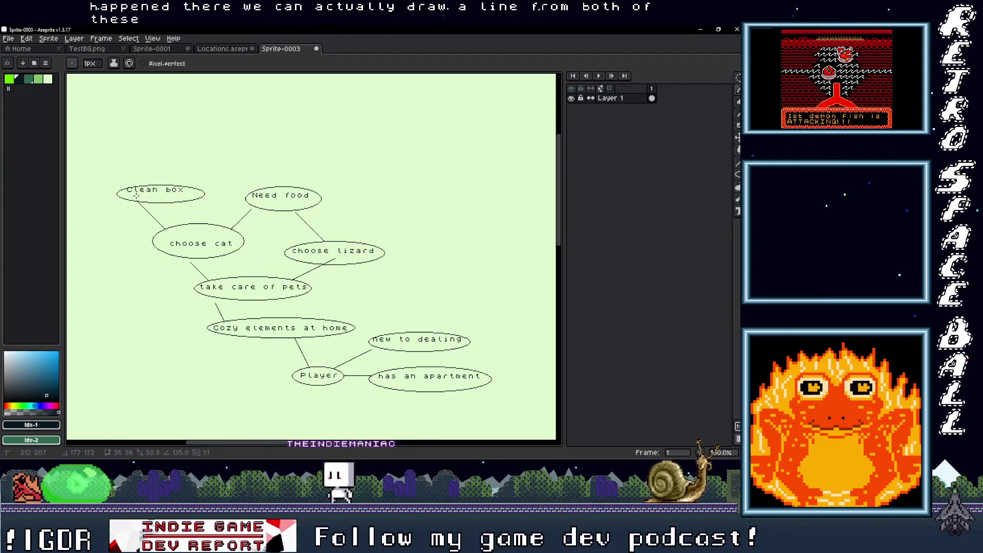
pyautogui.moveTo(364, 204); pyautogui.dragTo(367, 204)
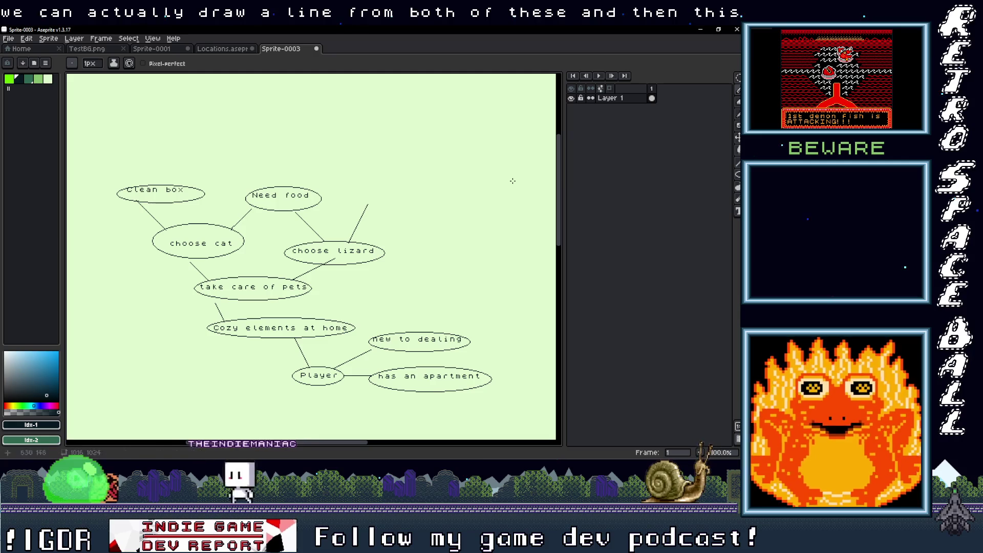
# Add 'Clean tank' at the new branch's end and circle it with an ellipse
pyautogui.hscroll(3, 304, 196)
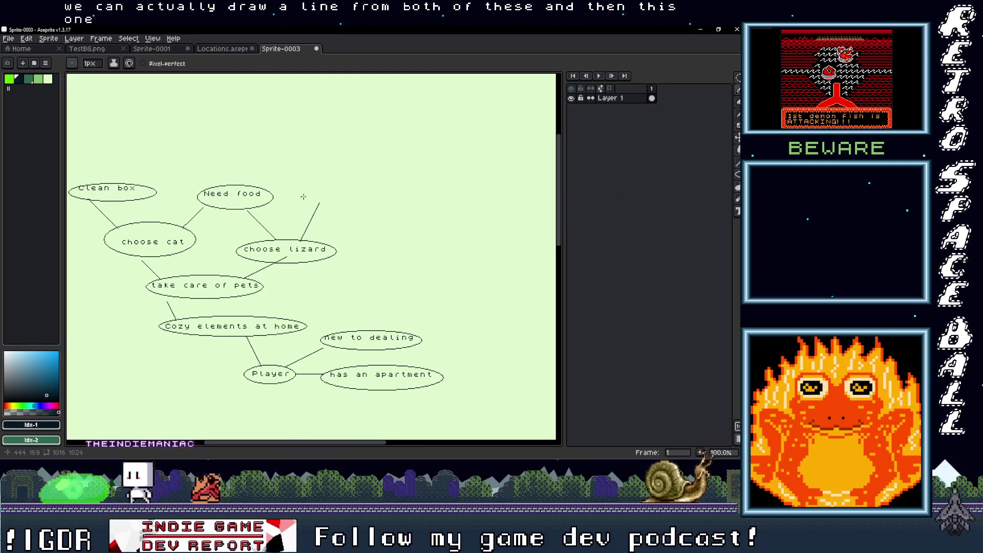
pyautogui.click(310, 181)
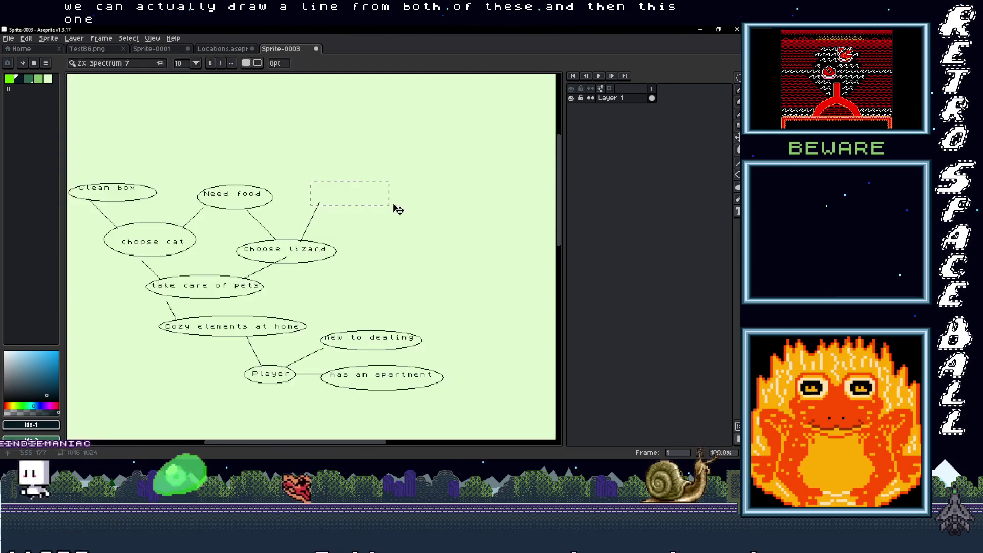
pyautogui.write('Clean tank')
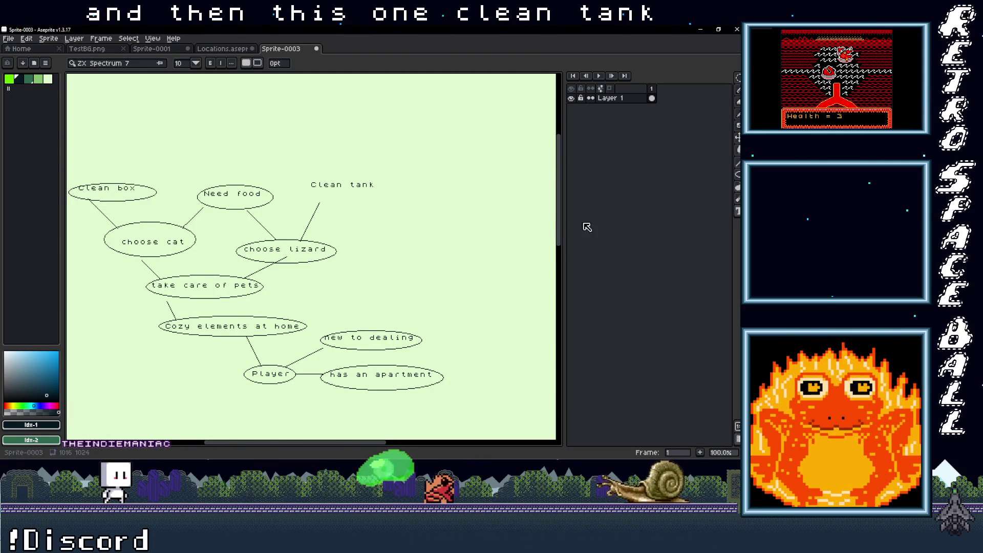
pyautogui.press('Return')
pyautogui.press('u')
pyautogui.moveTo(301, 174); pyautogui.dragTo(383, 204)
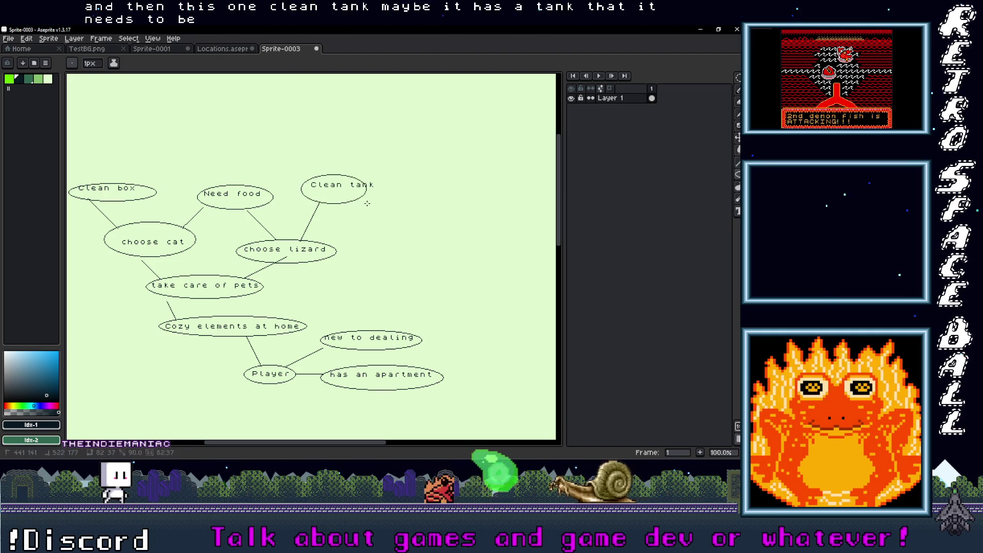
pyautogui.moveTo(386, 241); pyautogui.dragTo(380, 206)
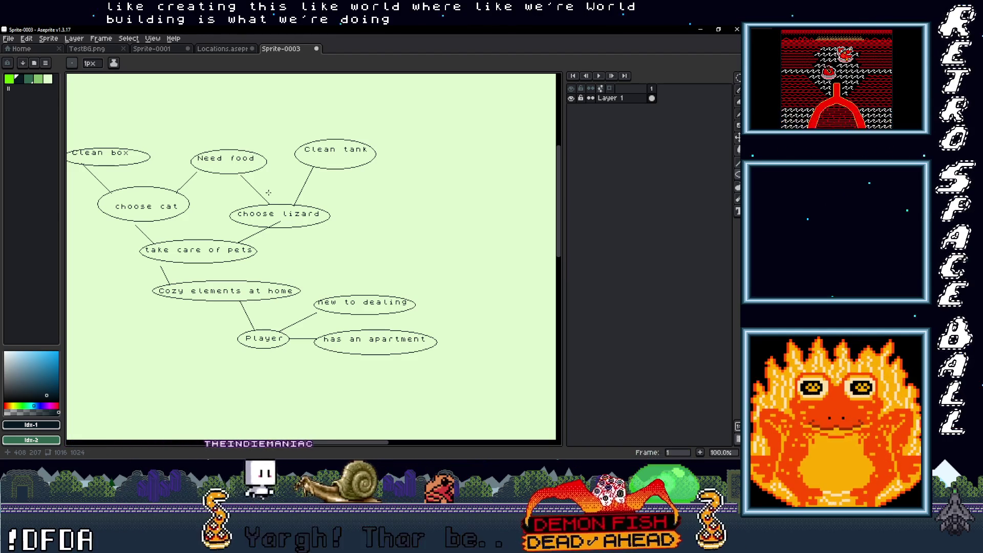
pyautogui.scroll(-2, 215, 272)
pyautogui.hscroll(2, 216, 271)
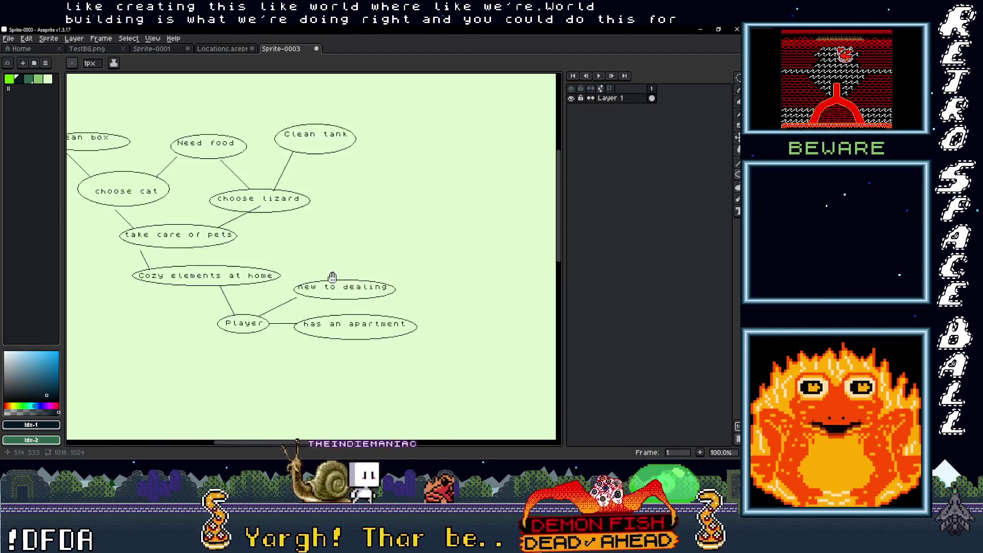
pyautogui.moveTo(234, 248)
pyautogui.mouseDown()
pyautogui.moveTo(291, 261)
pyautogui.moveTo(247, 243)
pyautogui.mouseUp()
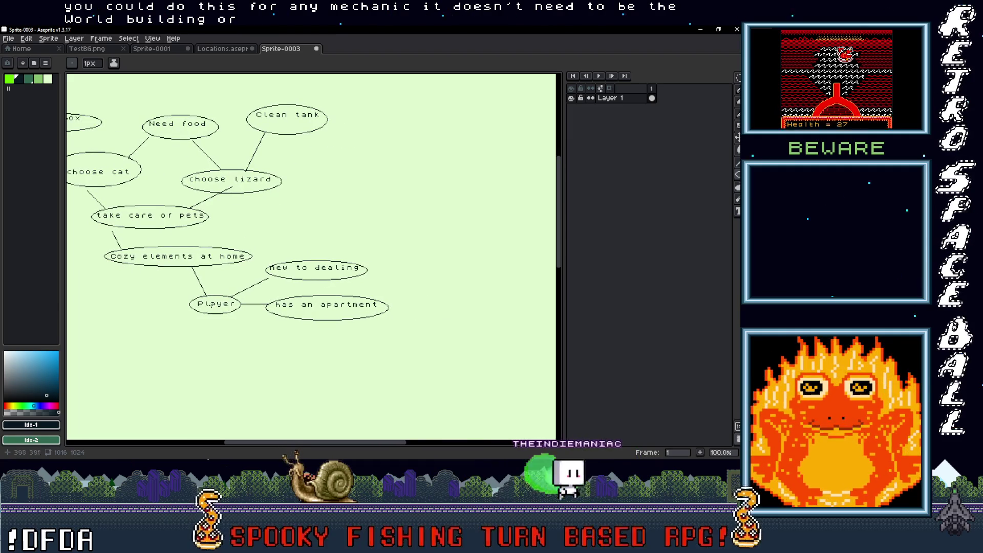
pyautogui.moveTo(306, 287); pyautogui.dragTo(257, 287)
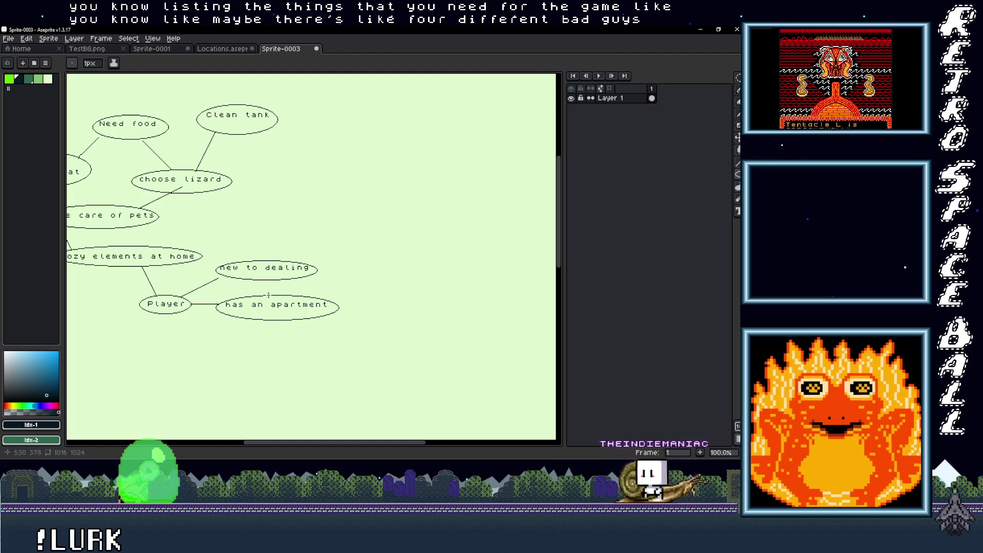
pyautogui.moveTo(268, 295); pyautogui.dragTo(322, 197)
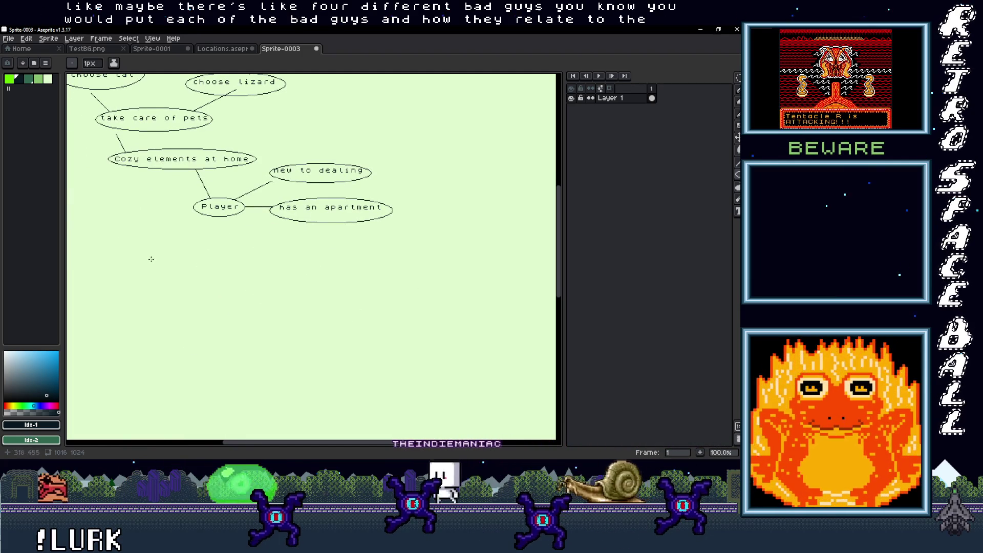
pyautogui.moveTo(198, 306); pyautogui.dragTo(243, 306)
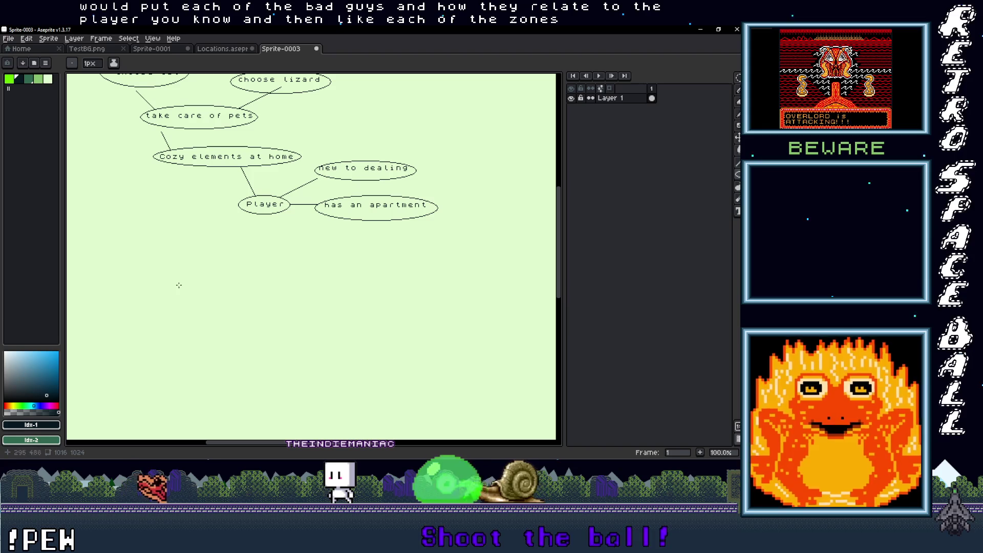
pyautogui.hscroll(4, 213, 305)
pyautogui.scroll(2, 213, 305)
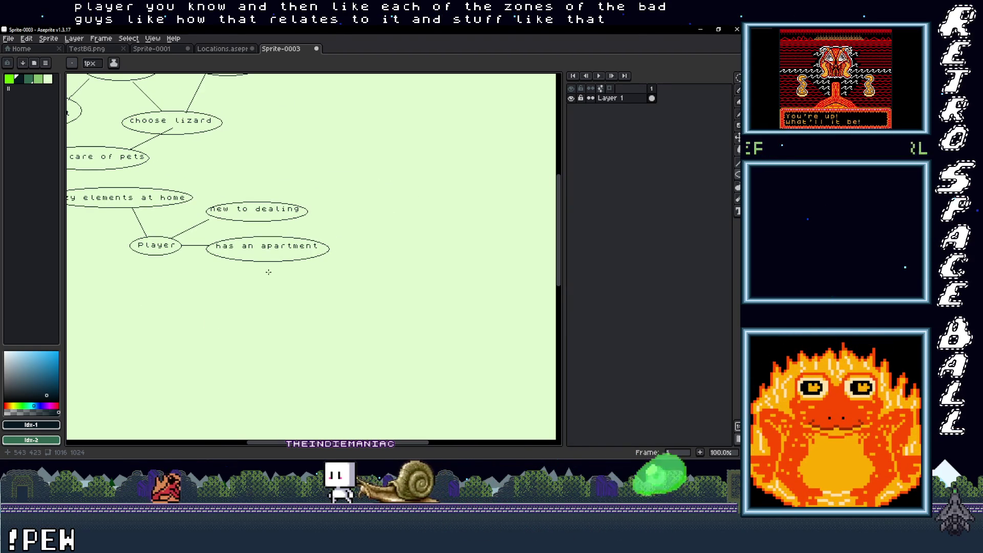
pyautogui.scroll(1, 268, 272)
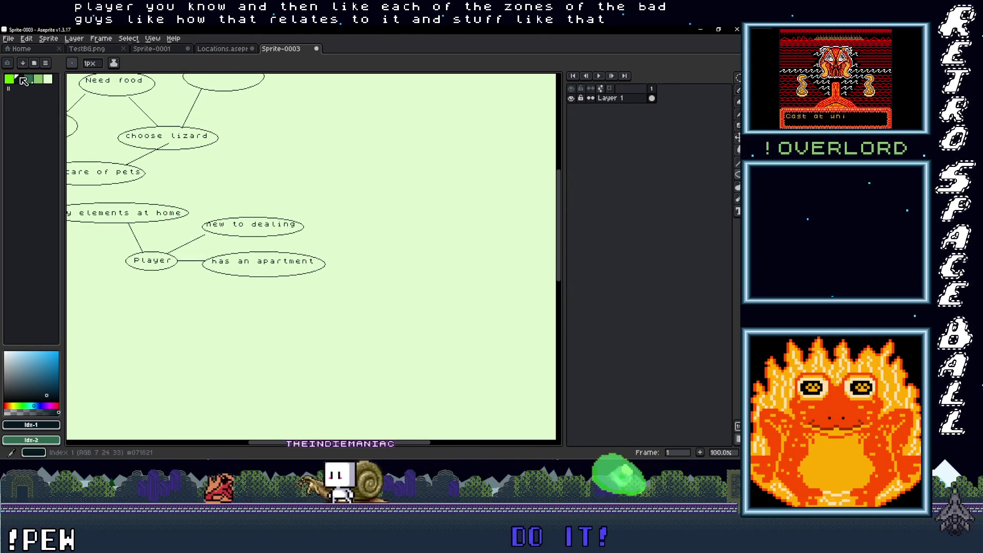
pyautogui.press('t')
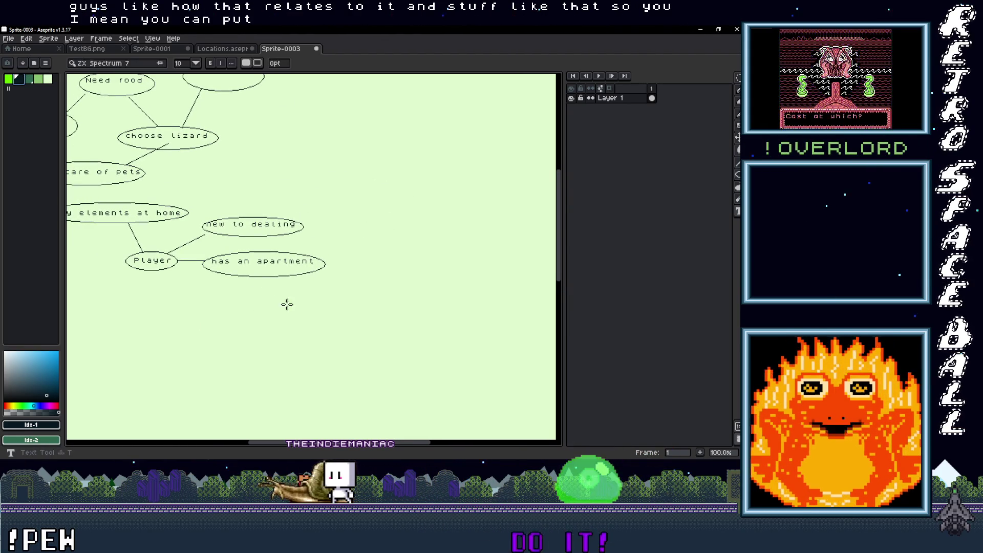
# Add the label 'retrune to sleep and progress' below 'has an apartment' and enclose it in an ellipse
pyautogui.moveTo(209, 284); pyautogui.dragTo(241, 298)
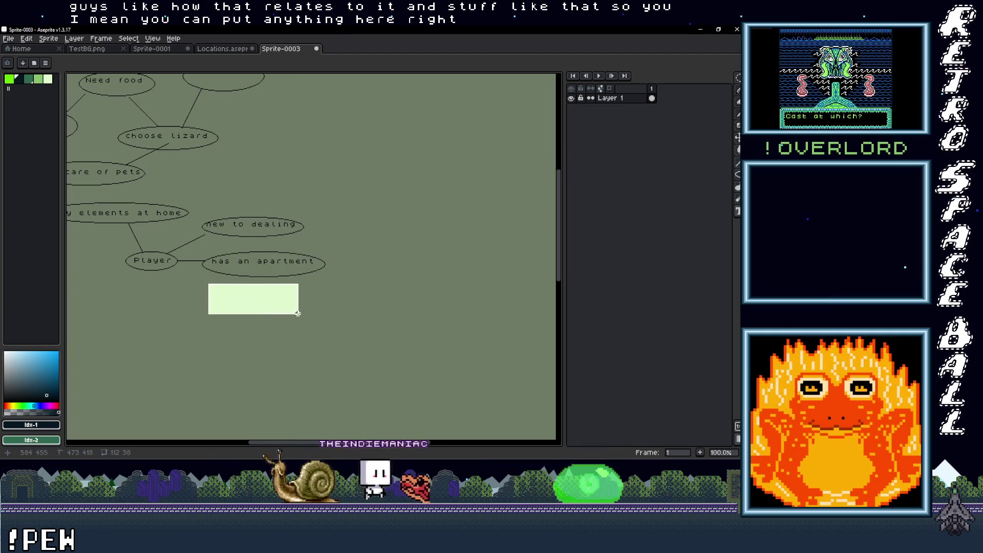
pyautogui.moveTo(298, 314); pyautogui.dragTo(299, 313)
pyautogui.write('re')
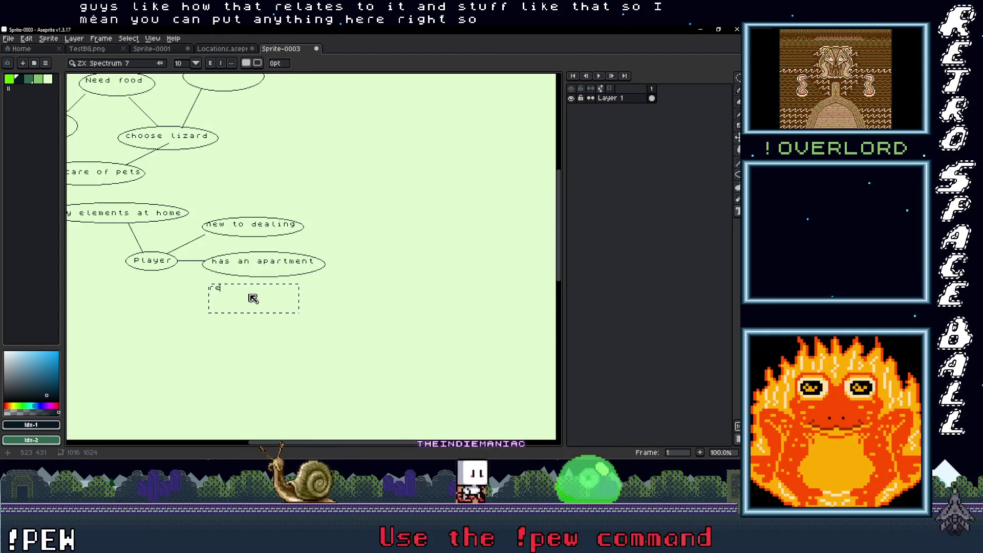
pyautogui.write('trune to sl')
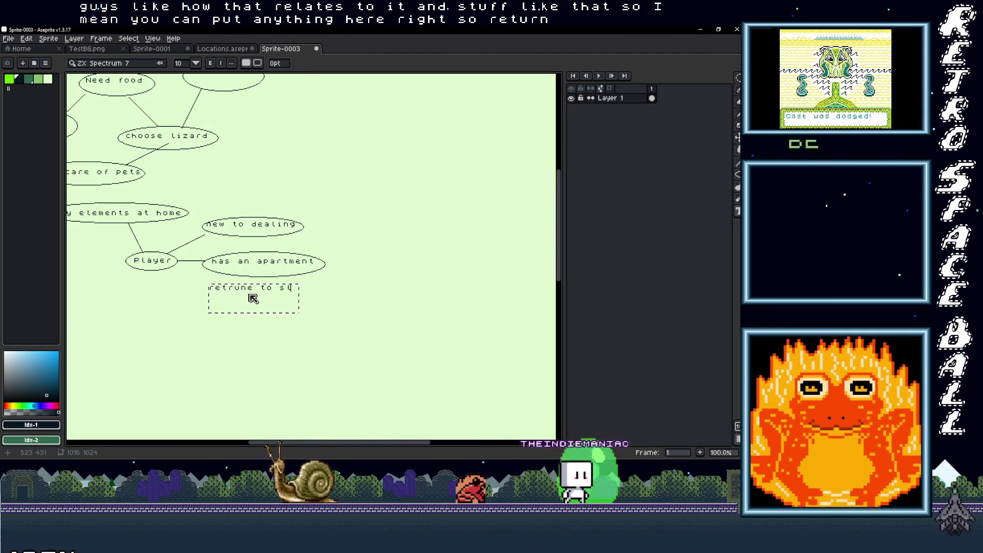
pyautogui.write('eep')
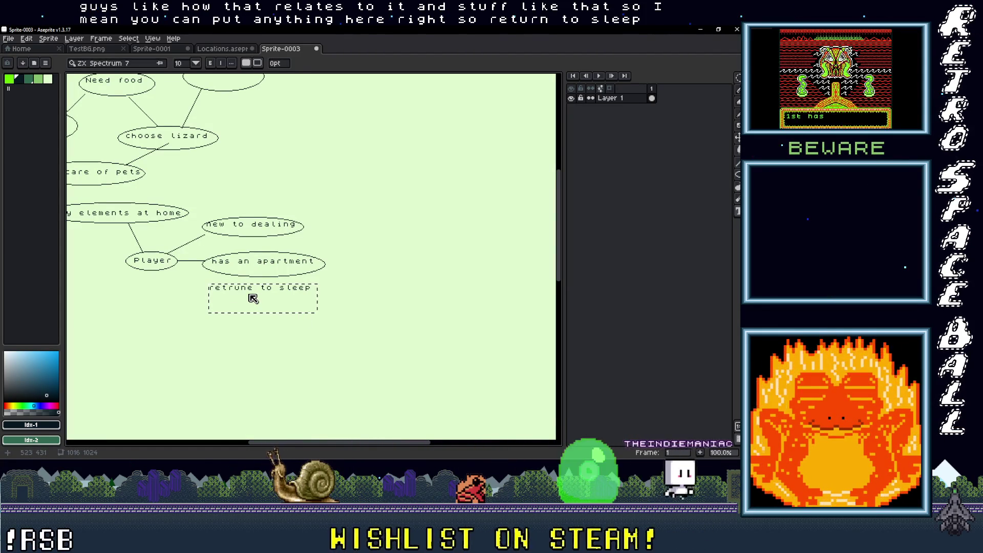
pyautogui.write(' and progress')
pyautogui.press('Return')
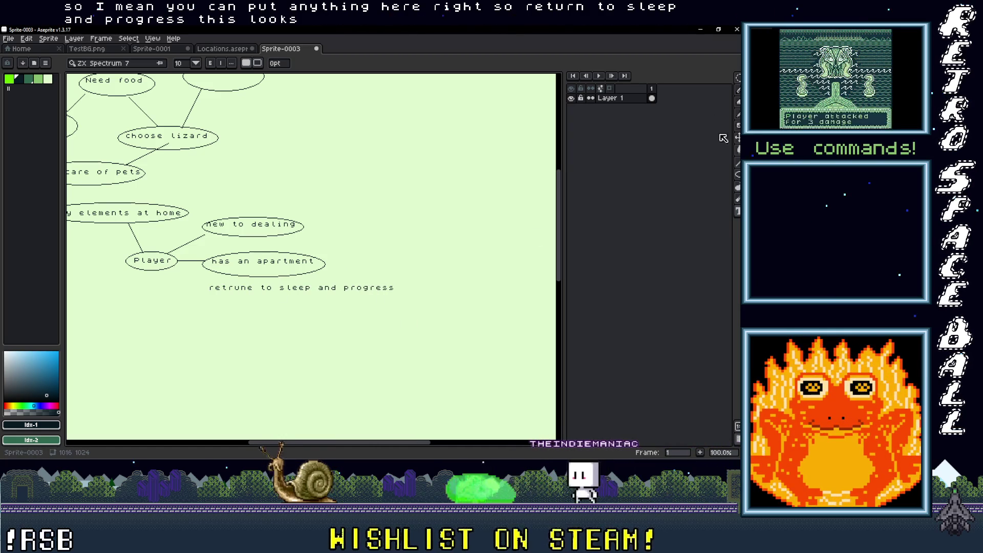
pyautogui.click(737, 175)
pyautogui.moveTo(204, 279); pyautogui.dragTo(395, 300)
# Draw Pencil lines linking Cozy elements at home to has an apartment, and Player to new to dealing
pyautogui.scroll(1, 325, 265)
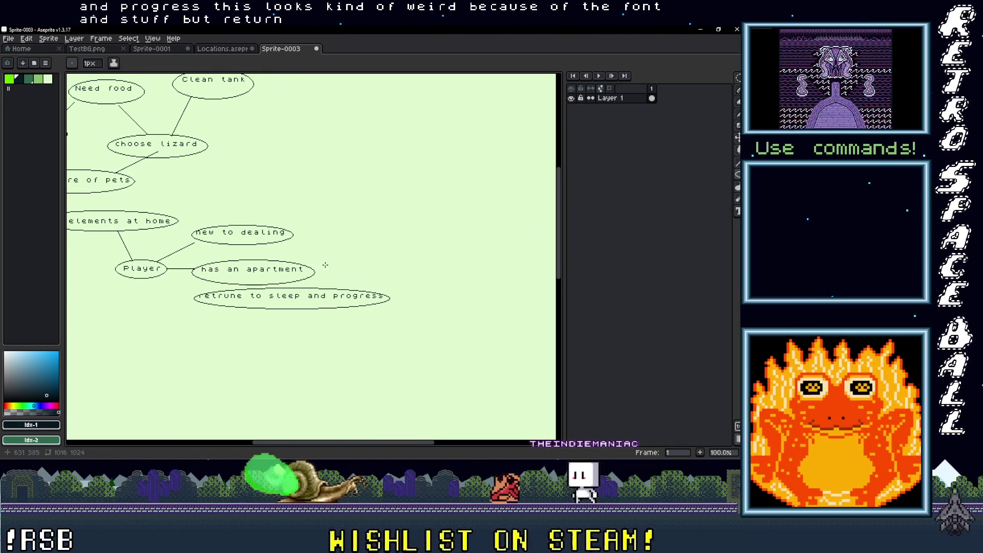
pyautogui.hscroll(-3, 137, 189)
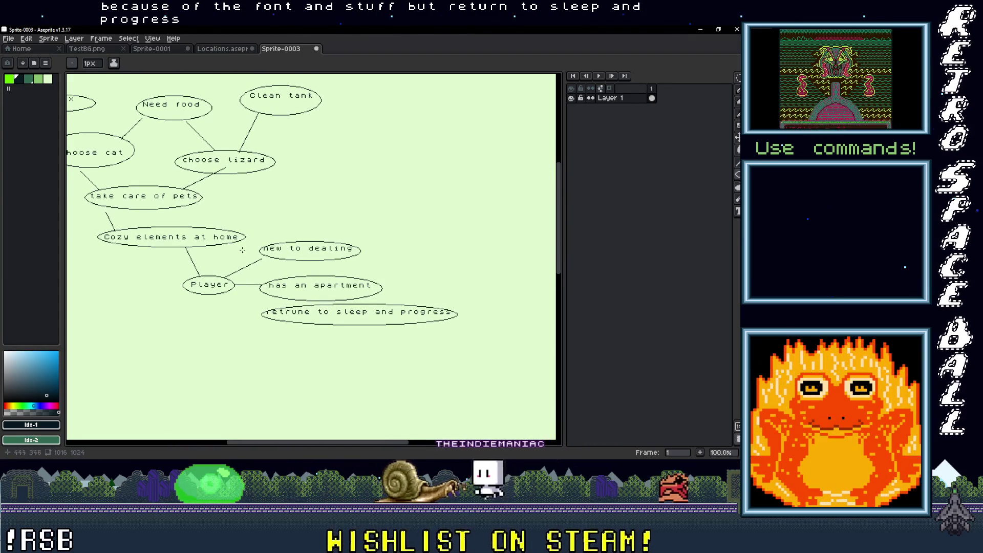
pyautogui.press('b')
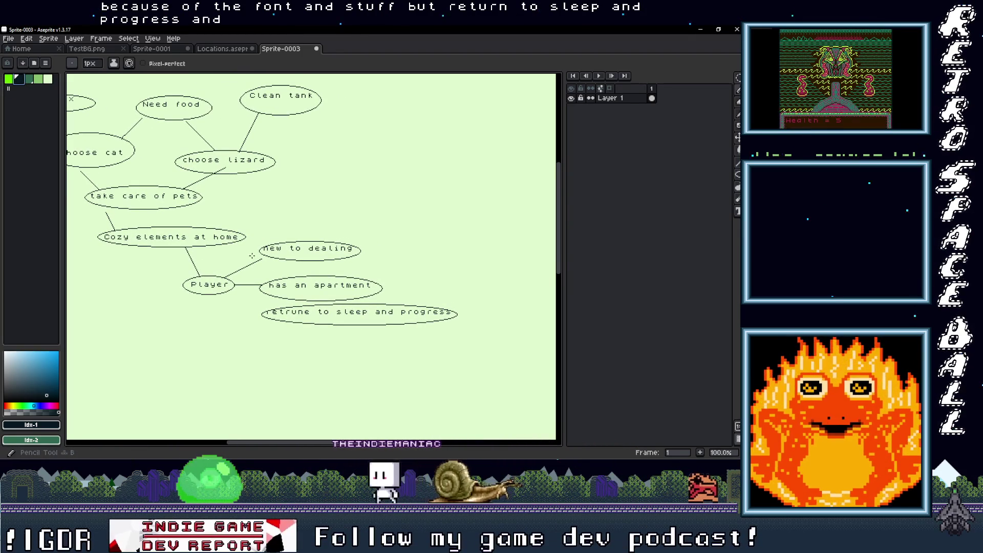
pyautogui.keyDown('shift'); pyautogui.click(286, 278); pyautogui.keyUp('shift')
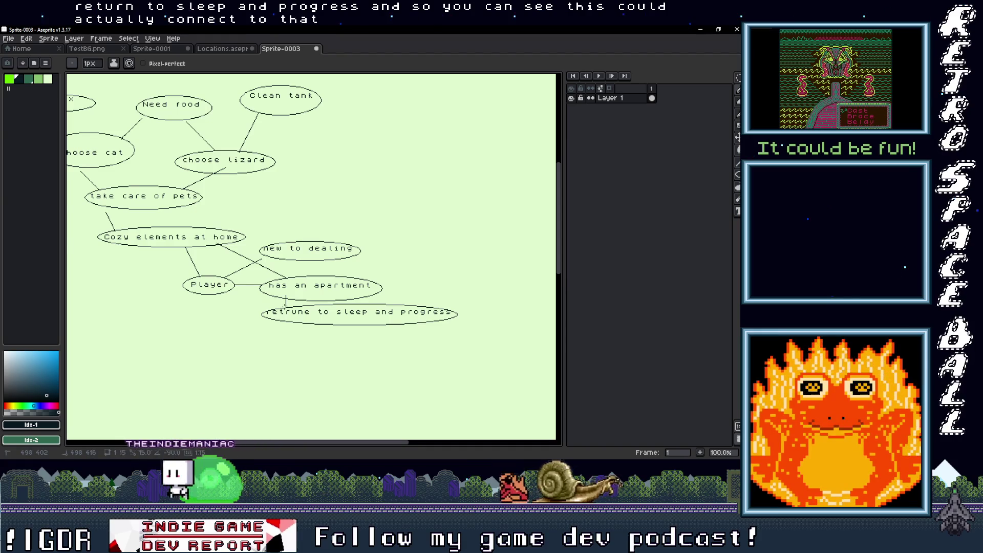
pyautogui.moveTo(377, 285); pyautogui.dragTo(334, 286)
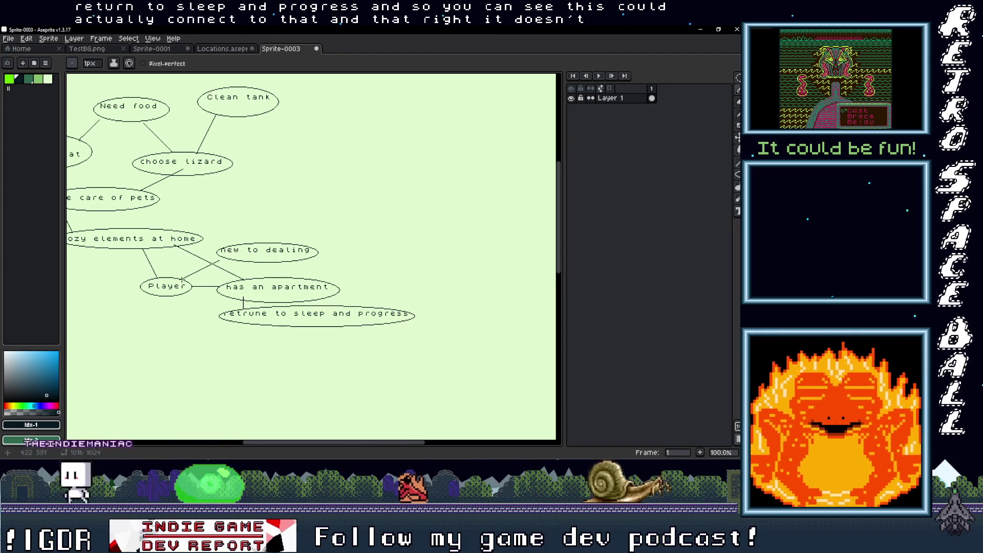
pyautogui.keyDown('shift'); pyautogui.click(228, 259); pyautogui.keyUp('shift')
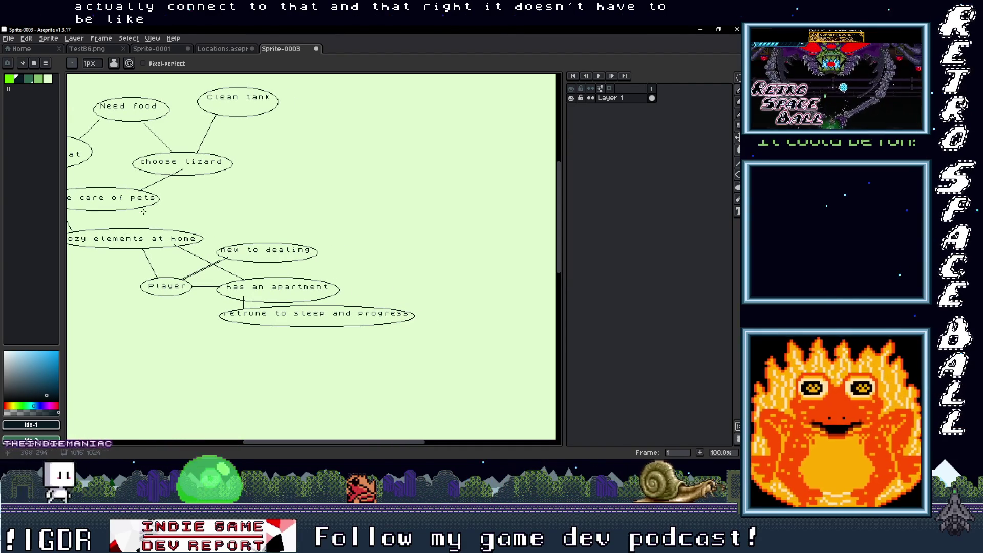
pyautogui.moveTo(173, 212); pyautogui.dragTo(217, 238)
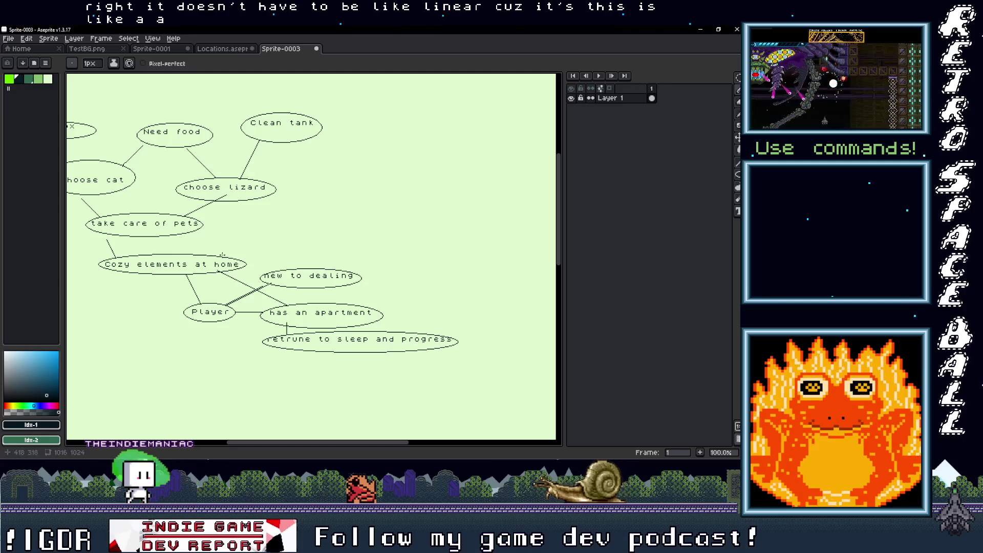
pyautogui.hscroll(5, 231, 249)
pyautogui.hscroll(4, 313, 249)
pyautogui.scroll(-2, 272, 249)
pyautogui.hscroll(-6, 218, 253)
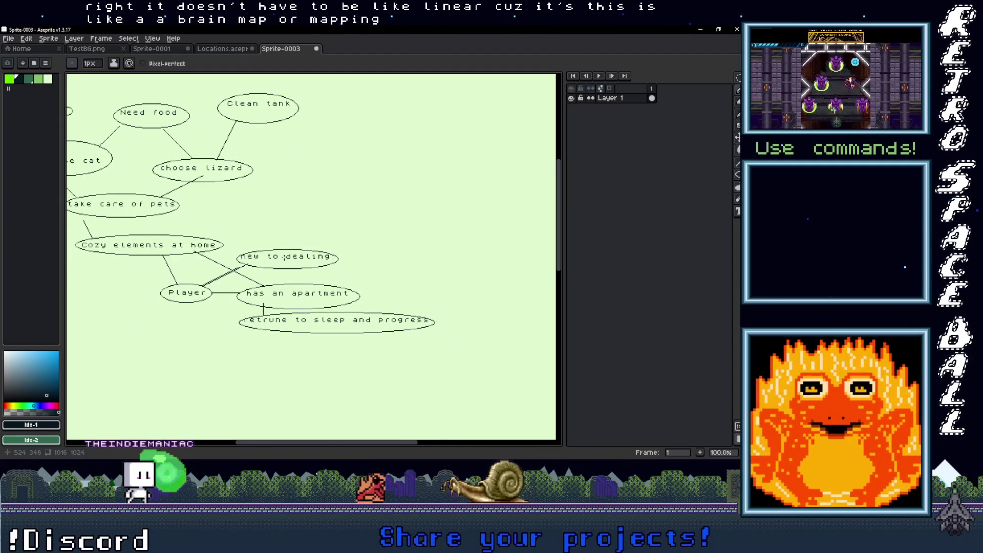
pyautogui.moveTo(351, 255); pyautogui.dragTo(191, 249)
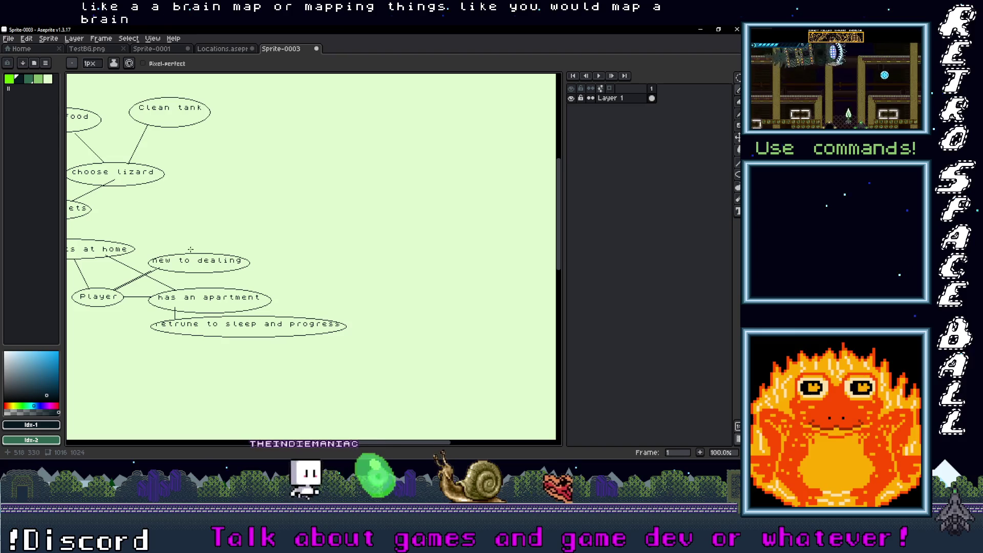
pyautogui.press('b')
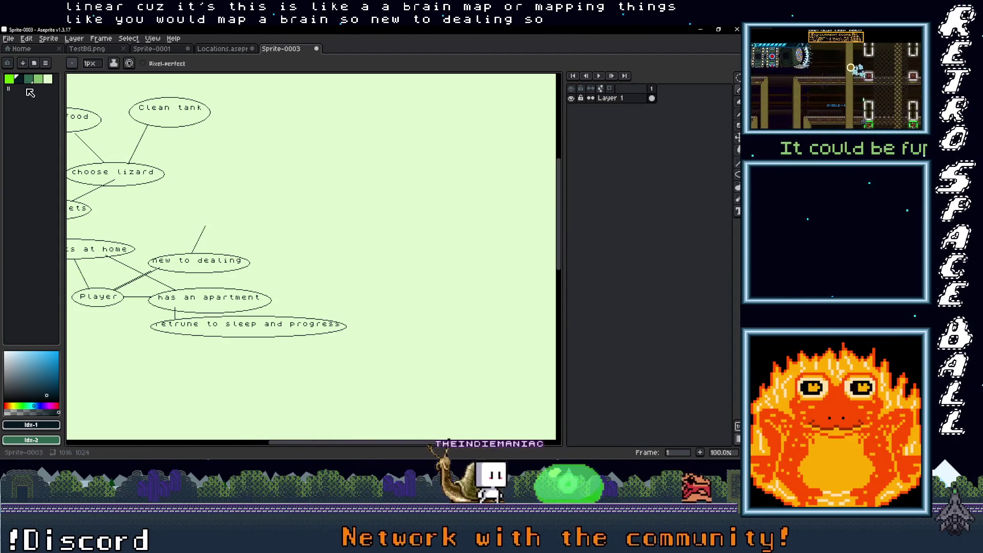
# Type the labels 'start w/ no debts' above 'new to dealing' and 'Knows nobody' to its right
pyautogui.click(174, 199)
pyautogui.press('Return')
pyautogui.write('start')
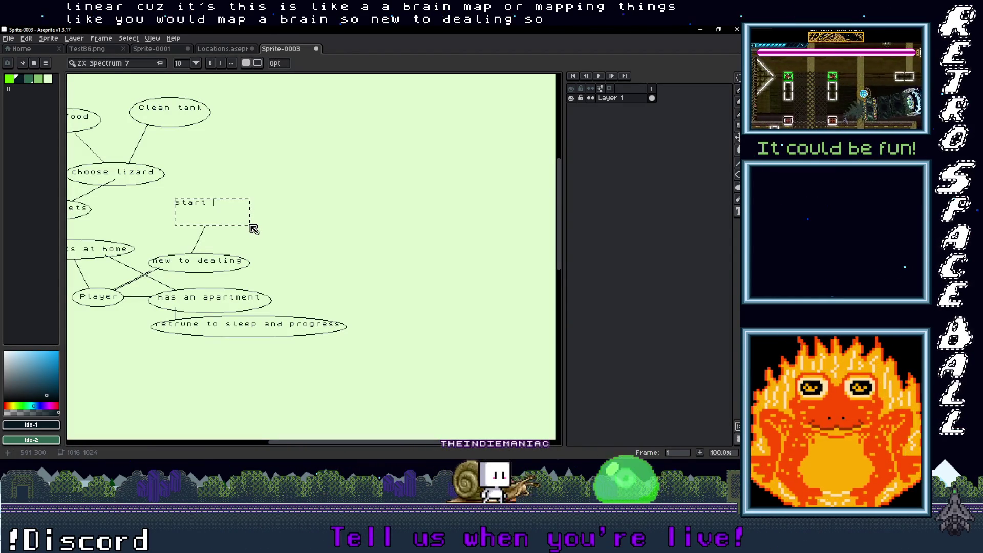
pyautogui.write('w/ no debts')
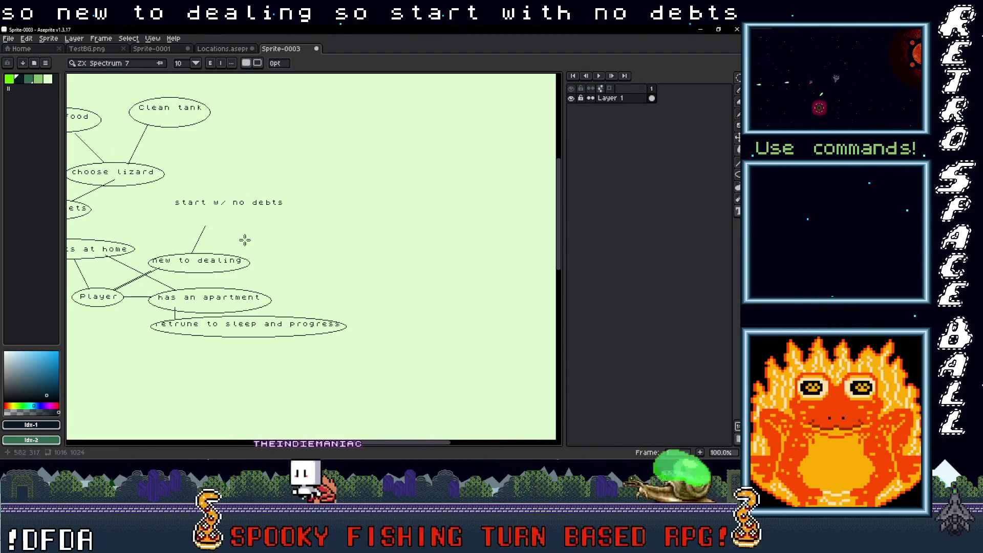
pyautogui.moveTo(283, 234); pyautogui.dragTo(349, 259)
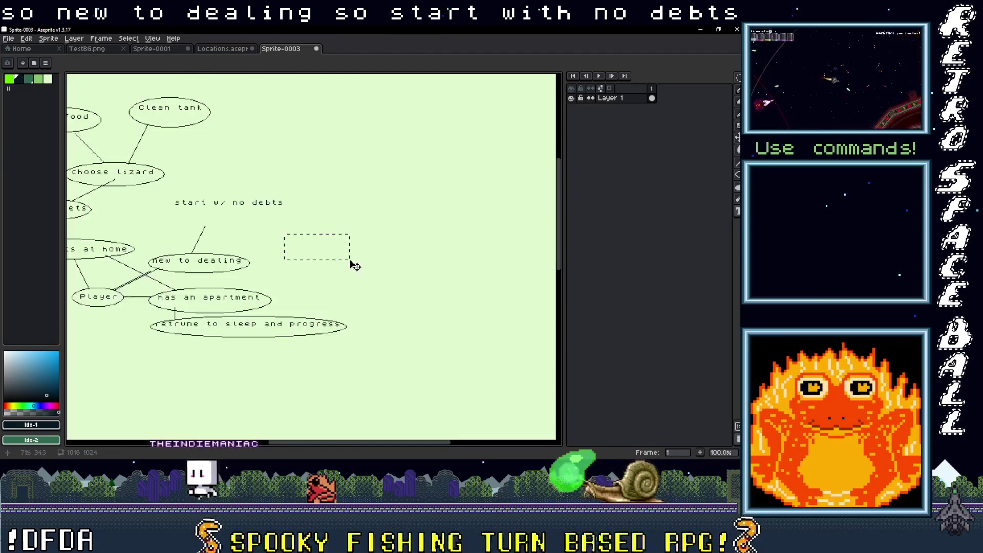
pyautogui.write('Knows ')
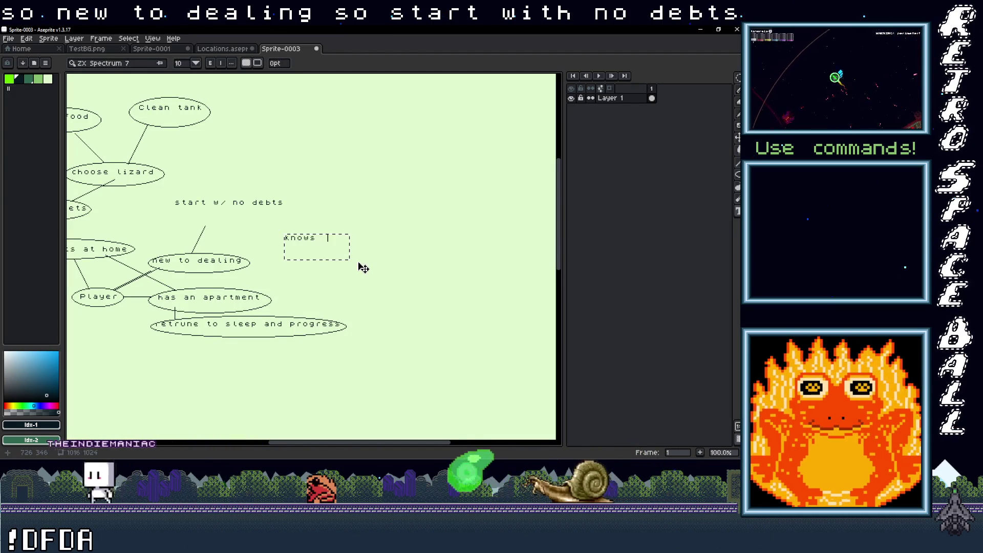
pyautogui.write('nobody')
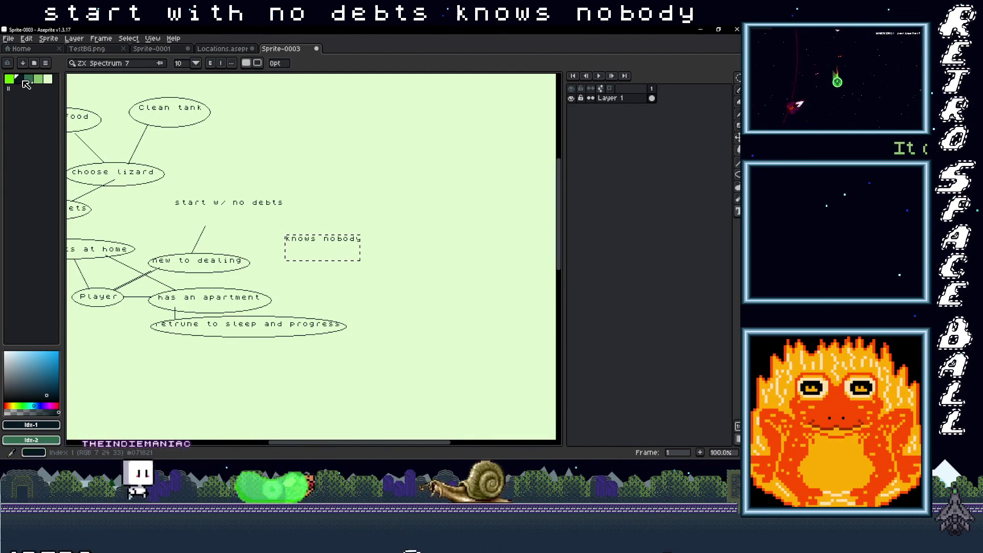
pyautogui.press('ctrl')
pyautogui.press('Return')
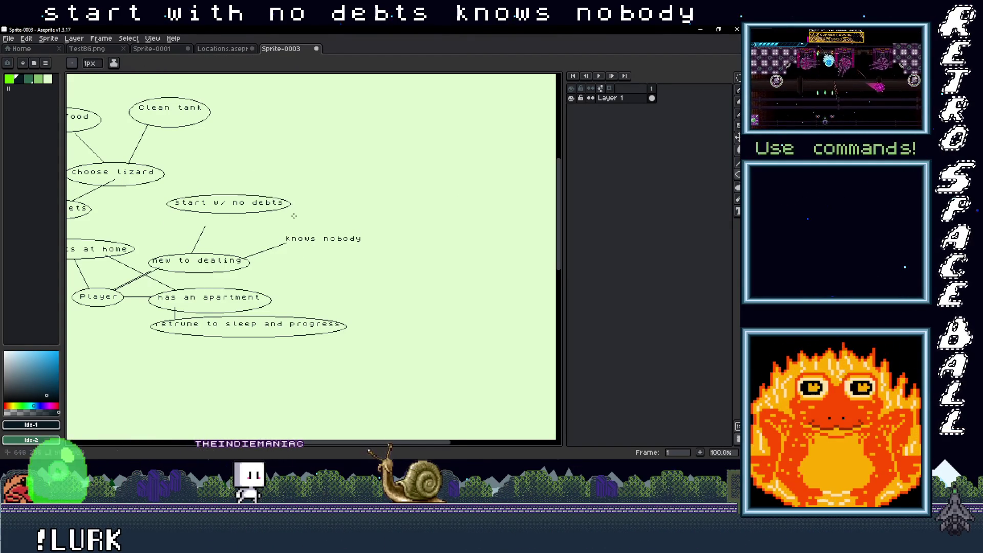
pyautogui.scroll(-3, 279, 283)
pyautogui.scroll(3, 256, 282)
pyautogui.moveTo(256, 283)
pyautogui.mouseDown()
pyautogui.moveTo(364, 285)
pyautogui.moveTo(349, 248)
pyautogui.moveTo(273, 249)
pyautogui.moveTo(267, 280)
pyautogui.mouseUp()
pyautogui.moveTo(344, 273)
pyautogui.mouseDown()
pyautogui.moveTo(322, 240)
pyautogui.moveTo(307, 242)
pyautogui.mouseUp()
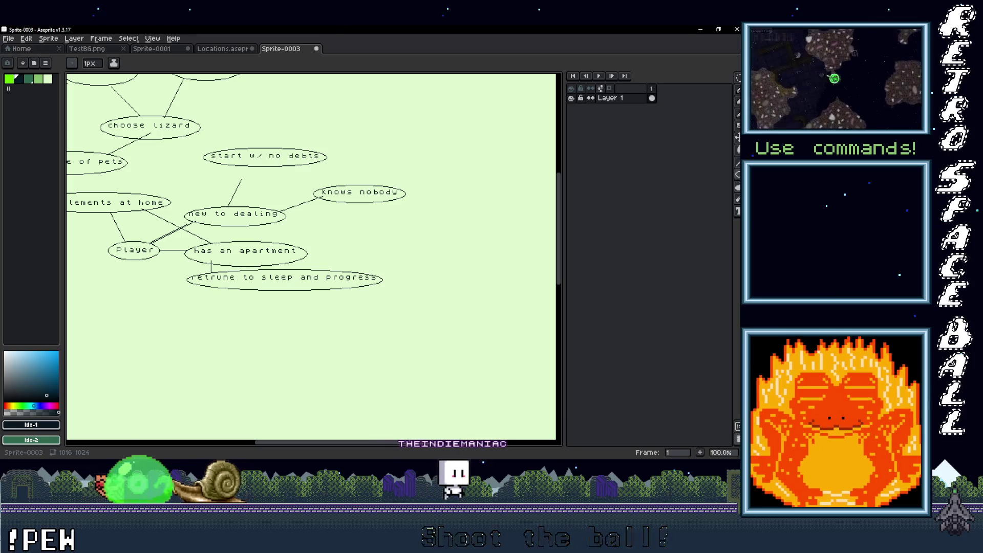
pyautogui.click(738, 175)
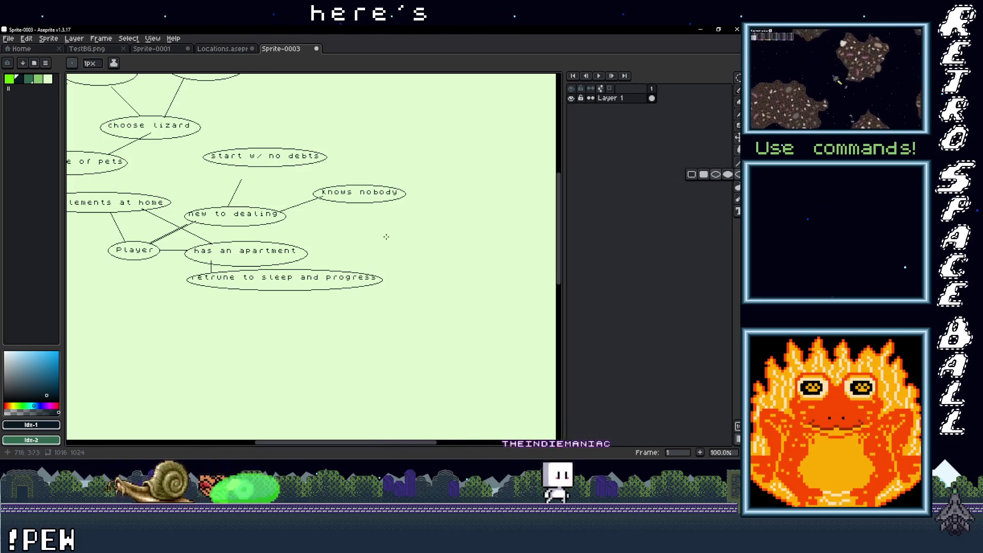
# Add a 'Pay Rent' label right of 'has an apartment' and circle it with an ellipse
pyautogui.moveTo(325, 238); pyautogui.dragTo(396, 263)
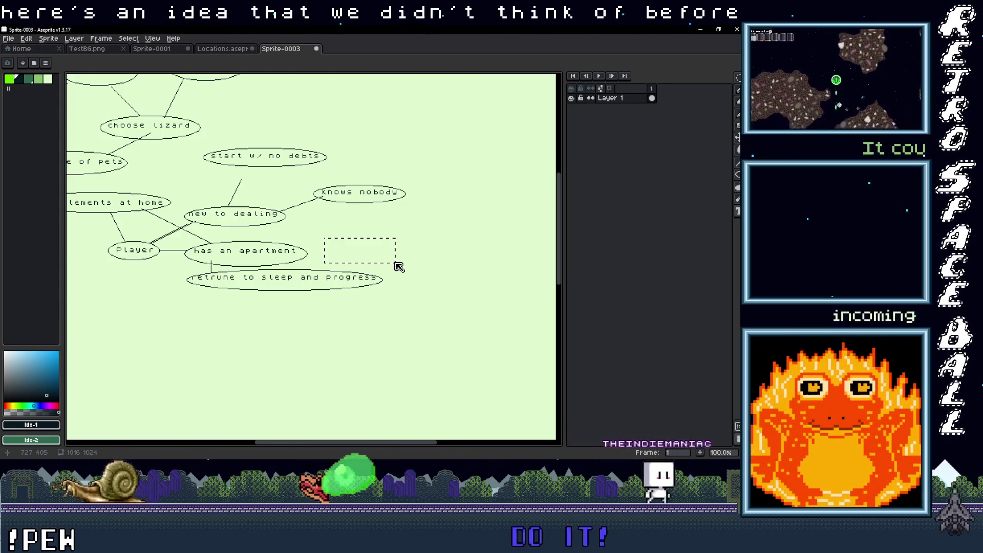
pyautogui.write('Pay Rent')
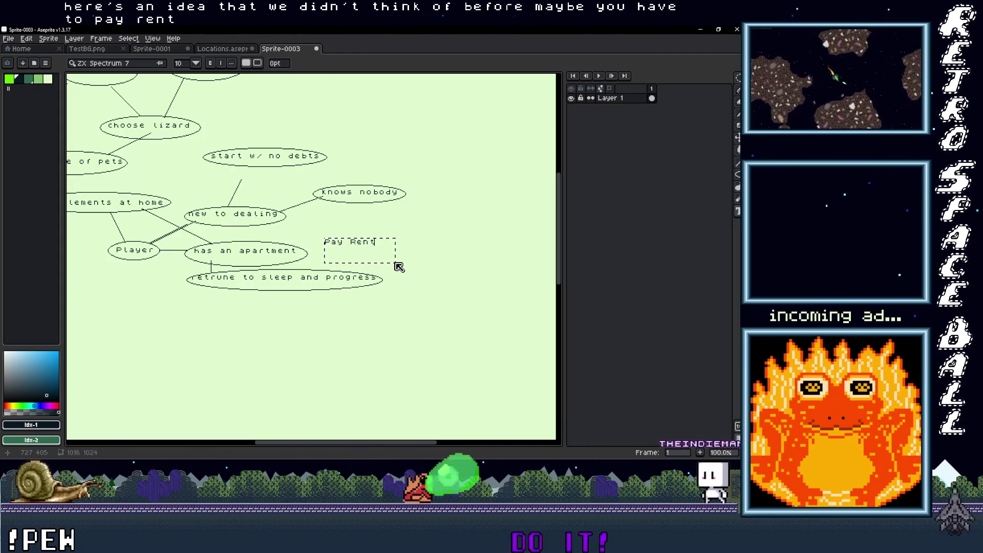
pyautogui.press('Return')
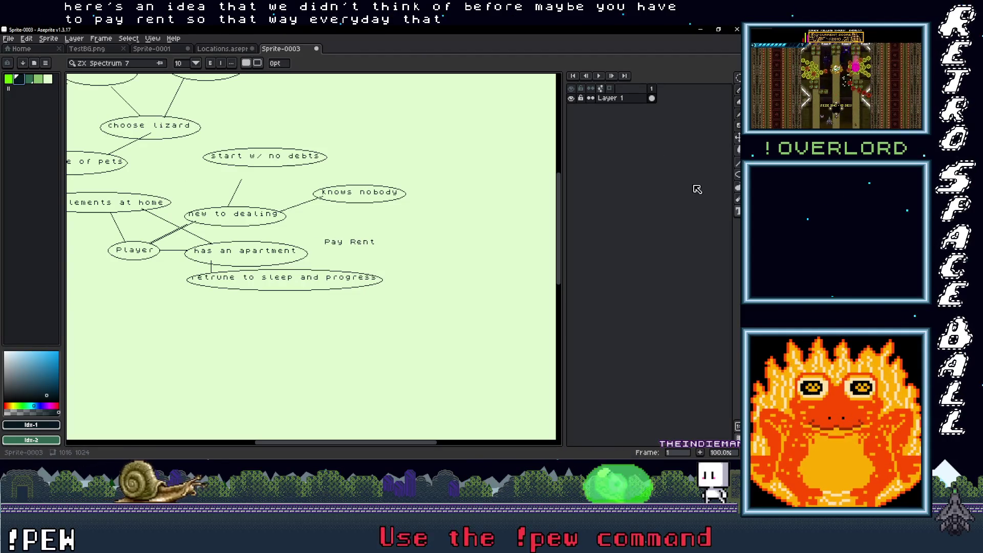
pyautogui.click(737, 175)
pyautogui.moveTo(314, 234); pyautogui.dragTo(385, 251)
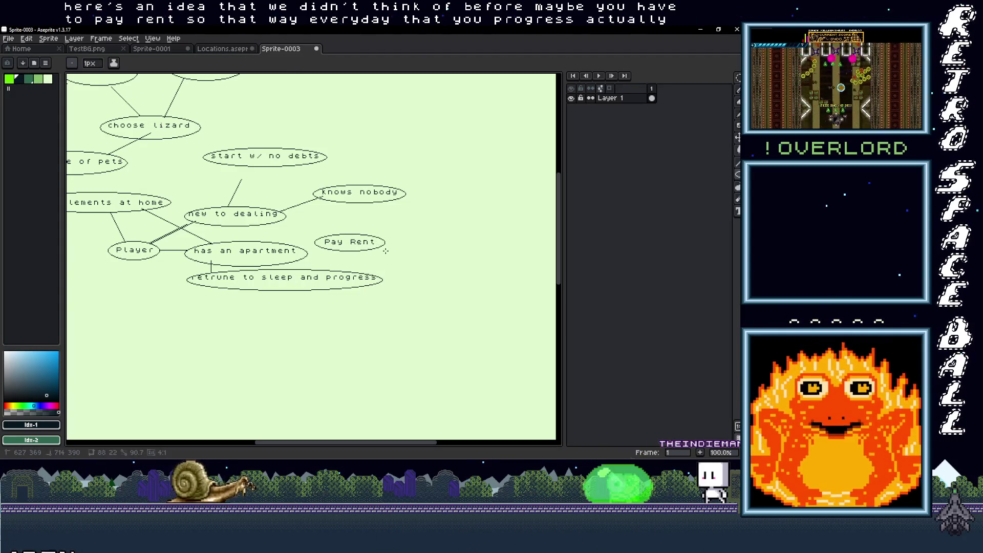
pyautogui.press('b')
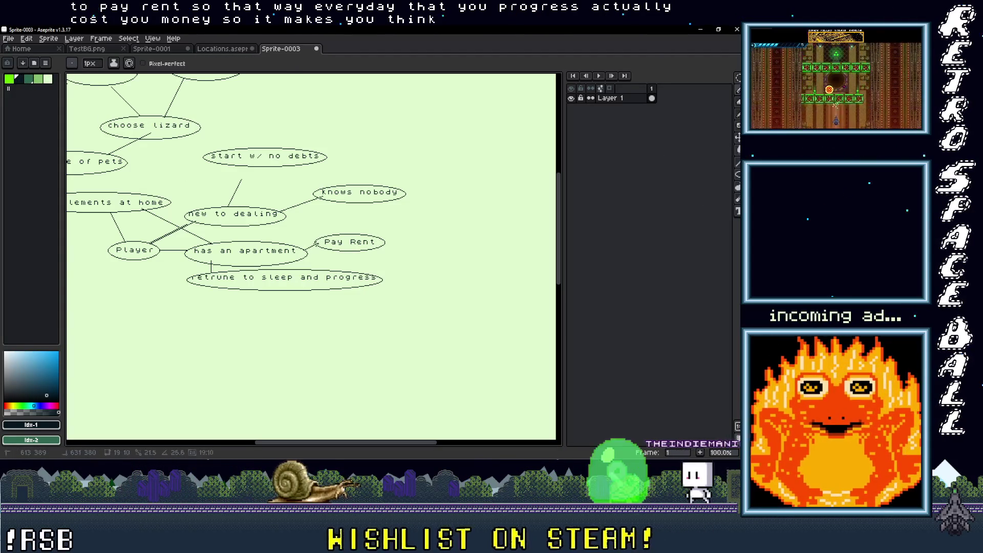
pyautogui.scroll(-1, 347, 245)
pyautogui.scroll(1, 395, 252)
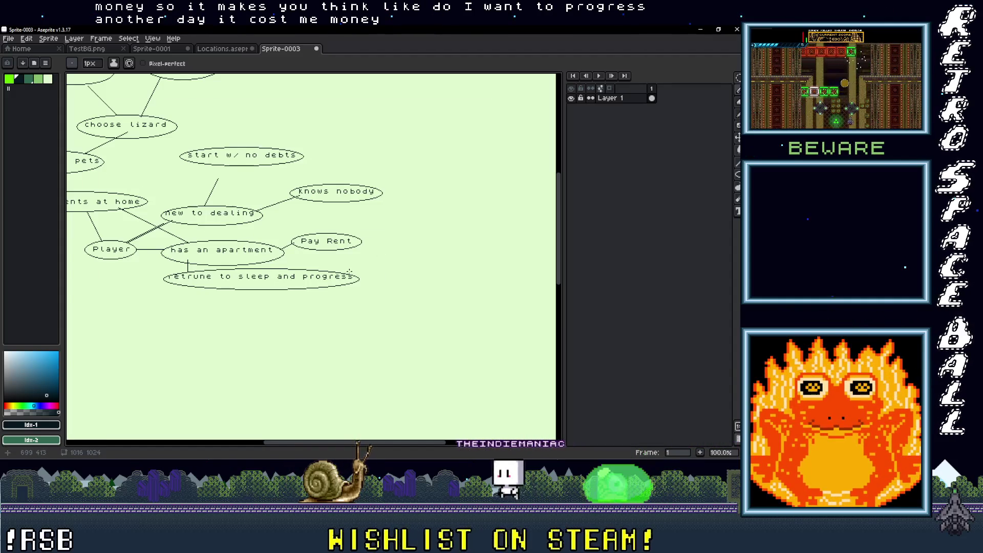
pyautogui.hscroll(-3, 351, 264)
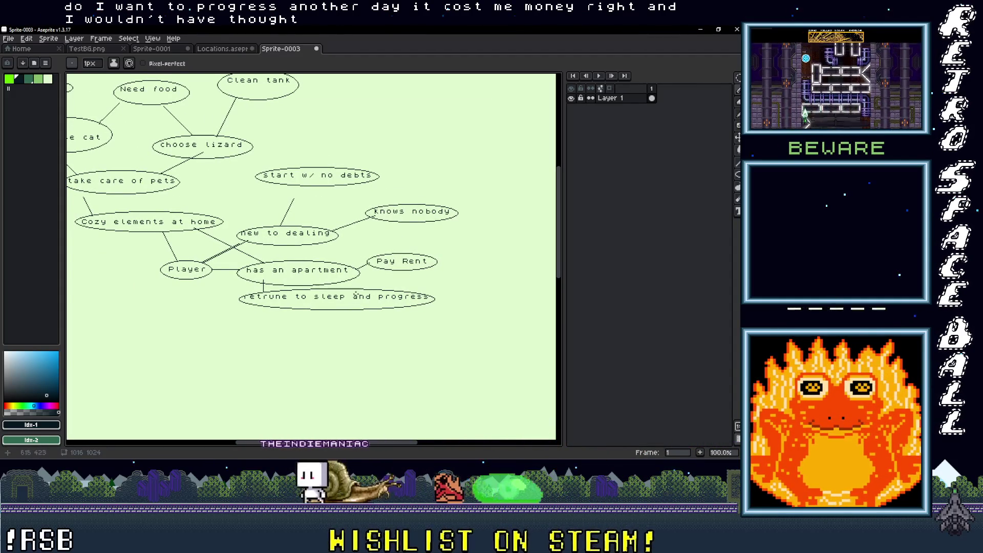
pyautogui.moveTo(339, 282)
pyautogui.mouseDown()
pyautogui.moveTo(399, 292)
pyautogui.moveTo(386, 288)
pyautogui.mouseUp()
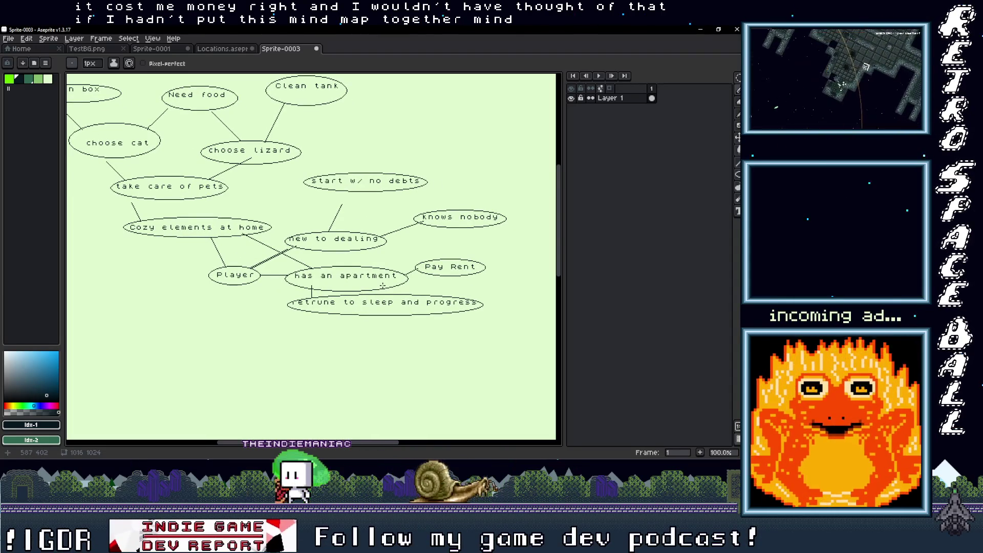
# Add the text labels 'Travels' below Player and 'meets people' left of Player
pyautogui.moveTo(380, 271); pyautogui.dragTo(367, 299)
pyautogui.moveTo(306, 277)
pyautogui.mouseDown()
pyautogui.moveTo(353, 277)
pyautogui.moveTo(370, 244)
pyautogui.mouseUp()
pyautogui.moveTo(315, 285)
pyautogui.mouseDown()
pyautogui.moveTo(265, 279)
pyautogui.moveTo(284, 287)
pyautogui.moveTo(336, 266)
pyautogui.moveTo(306, 246)
pyautogui.mouseUp()
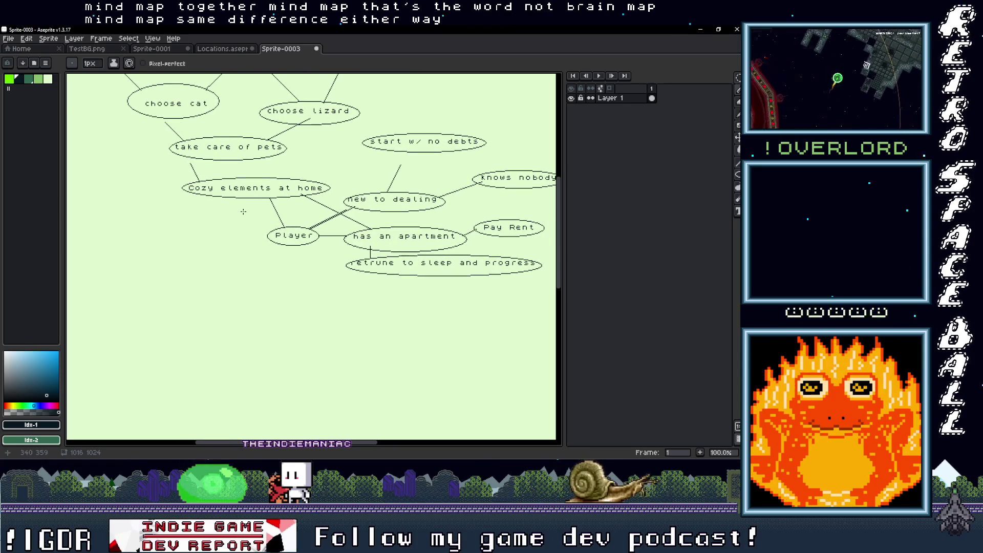
pyautogui.press('t')
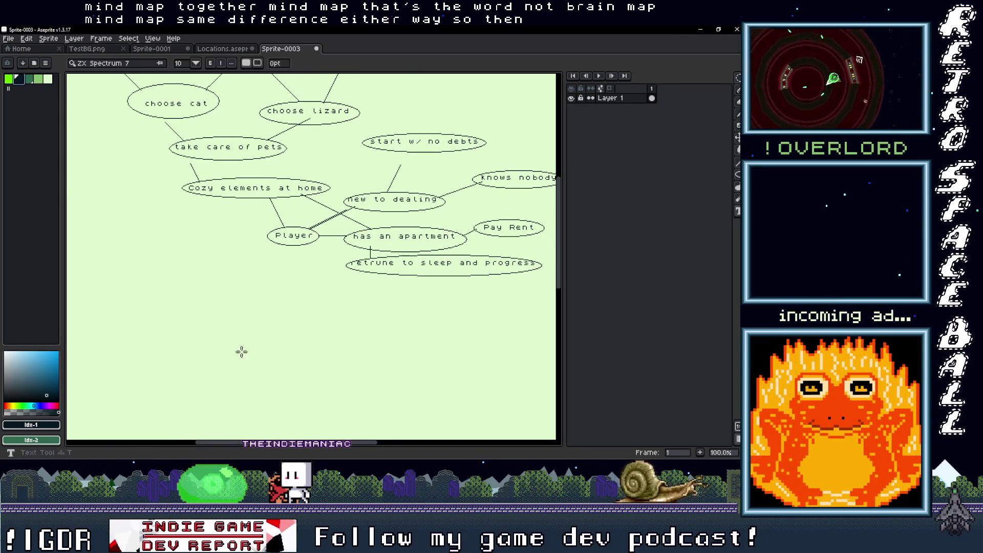
pyautogui.moveTo(259, 256)
pyautogui.mouseDown()
pyautogui.moveTo(319, 280)
pyautogui.moveTo(344, 308)
pyautogui.mouseUp()
pyautogui.write('Travel')
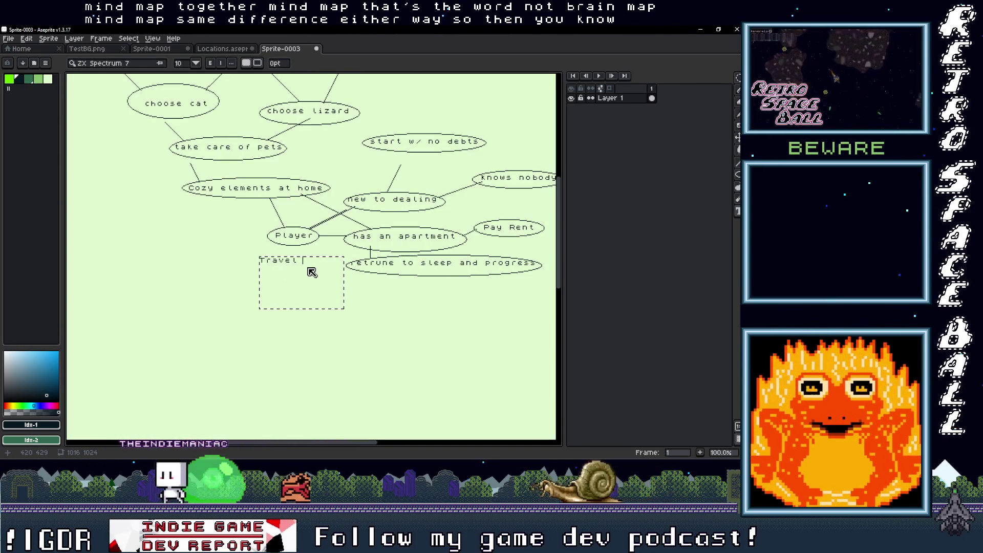
pyautogui.write('s')
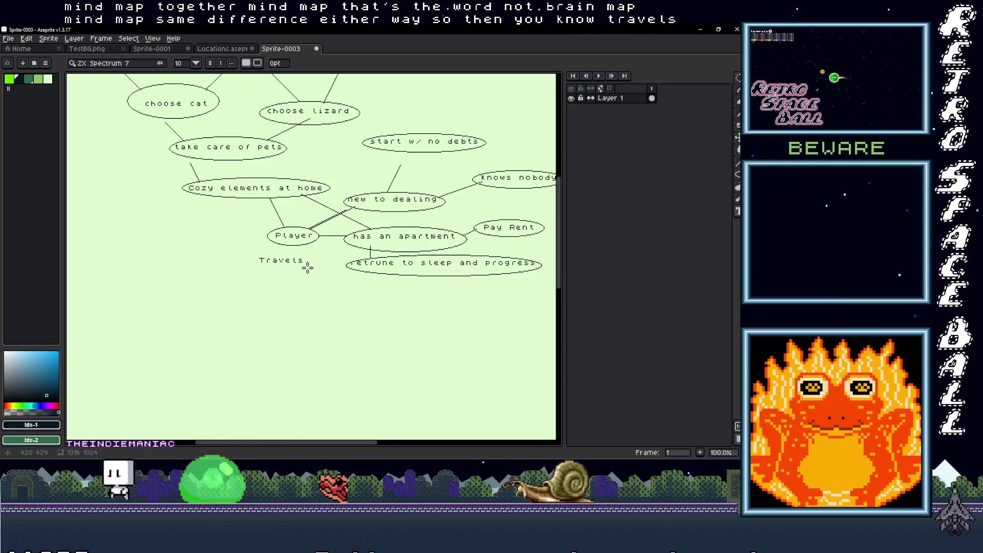
pyautogui.moveTo(207, 216); pyautogui.dragTo(255, 235)
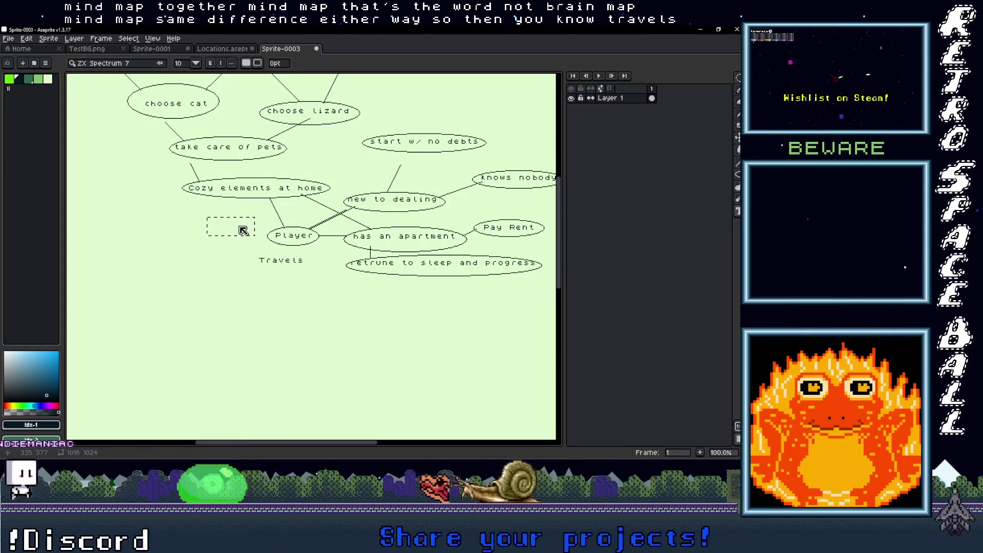
pyautogui.write('meets pe')
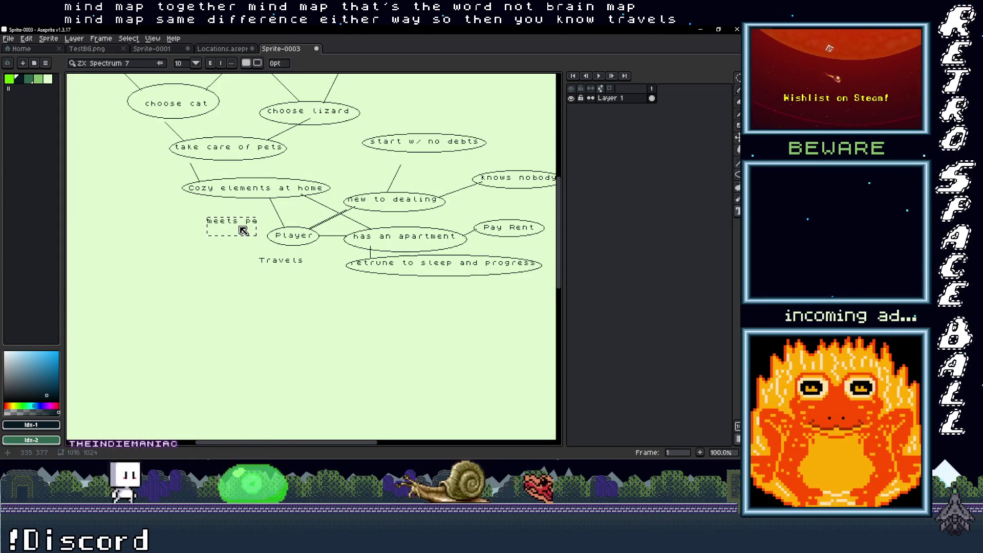
pyautogui.write('ople')
pyautogui.press('Return')
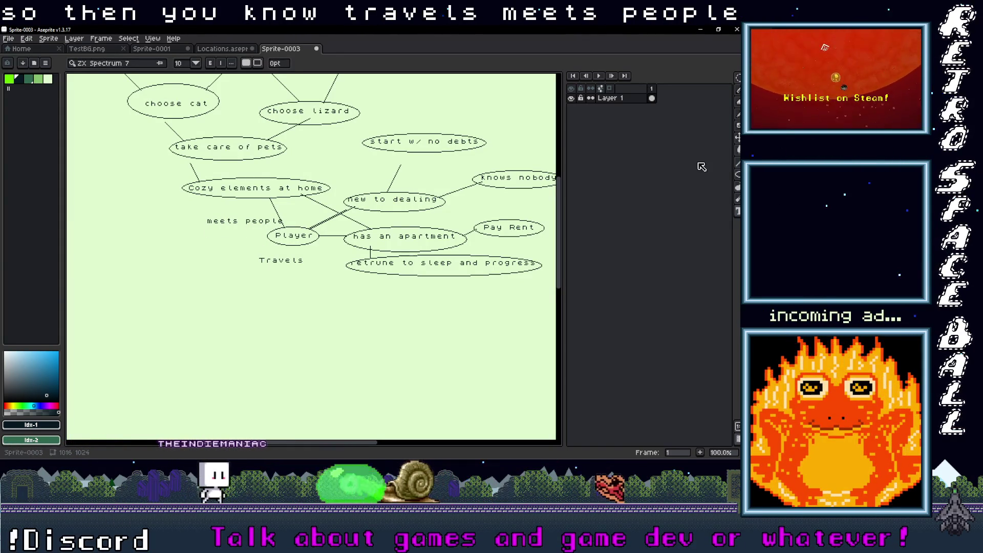
# Enclose 'meets people' and 'Travels' in ellipses
pyautogui.click(737, 174)
pyautogui.moveTo(199, 215); pyautogui.dragTo(294, 226)
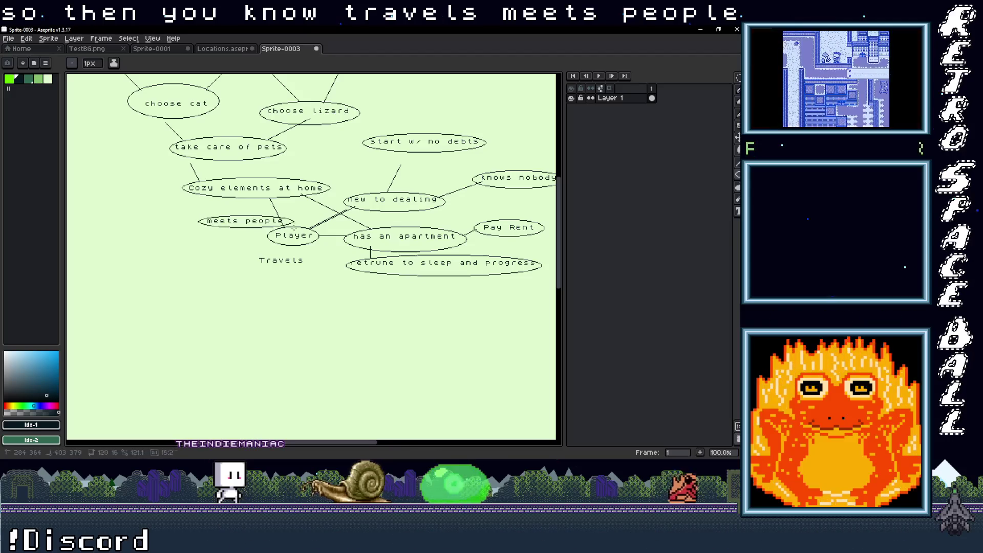
pyautogui.moveTo(252, 253); pyautogui.dragTo(310, 272)
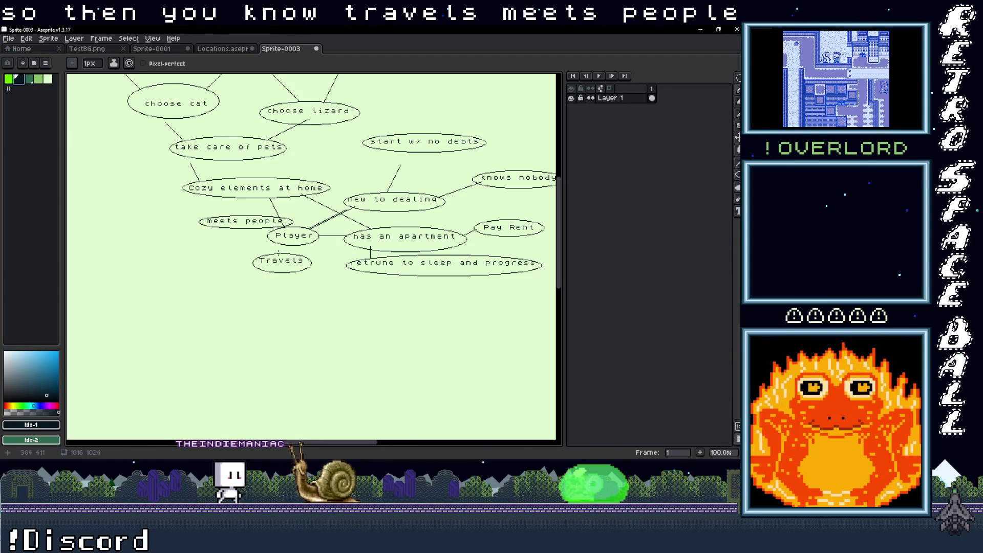
pyautogui.press('v')
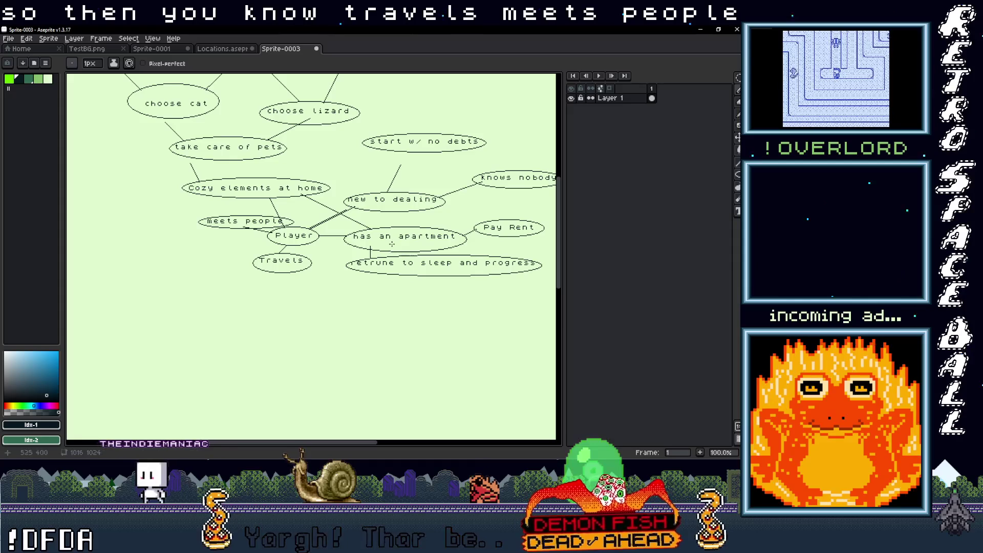
pyautogui.hscroll(2, 258, 237)
pyautogui.scroll(-1, 258, 237)
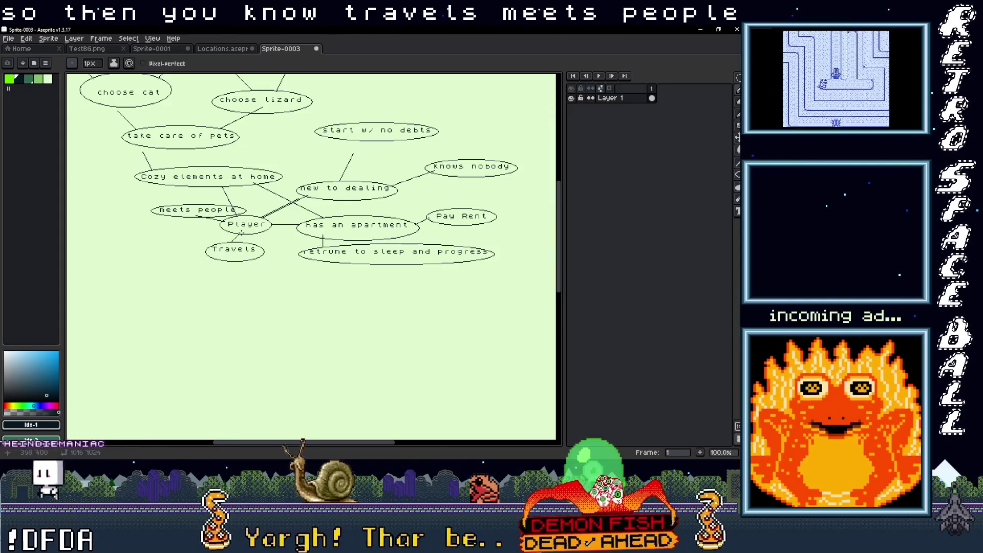
pyautogui.scroll(-1, 302, 215)
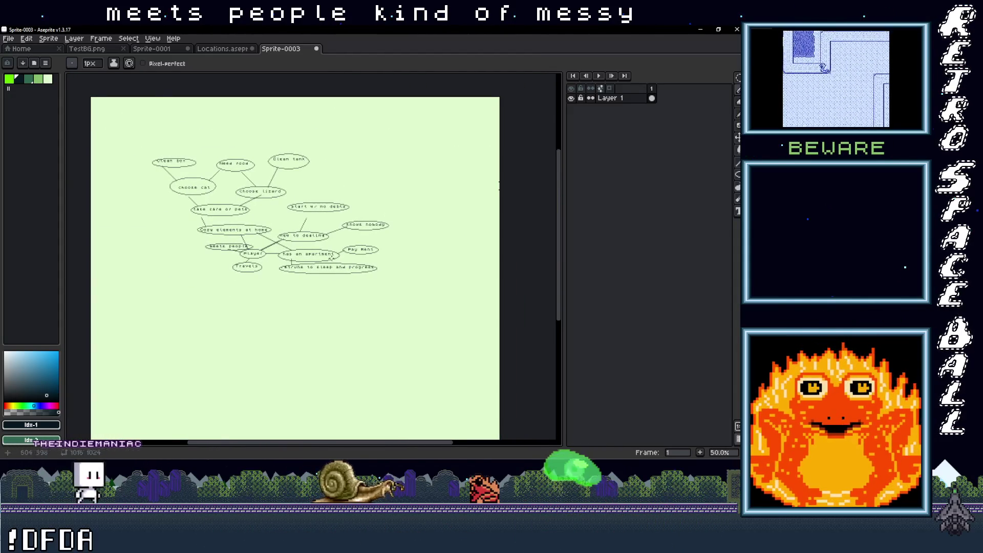
# Link 'new to dealing' to 'start w/ no debts' with a line and mark a text box below Travels
pyautogui.scroll(1, 340, 254)
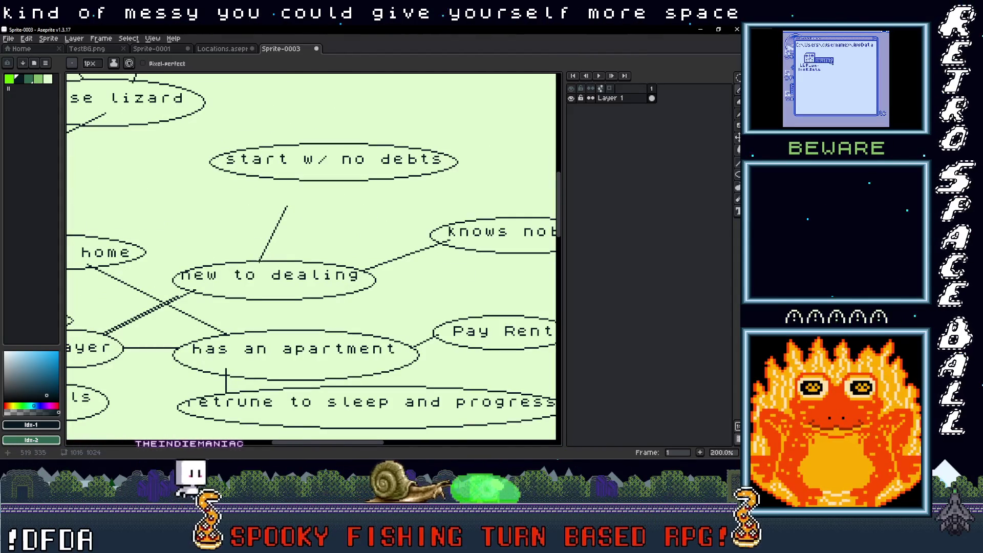
pyautogui.keyDown('shift'); pyautogui.click(298, 179); pyautogui.keyUp('shift')
pyautogui.scroll(-2, 296, 179)
pyautogui.scroll(1, 307, 266)
pyautogui.scroll(1, 296, 264)
pyautogui.moveTo(261, 242)
pyautogui.mouseDown()
pyautogui.moveTo(287, 262)
pyautogui.moveTo(261, 267)
pyautogui.moveTo(241, 240)
pyautogui.mouseUp()
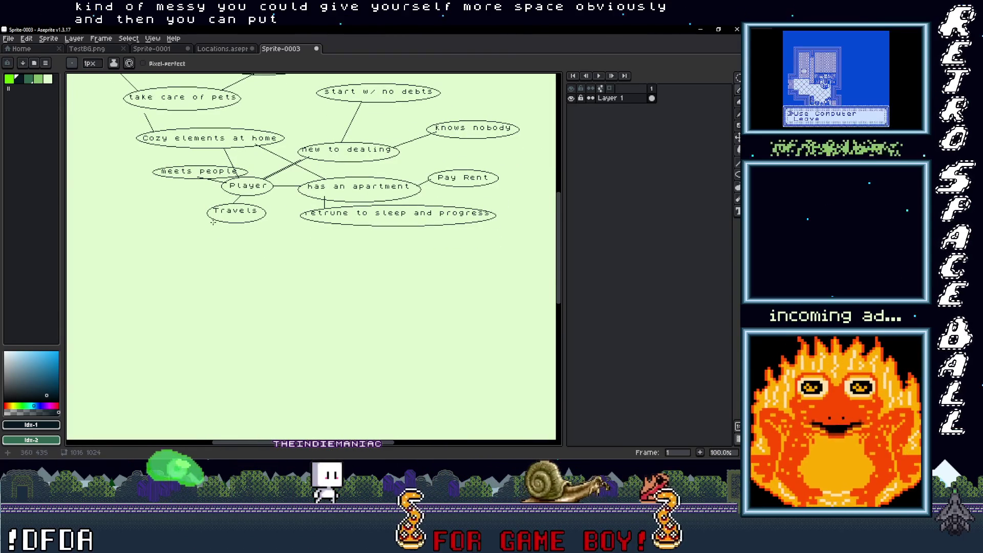
pyautogui.press('t')
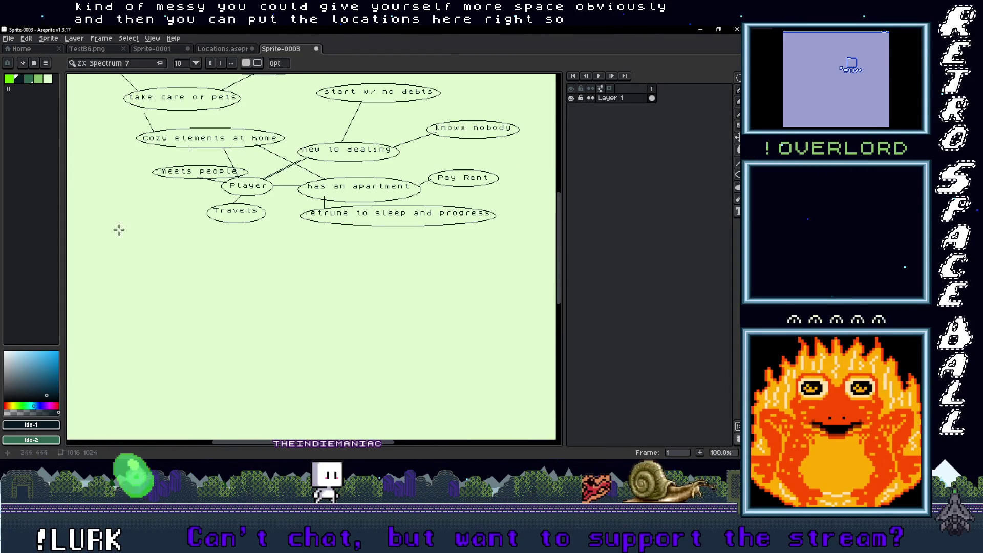
pyautogui.moveTo(203, 240); pyautogui.dragTo(286, 269)
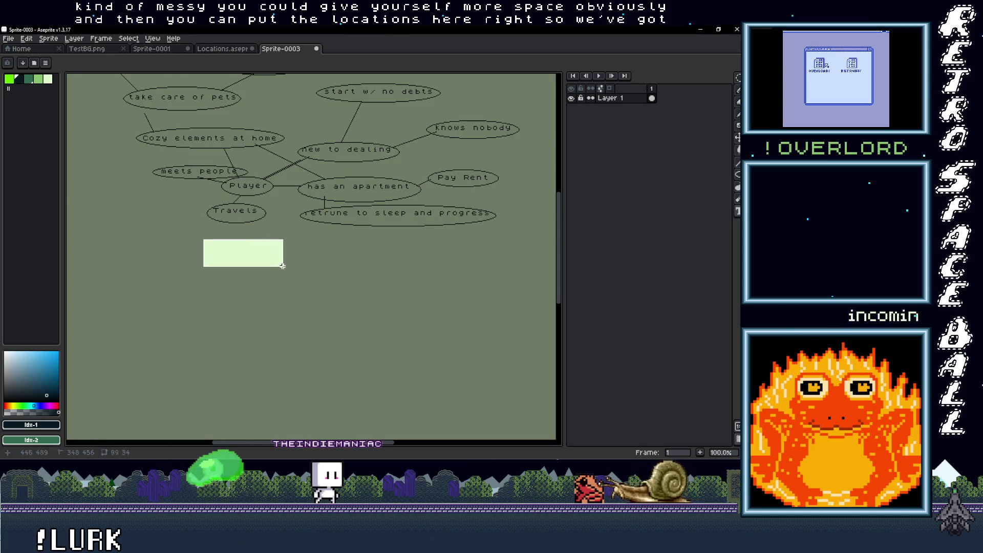
# Type the location labels Suburbs, City, Stadium and Slums in a row below Travels
pyautogui.write('Sub')
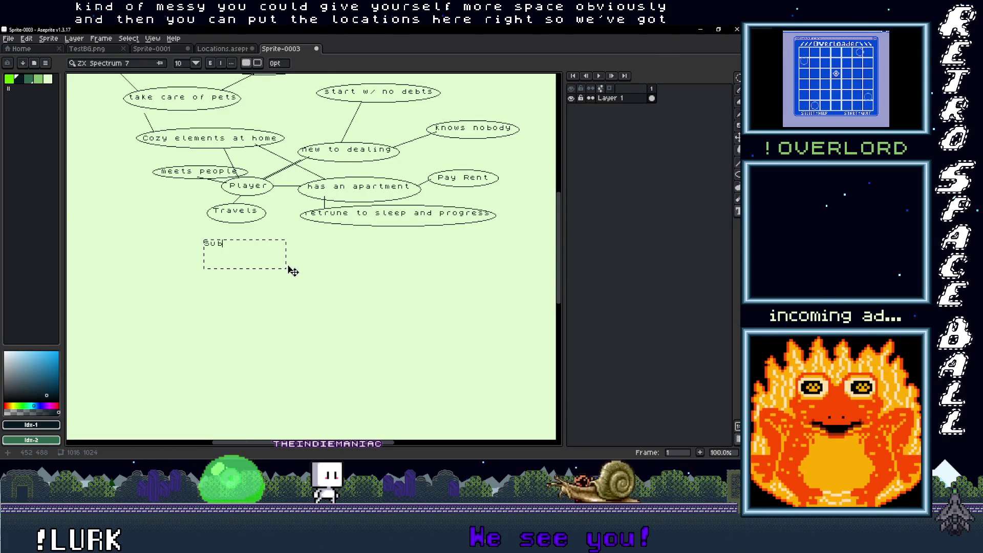
pyautogui.write('urbs')
pyautogui.press('Return')
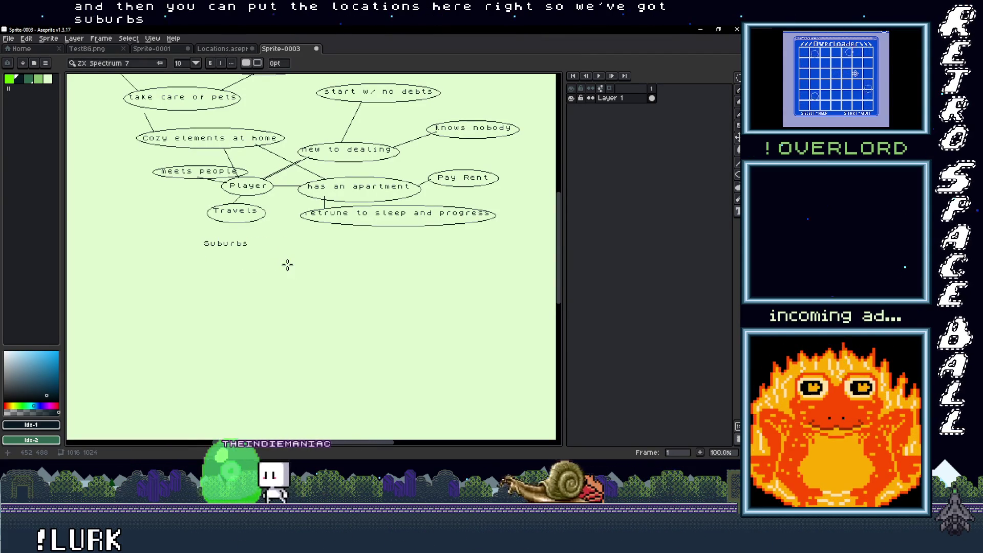
pyautogui.moveTo(292, 263)
pyautogui.mouseDown()
pyautogui.moveTo(241, 268)
pyautogui.moveTo(257, 256)
pyautogui.moveTo(315, 268)
pyautogui.mouseUp()
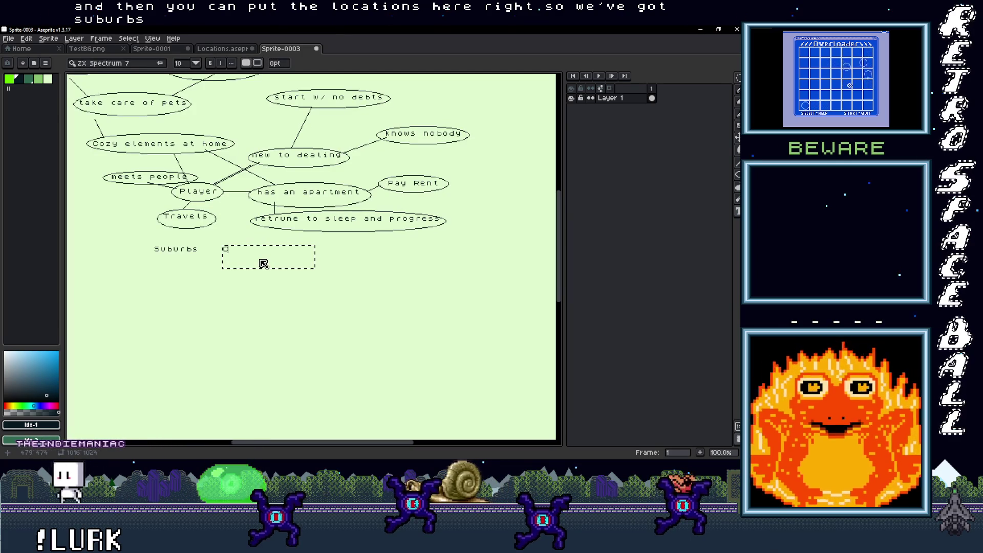
pyautogui.write('ity')
pyautogui.press('Return')
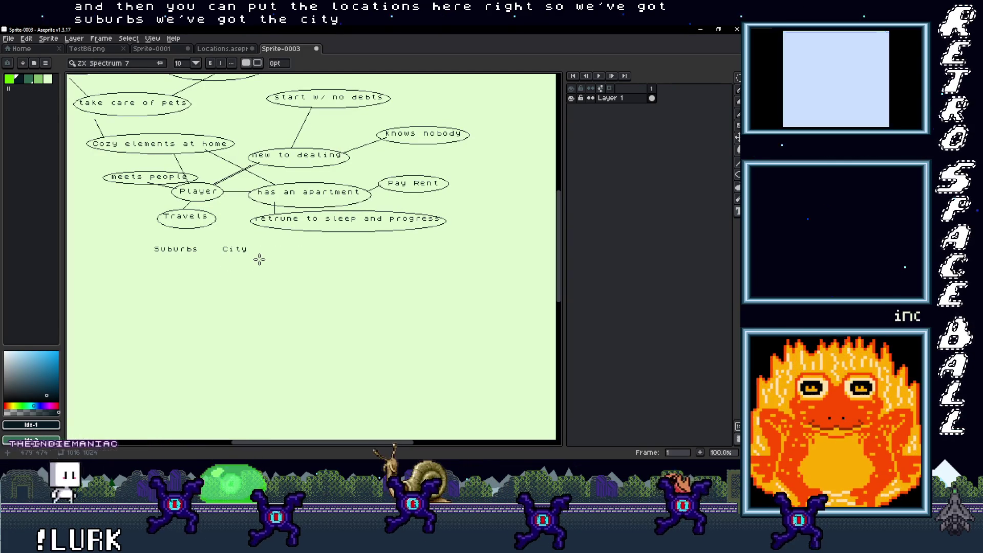
pyautogui.moveTo(276, 249); pyautogui.dragTo(360, 271)
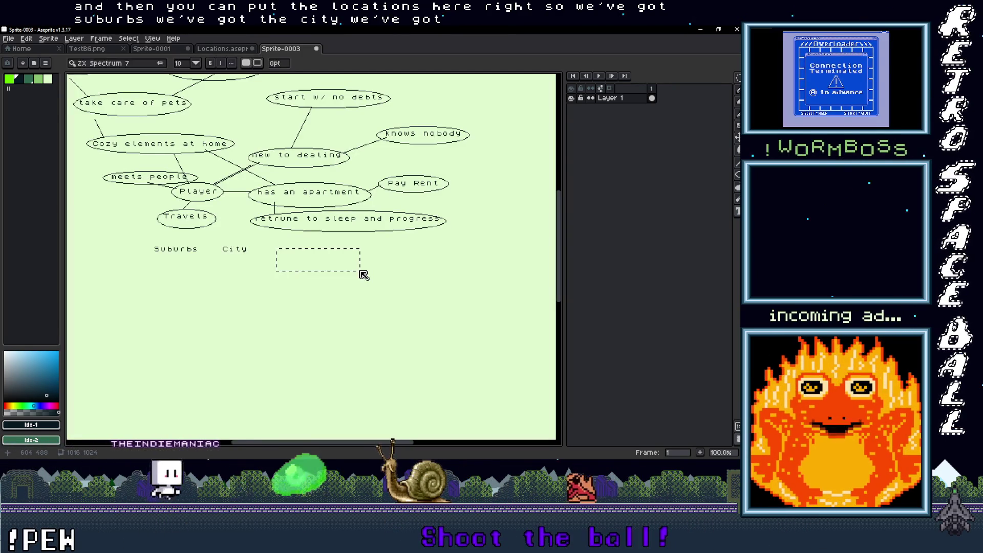
pyautogui.write('Stadium')
pyautogui.press('Return')
pyautogui.moveTo(336, 246); pyautogui.dragTo(419, 262)
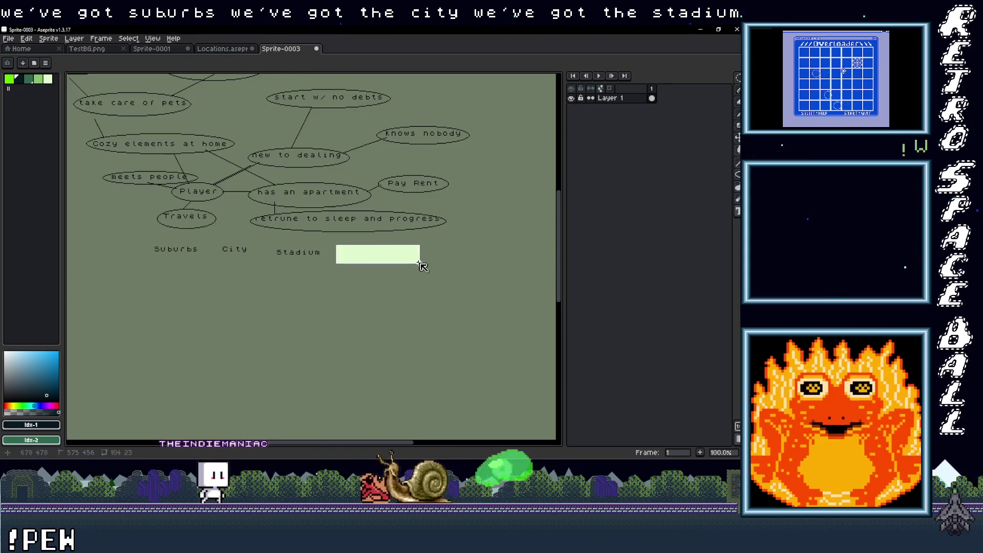
pyautogui.write('Slums')
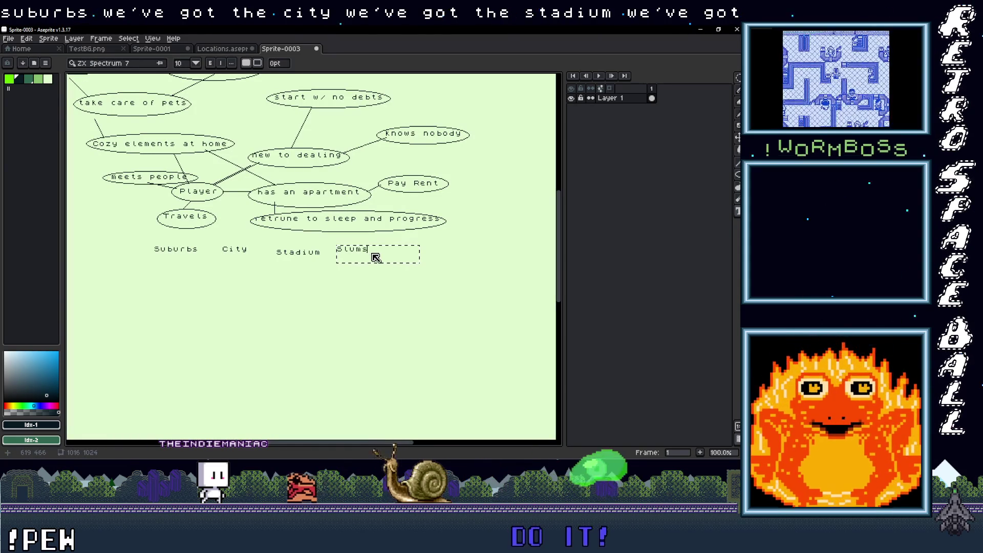
pyautogui.hscroll(-5, 235, 274)
pyautogui.press('Return')
# Add Park, Country and Natl Park labels to the left of Suburbs, fixing the misspelled County
pyautogui.moveTo(216, 260)
pyautogui.mouseDown()
pyautogui.moveTo(284, 267)
pyautogui.moveTo(281, 277)
pyautogui.mouseUp()
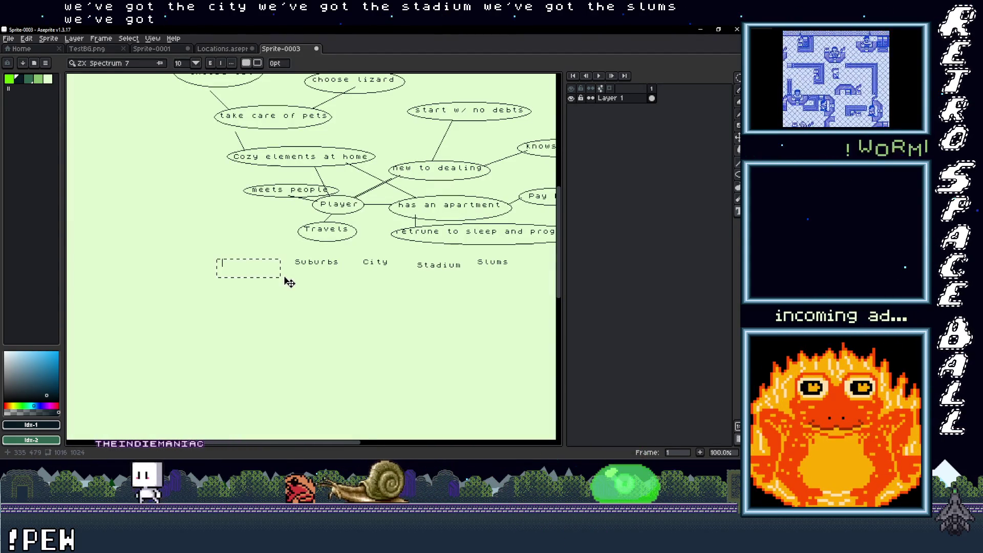
pyautogui.write('Park')
pyautogui.moveTo(144, 252); pyautogui.dragTo(212, 274)
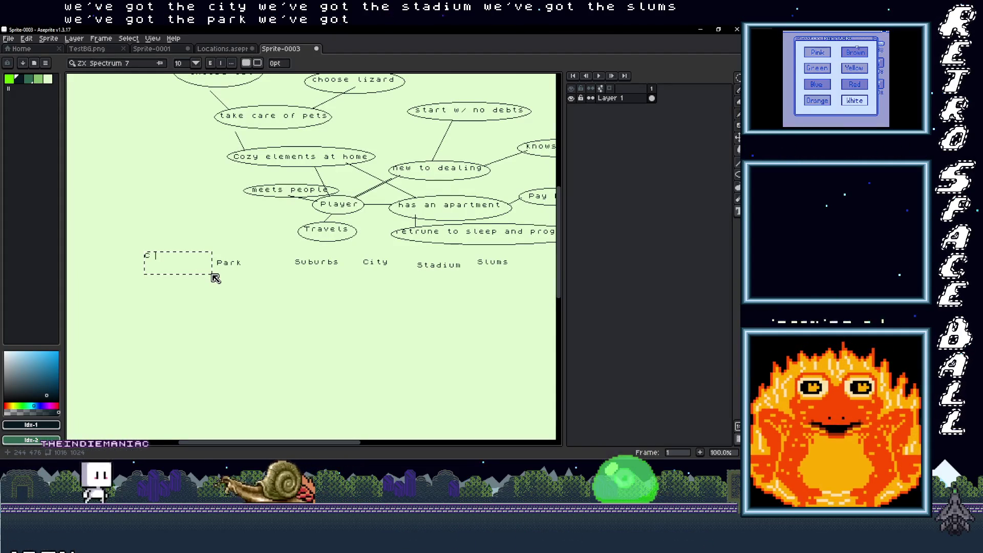
pyautogui.write('County')
pyautogui.press('Return')
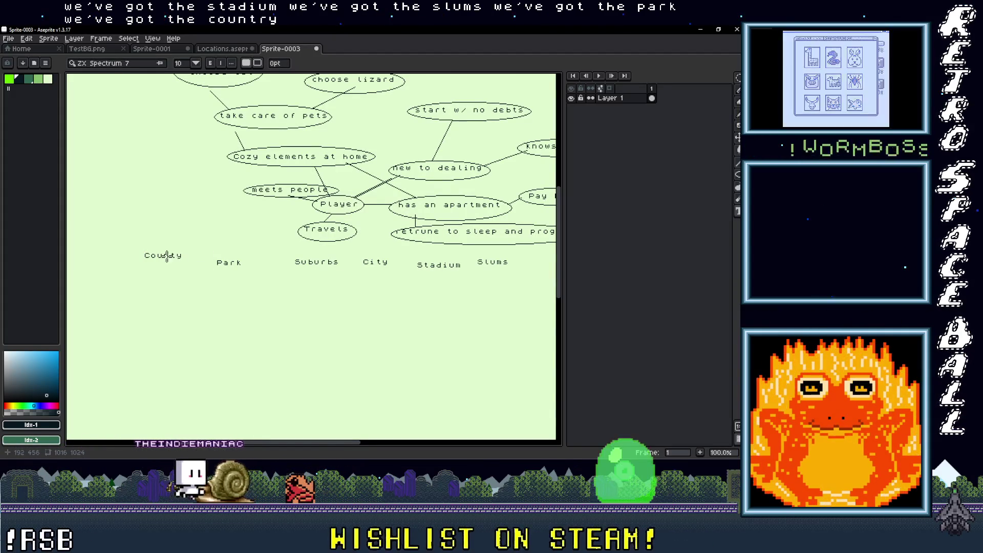
pyautogui.hscroll(-3, 194, 259)
pyautogui.hotkey('ctrl', 'z')
pyautogui.moveTo(214, 255); pyautogui.dragTo(289, 280)
pyautogui.write('Country')
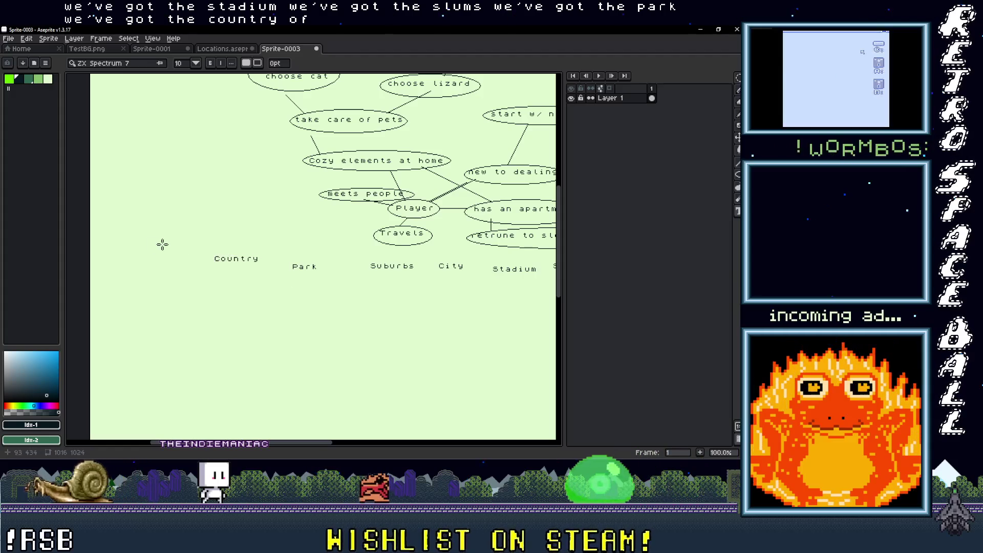
pyautogui.moveTo(135, 246); pyautogui.dragTo(208, 280)
pyautogui.write('Natl Park')
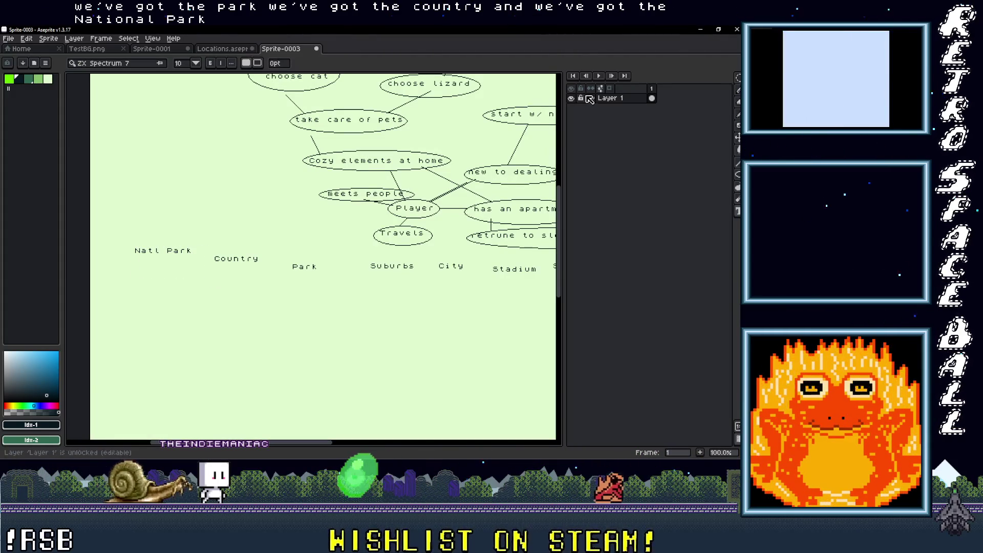
pyautogui.hotkey('shift', 'u')
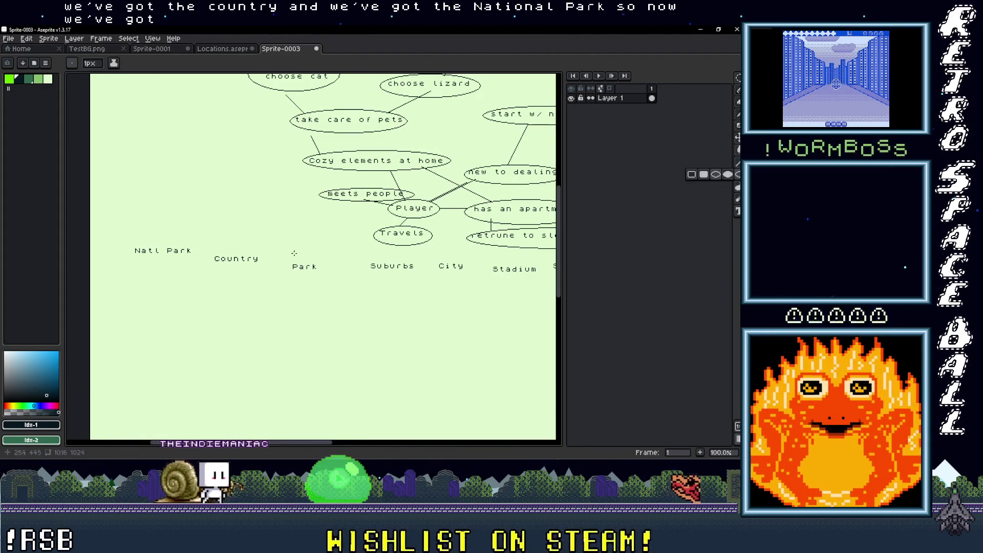
# Circle each location label, from Natl Park to Slums, in an ellipse, checking the Locations document
pyautogui.moveTo(127, 246); pyautogui.dragTo(262, 268)
pyautogui.moveTo(357, 283); pyautogui.dragTo(223, 271)
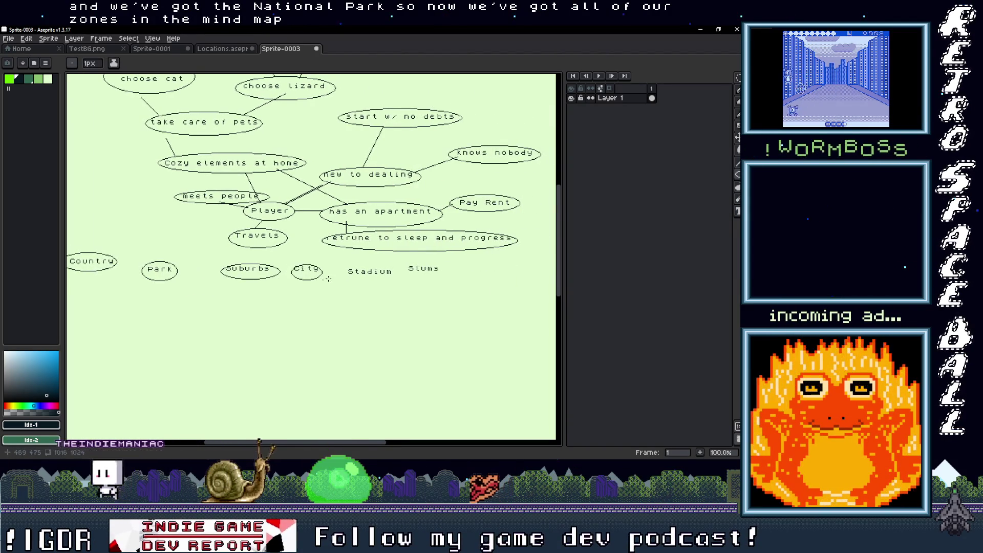
pyautogui.moveTo(323, 279); pyautogui.dragTo(265, 292)
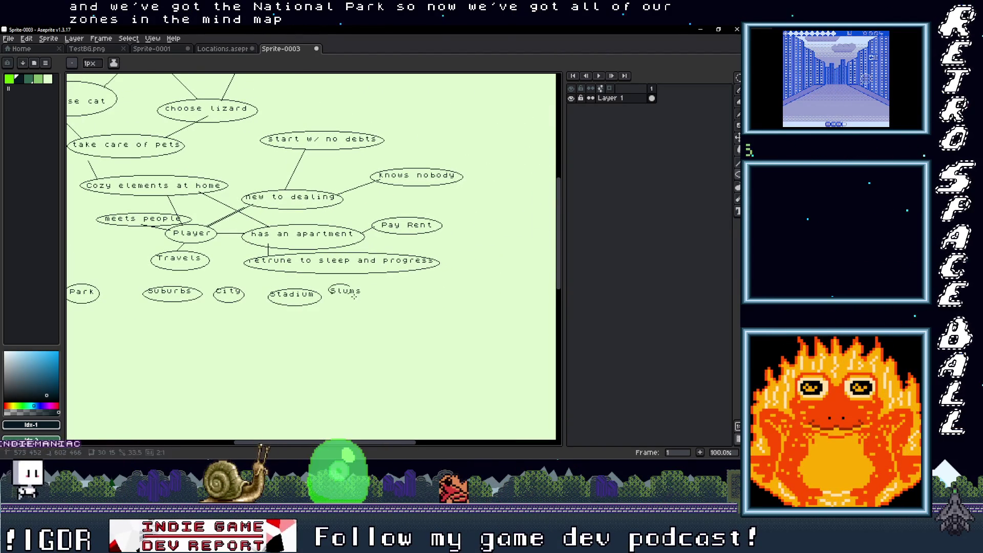
pyautogui.moveTo(291, 329)
pyautogui.mouseDown()
pyautogui.moveTo(329, 281)
pyautogui.moveTo(277, 320)
pyautogui.moveTo(262, 351)
pyautogui.moveTo(195, 169)
pyautogui.mouseUp()
pyautogui.click(222, 49)
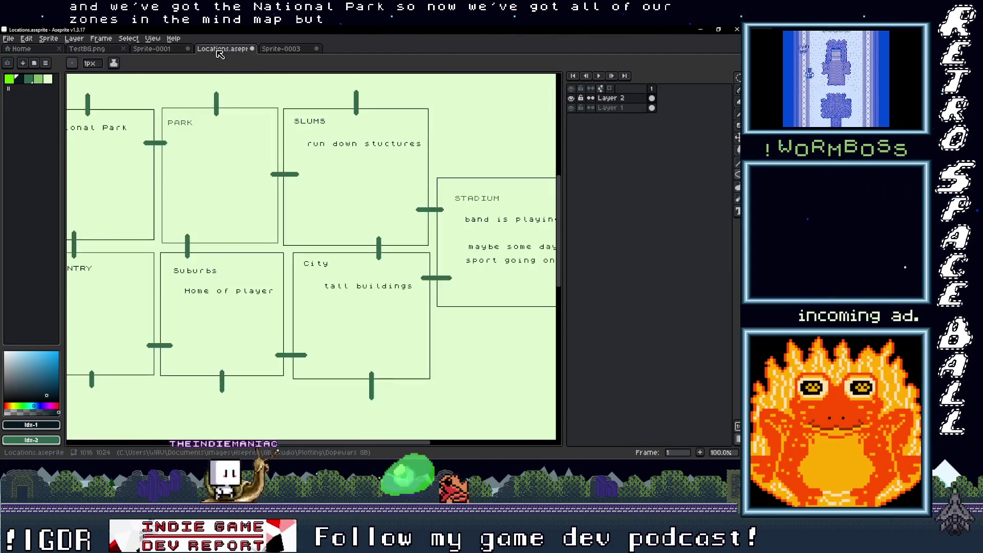
pyautogui.scroll(-1, 372, 288)
pyautogui.scroll(1, 372, 289)
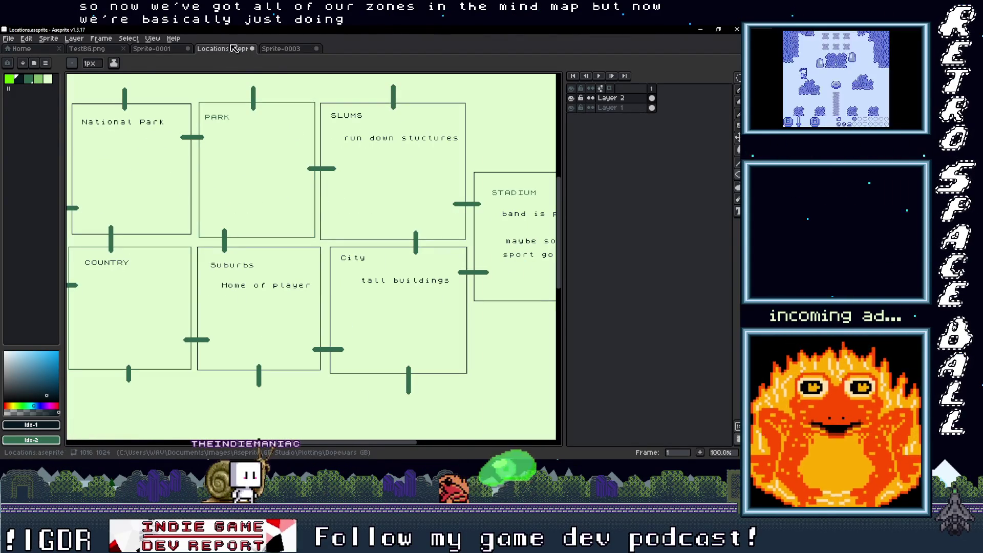
pyautogui.click(283, 49)
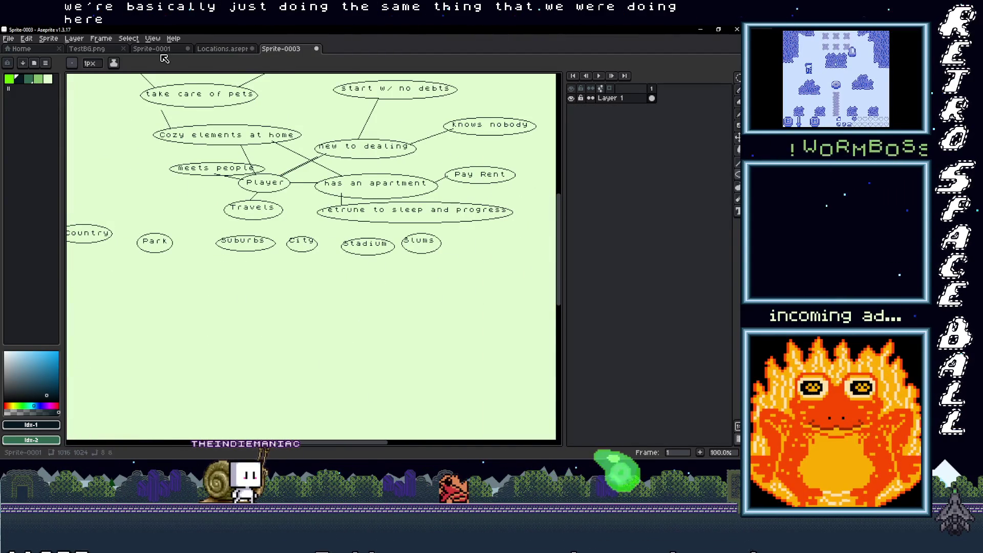
pyautogui.moveTo(241, 233)
pyautogui.mouseDown()
pyautogui.moveTo(409, 254)
pyautogui.moveTo(196, 266)
pyautogui.moveTo(235, 270)
pyautogui.moveTo(240, 332)
pyautogui.moveTo(281, 291)
pyautogui.mouseUp()
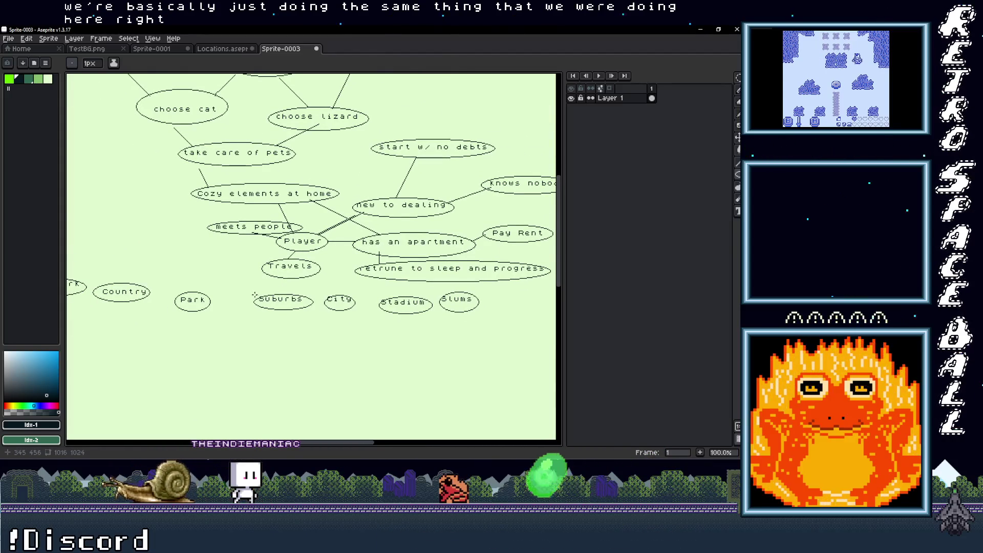
pyautogui.press('b')
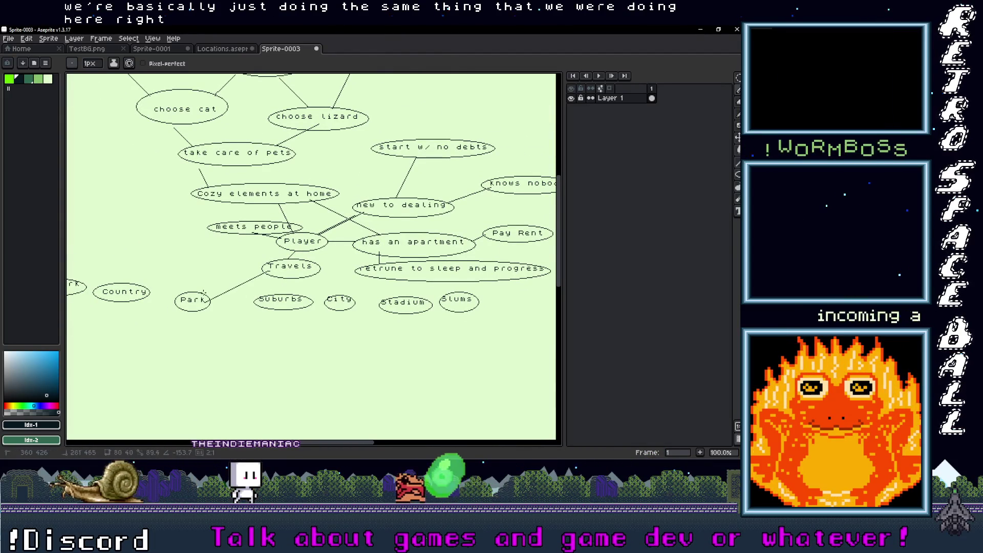
# Draw straight lines from Travels to the City, Stadium, Slums and Country ellipses
pyautogui.click(334, 296)
pyautogui.keyDown('shift'); pyautogui.click(312, 275); pyautogui.keyUp('shift')
pyautogui.click(319, 269)
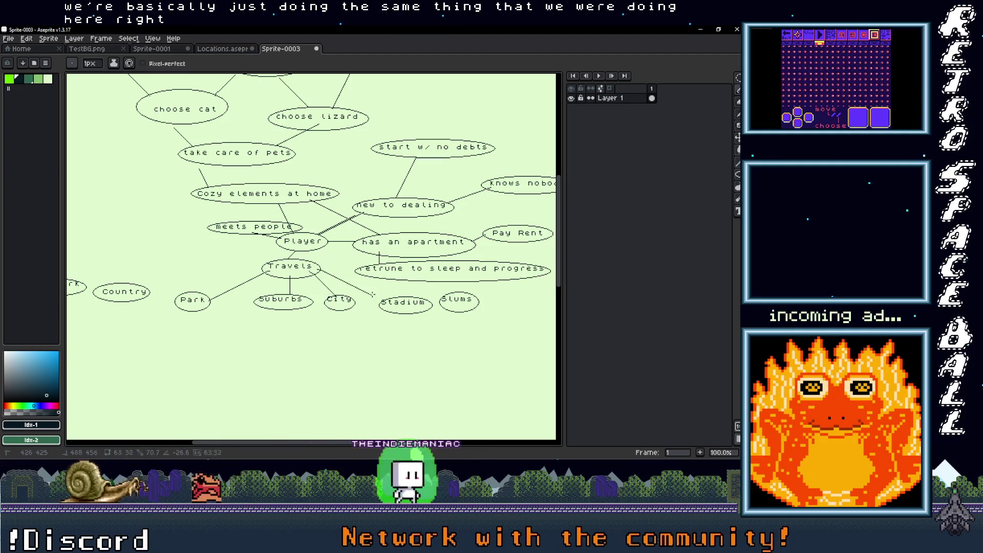
pyautogui.keyDown('shift'); pyautogui.click(383, 302); pyautogui.keyUp('shift')
pyautogui.click(320, 268)
pyautogui.keyDown('shift'); pyautogui.click(444, 295); pyautogui.keyUp('shift')
pyautogui.click(263, 272)
pyautogui.keyDown('shift'); pyautogui.click(149, 287); pyautogui.keyUp('shift')
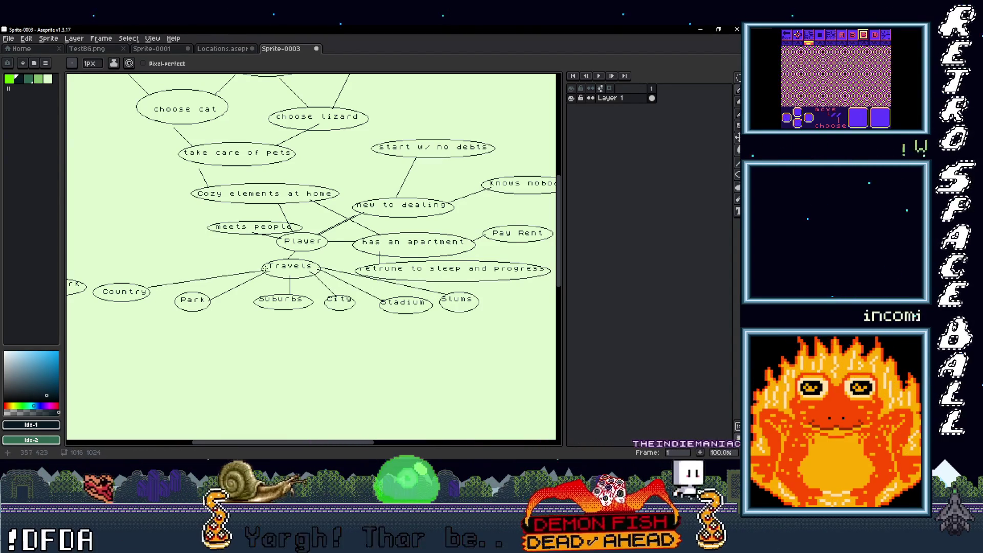
pyautogui.scroll(-1, 212, 292)
pyautogui.scroll(1, 212, 292)
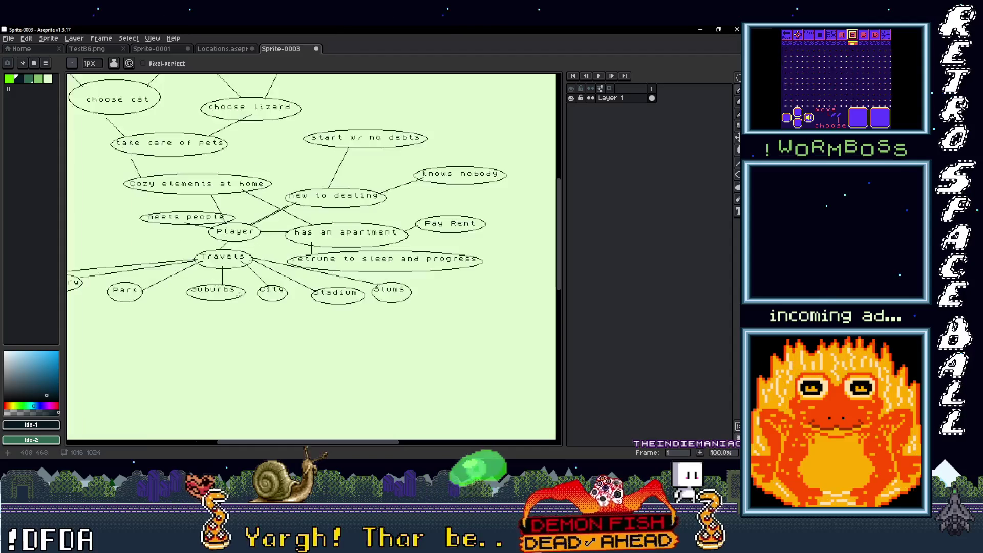
pyautogui.scroll(-1, 276, 306)
pyautogui.scroll(1, 231, 360)
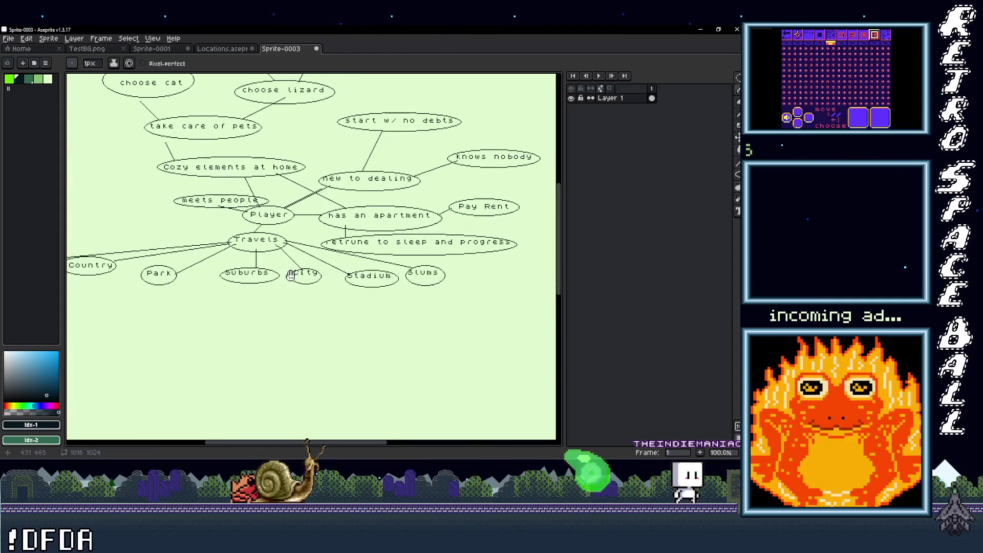
pyautogui.scroll(-1, 267, 303)
pyautogui.scroll(1, 266, 303)
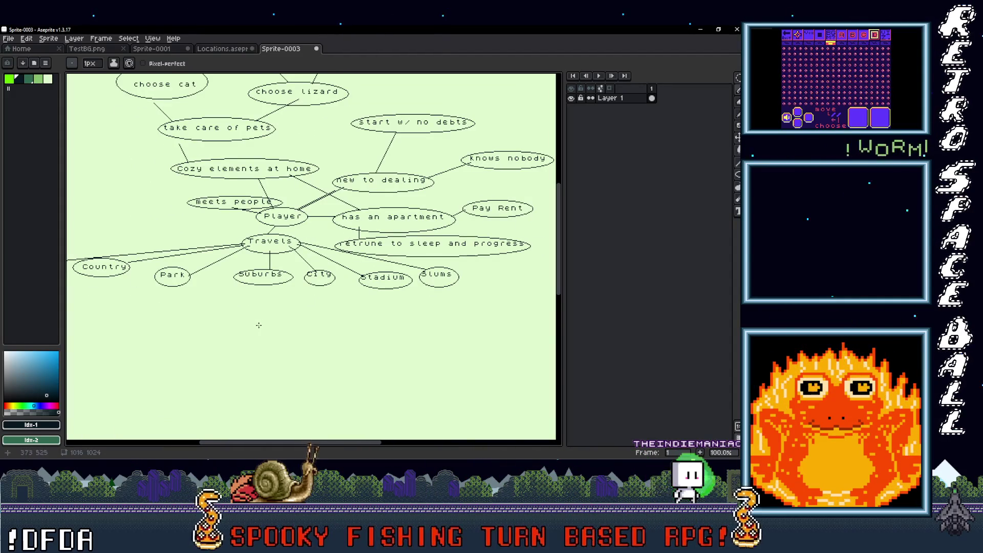
# Add the label 'Home of player' below Suburbs
pyautogui.press('t')
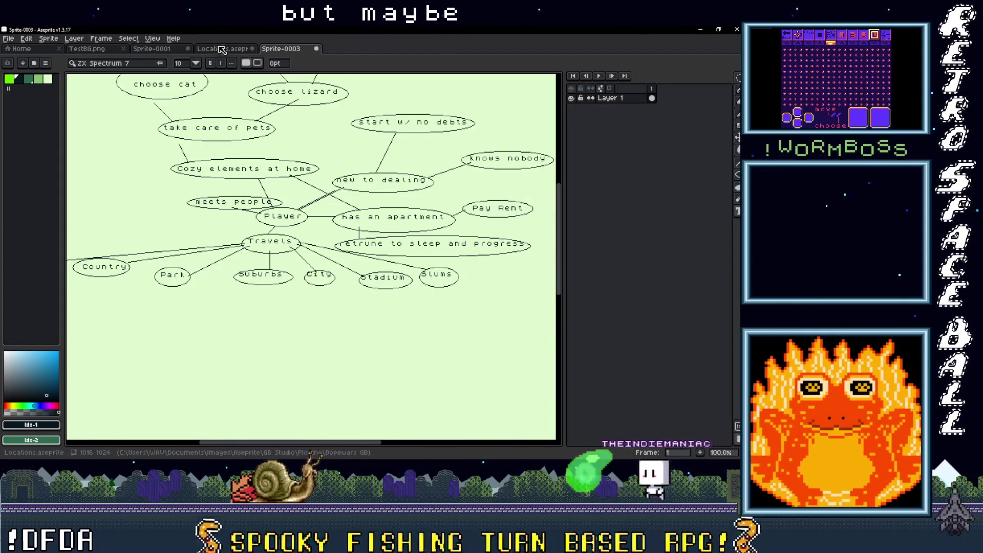
pyautogui.click(223, 48)
pyautogui.click(281, 48)
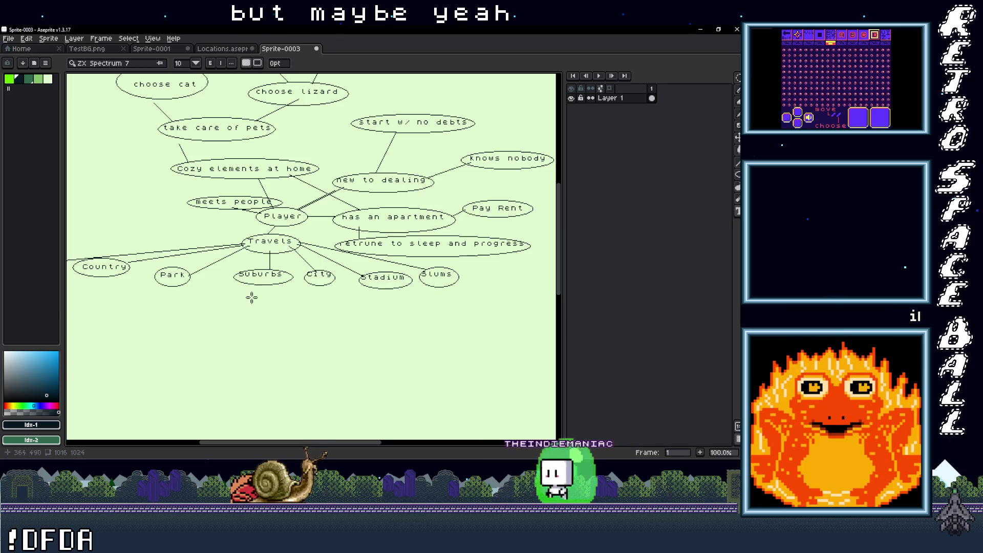
pyautogui.moveTo(230, 292); pyautogui.dragTo(302, 322)
pyautogui.write('Home of')
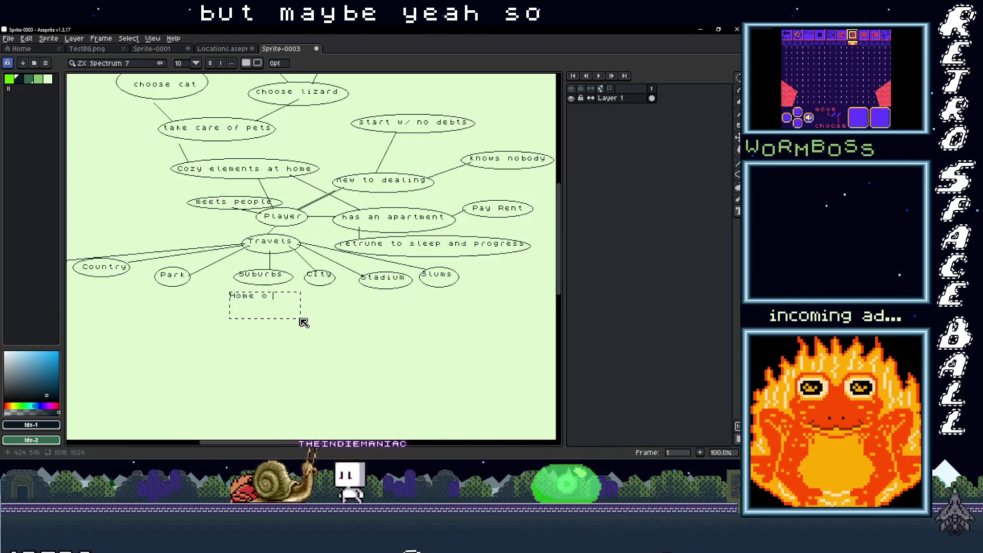
pyautogui.press('BackSpace')
pyautogui.write('r')
pyautogui.press('Return')
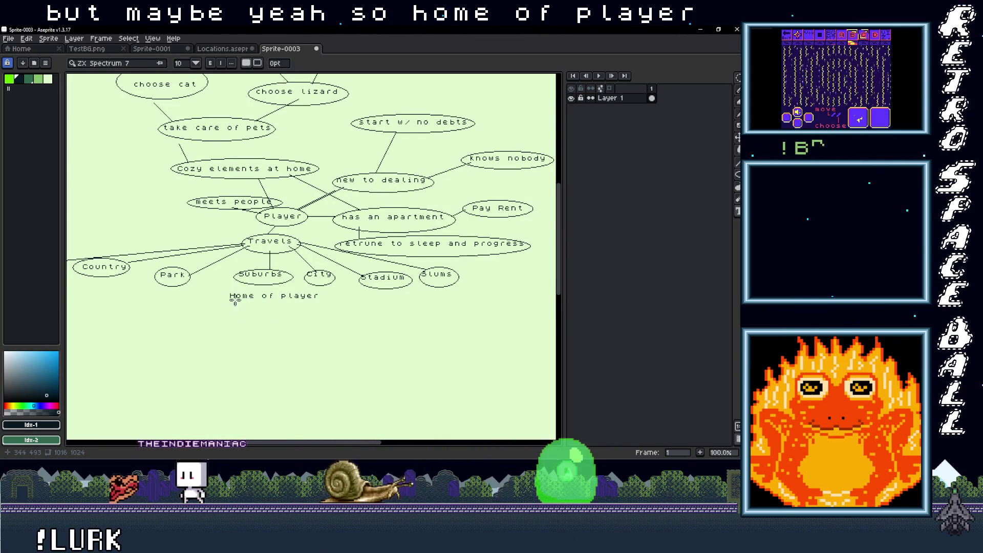
# Enclose 'Home of player' in an ellipse
pyautogui.click(738, 175)
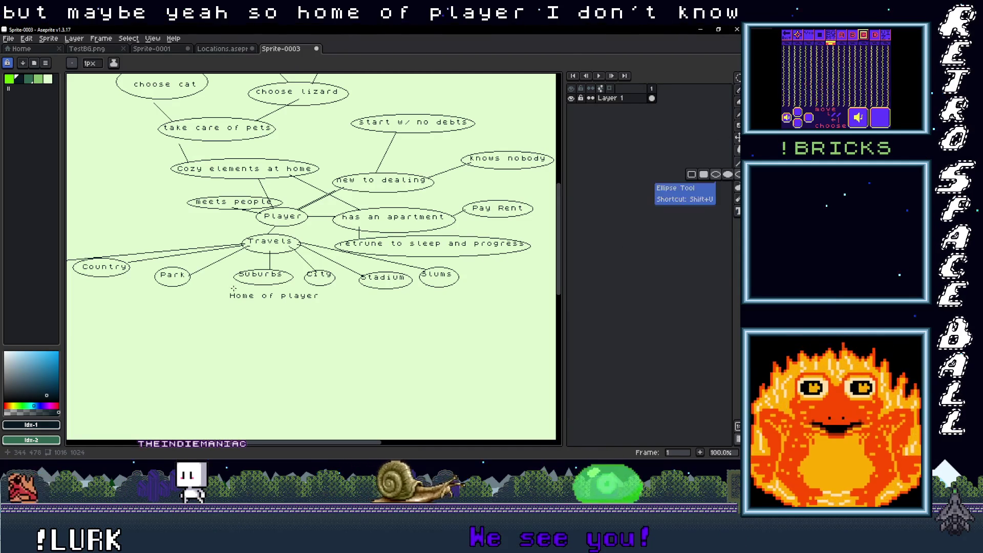
pyautogui.moveTo(224, 290); pyautogui.dragTo(324, 303)
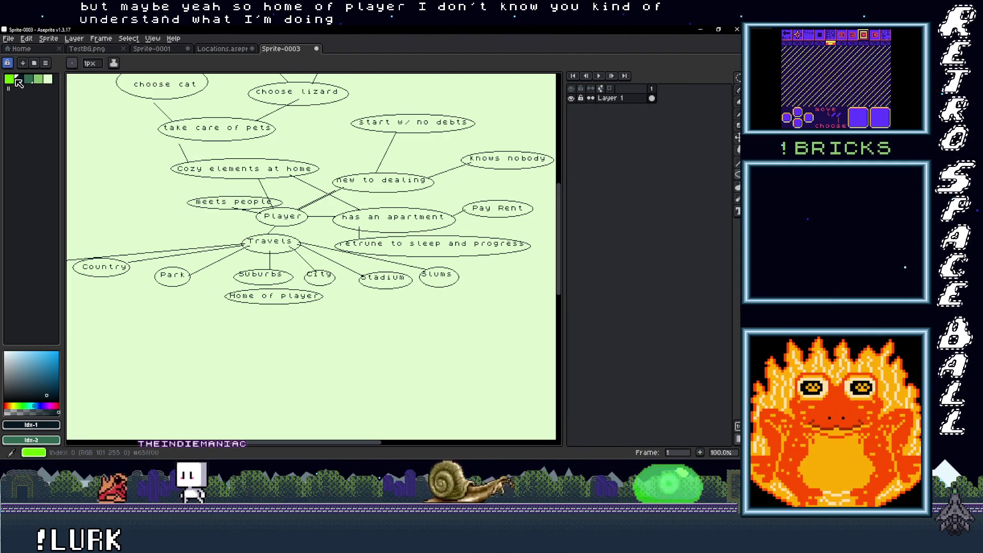
pyautogui.press('b')
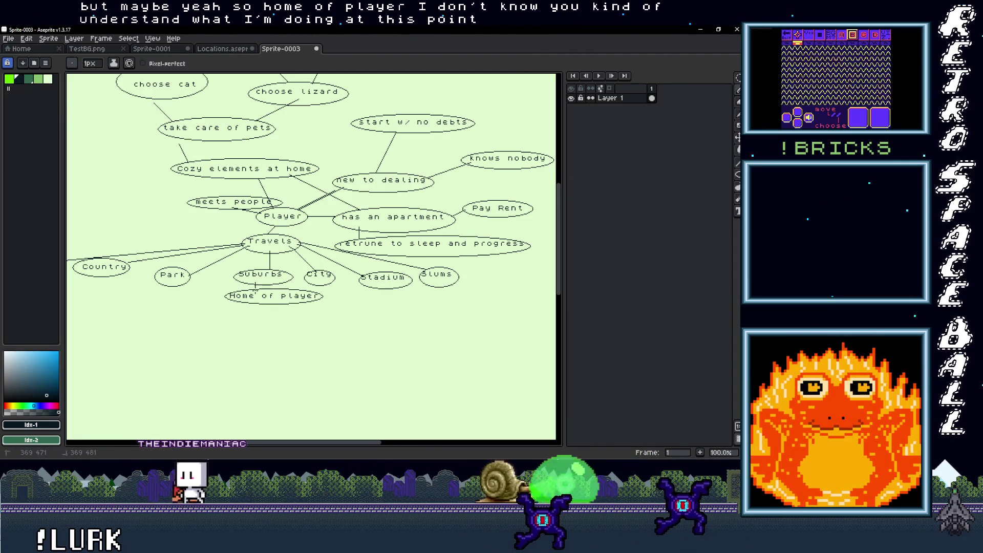
pyautogui.scroll(-3, 255, 285)
pyautogui.scroll(1, 325, 286)
pyautogui.scroll(1, 322, 286)
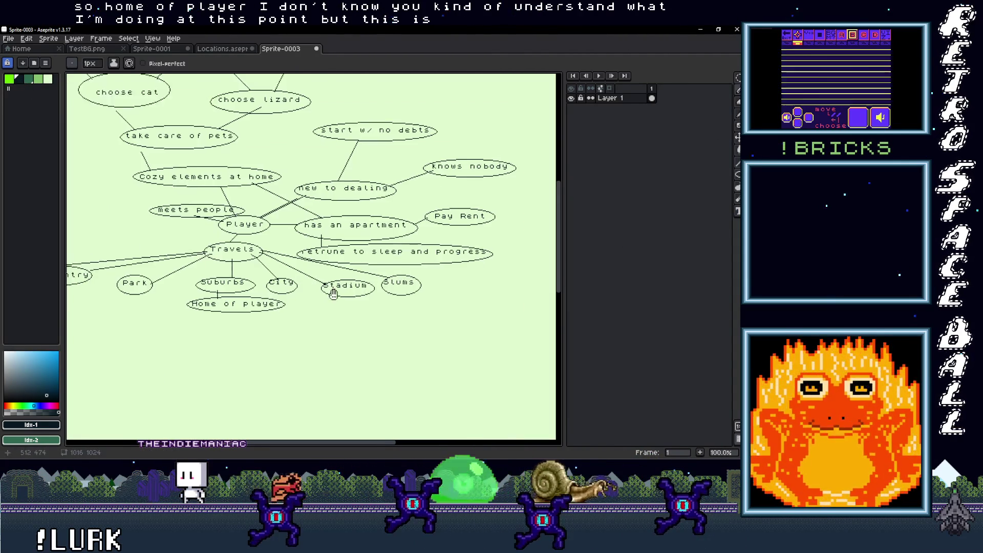
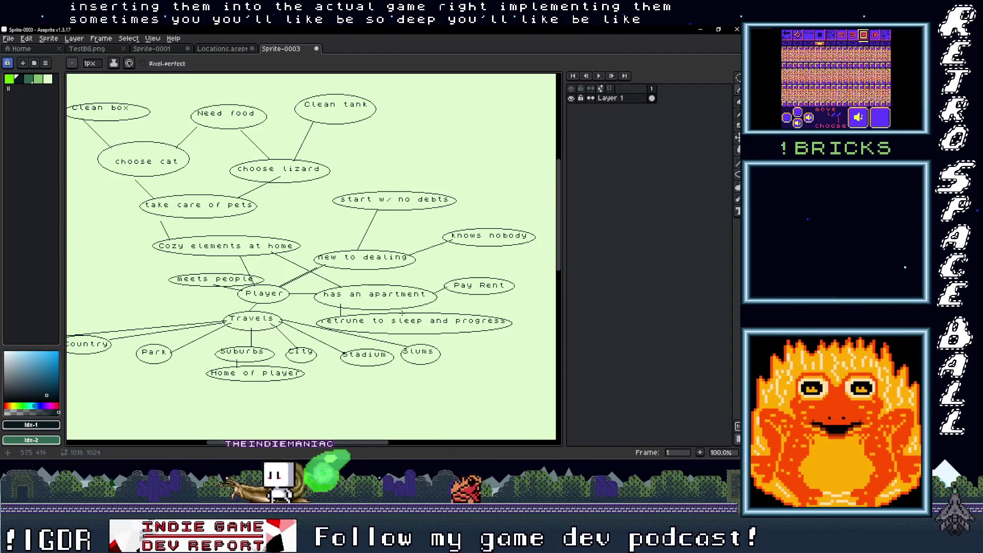
# Add a 'Land lord' text label in the empty space right of Pay Rent
pyautogui.scroll(-5, 284, 369)
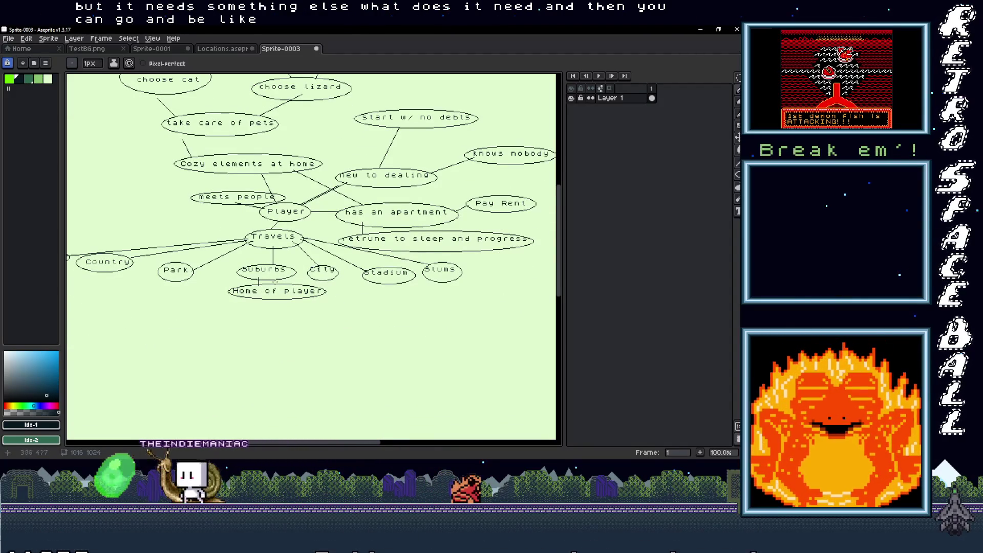
pyautogui.moveTo(270, 294); pyautogui.dragTo(239, 348)
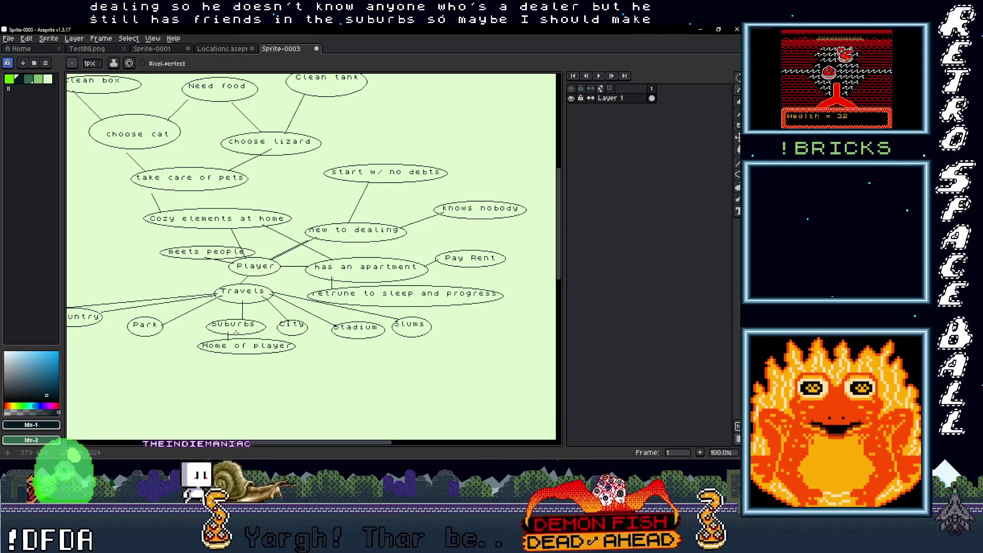
pyautogui.moveTo(241, 338); pyautogui.dragTo(239, 287)
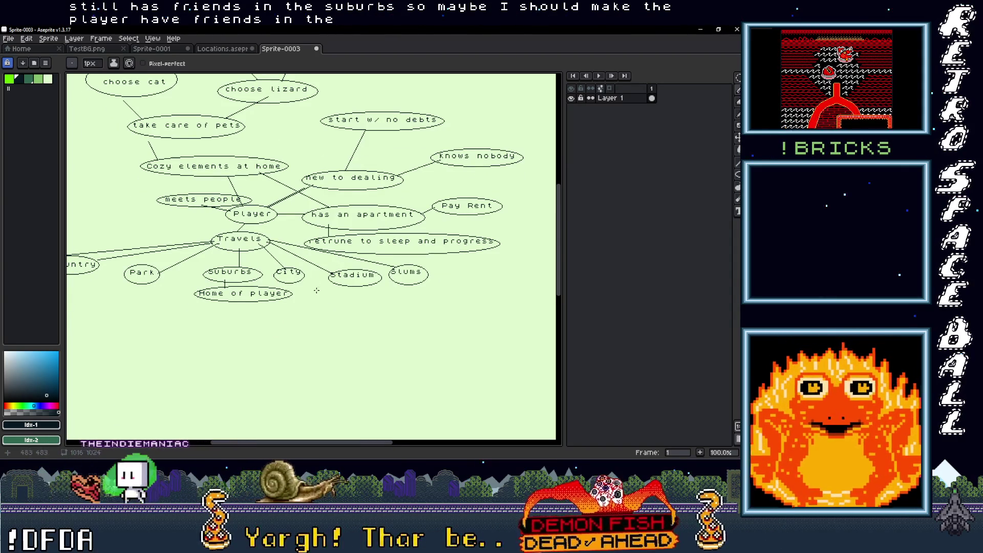
pyautogui.moveTo(164, 309)
pyautogui.mouseDown()
pyautogui.moveTo(253, 307)
pyautogui.moveTo(198, 292)
pyautogui.moveTo(287, 314)
pyautogui.mouseUp()
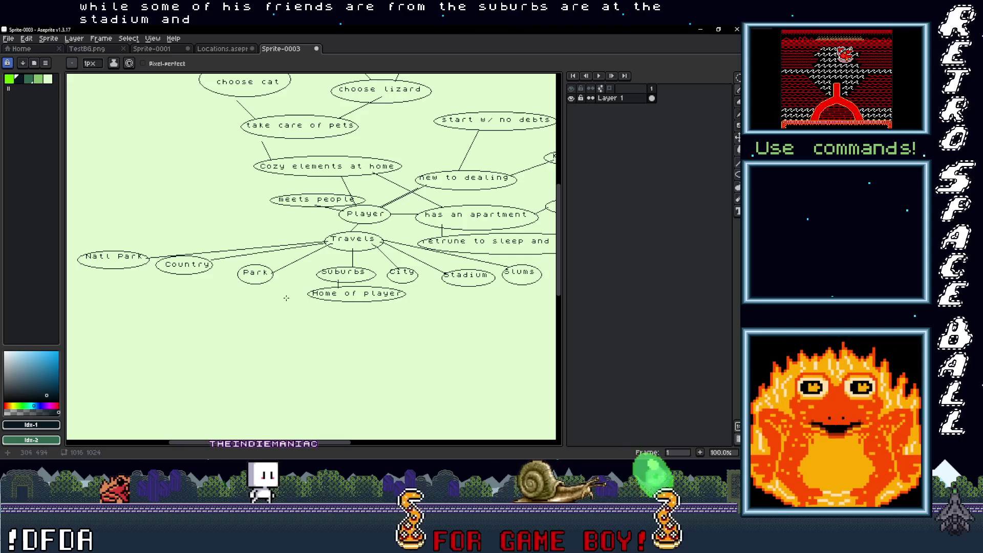
pyautogui.moveTo(283, 298); pyautogui.dragTo(175, 299)
pyautogui.moveTo(273, 312); pyautogui.dragTo(285, 301)
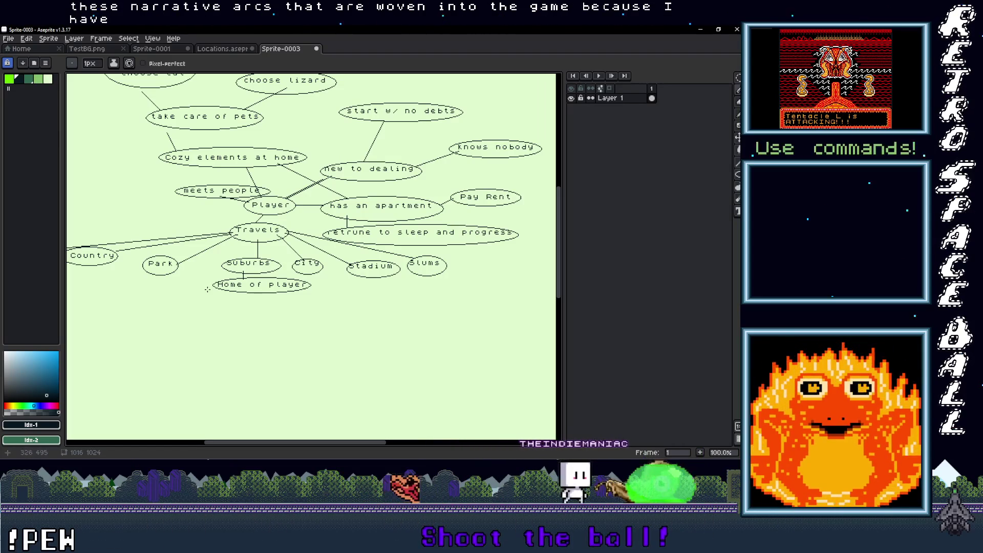
pyautogui.moveTo(198, 282); pyautogui.dragTo(216, 329)
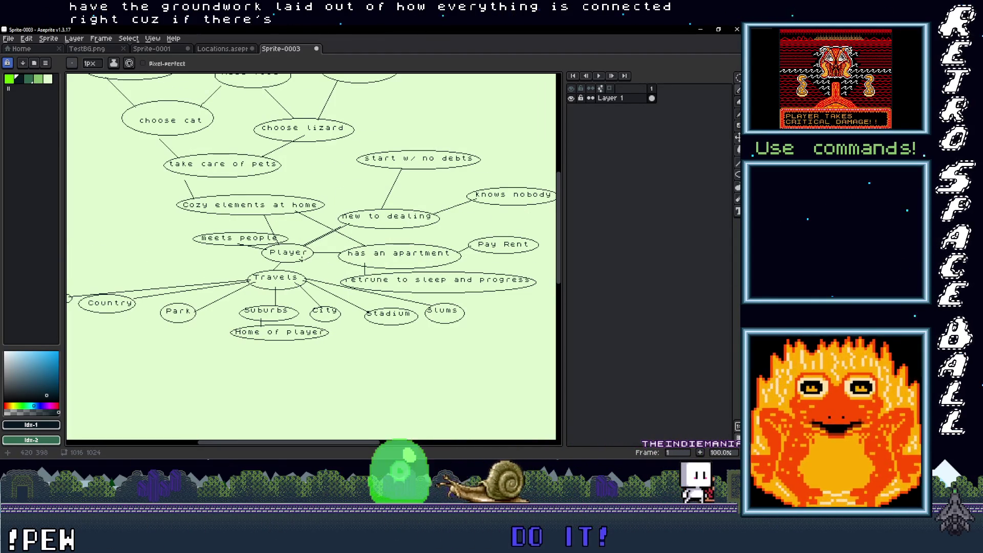
pyautogui.moveTo(296, 211); pyautogui.dragTo(288, 262)
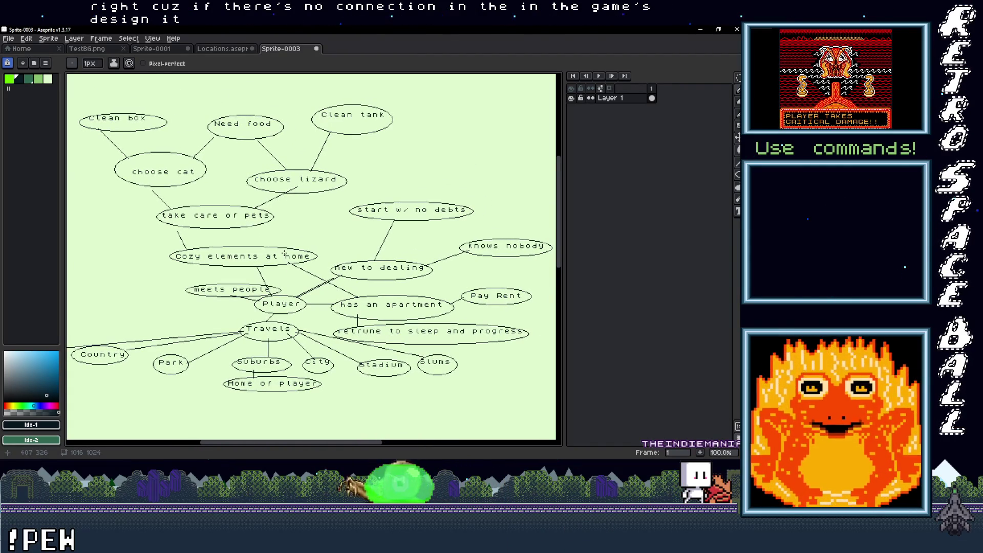
pyautogui.scroll(-1, 284, 254)
pyautogui.scroll(1, 285, 254)
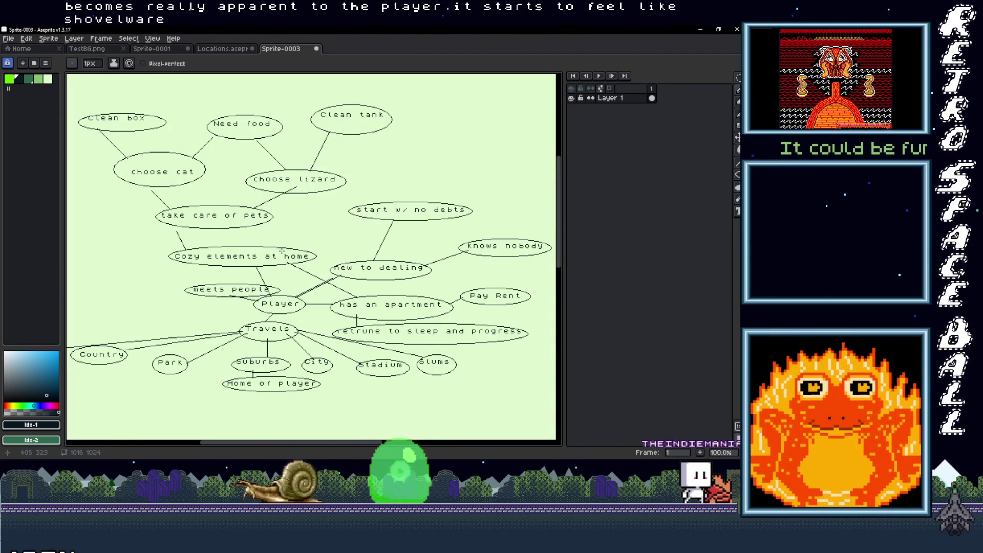
pyautogui.scroll(-1, 283, 256)
pyautogui.scroll(1, 286, 261)
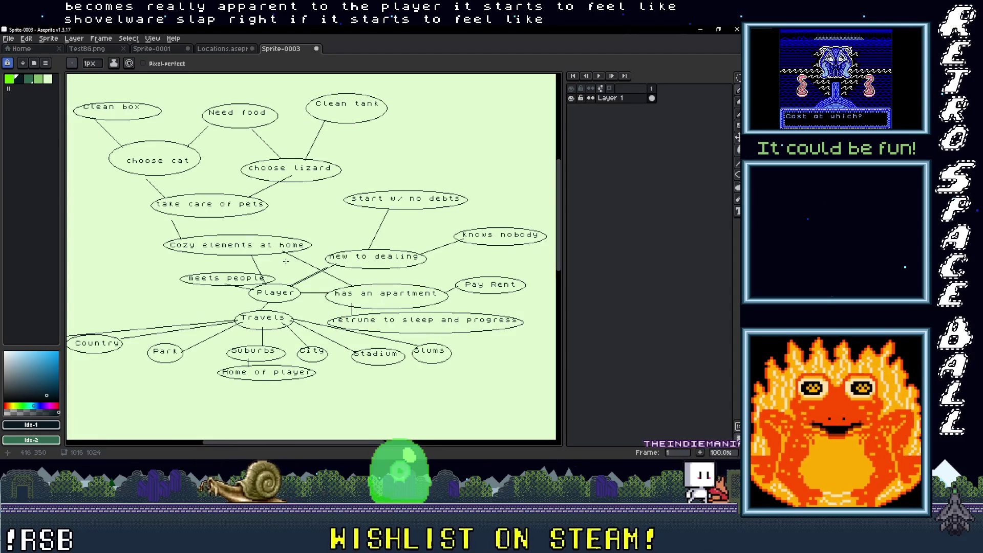
pyautogui.scroll(-1, 296, 247)
pyautogui.scroll(1, 307, 283)
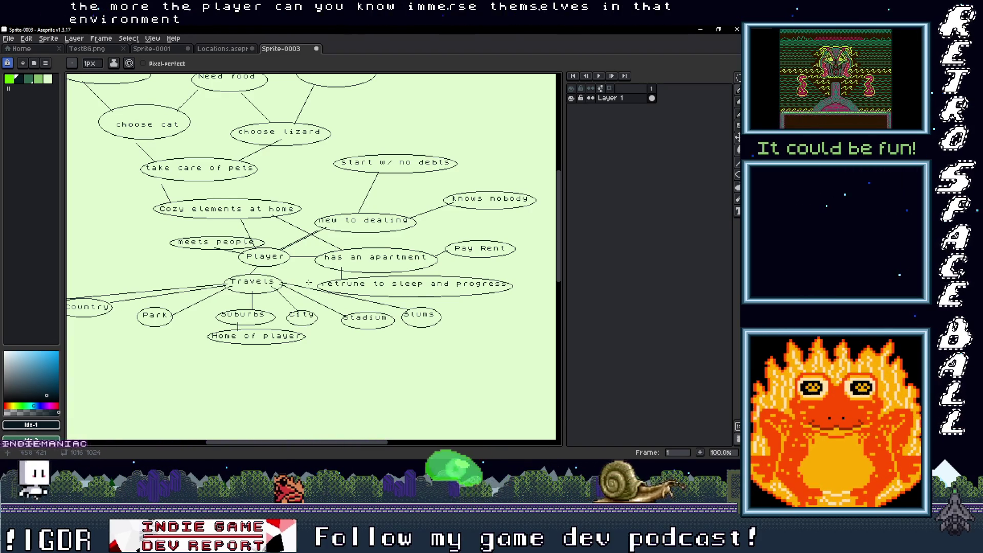
pyautogui.scroll(-2, 303, 283)
pyautogui.scroll(2, 303, 283)
pyautogui.moveTo(396, 272); pyautogui.dragTo(135, 271)
pyautogui.press('t')
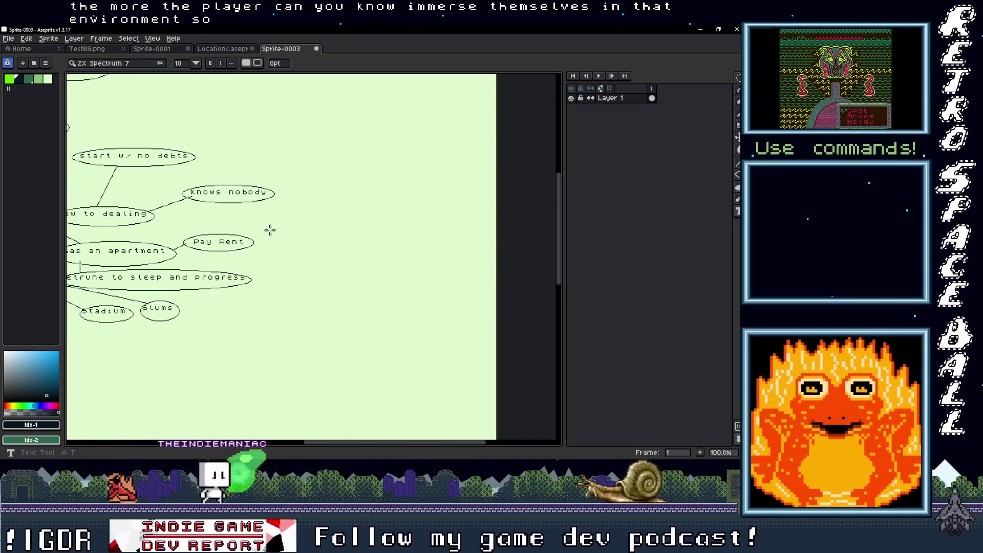
pyautogui.moveTo(265, 235); pyautogui.dragTo(352, 261)
pyautogui.write('Cand')
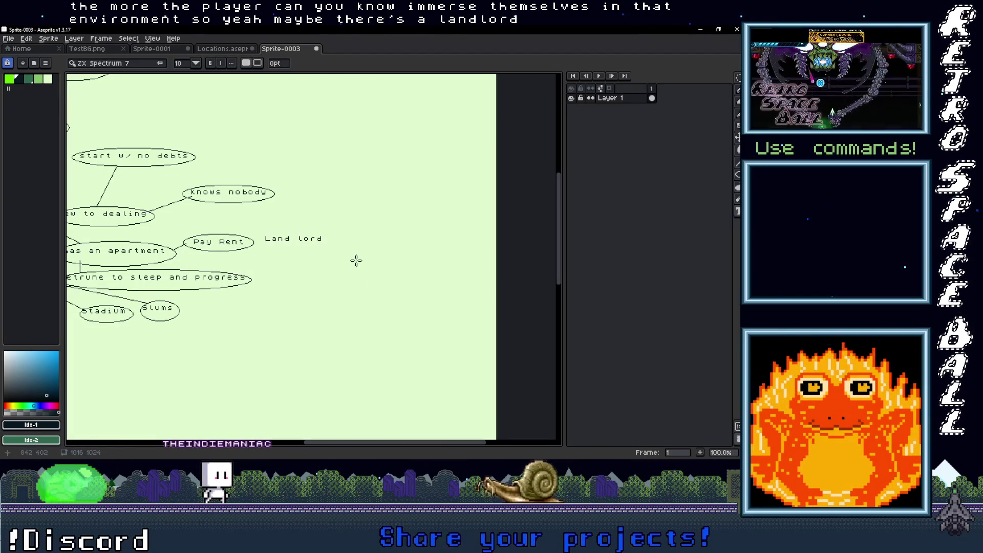
# Circle Land lord with an ellipse and draw a line connecting it to Pay Rent
pyautogui.click(737, 175)
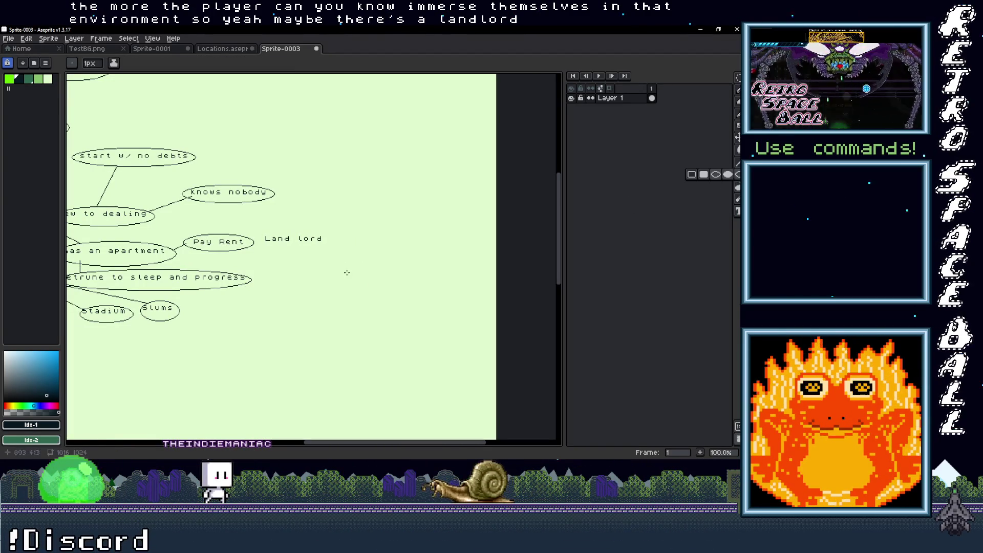
pyautogui.moveTo(263, 231); pyautogui.dragTo(333, 248)
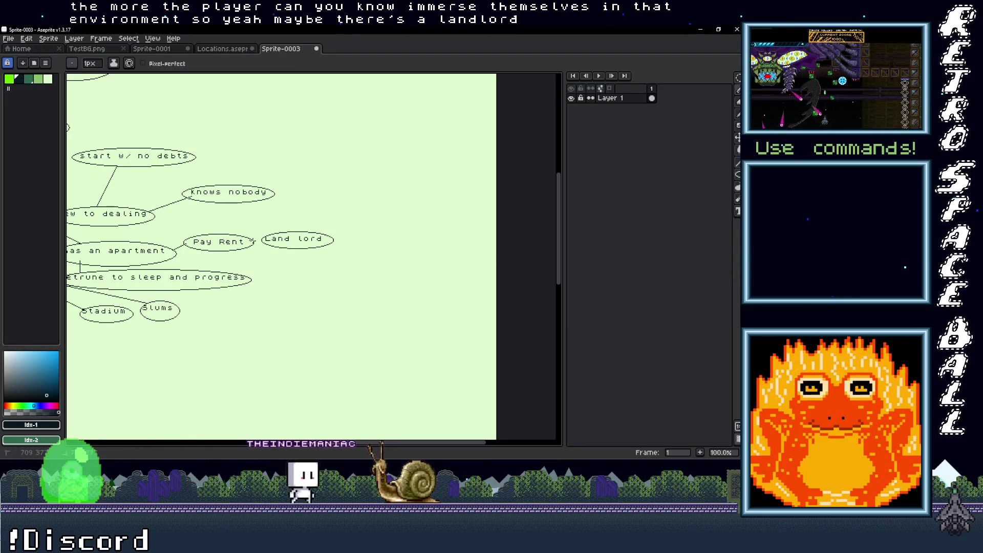
pyautogui.moveTo(254, 241); pyautogui.dragTo(263, 241)
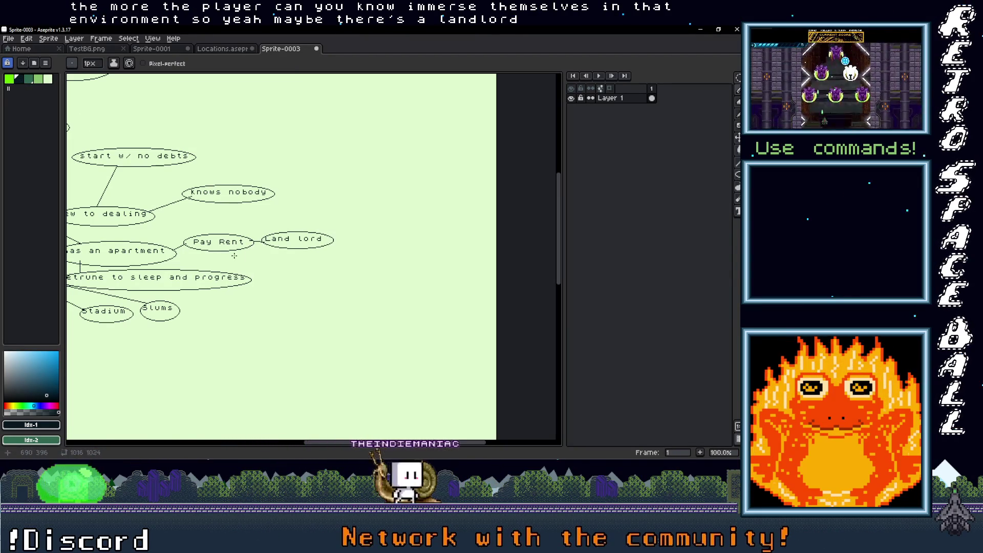
pyautogui.hscroll(-10, 234, 255)
pyautogui.hscroll(6, 241, 275)
pyautogui.scroll(-4, 288, 283)
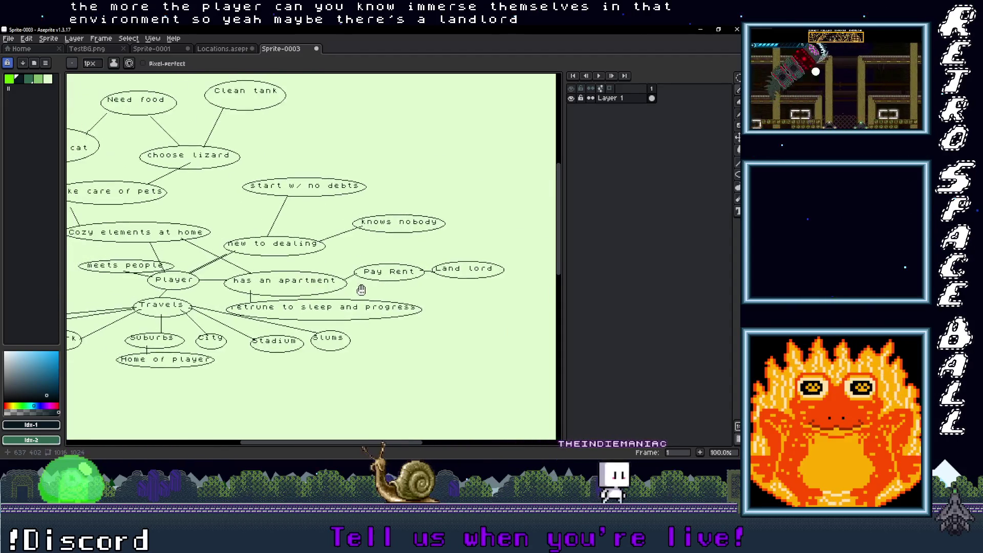
pyautogui.scroll(4, 205, 285)
pyautogui.moveTo(128, 288)
pyautogui.mouseDown()
pyautogui.moveTo(281, 297)
pyautogui.moveTo(494, 332)
pyautogui.moveTo(355, 305)
pyautogui.mouseUp()
pyautogui.moveTo(91, 336)
pyautogui.mouseDown()
pyautogui.moveTo(155, 305)
pyautogui.moveTo(272, 304)
pyautogui.moveTo(247, 337)
pyautogui.mouseUp()
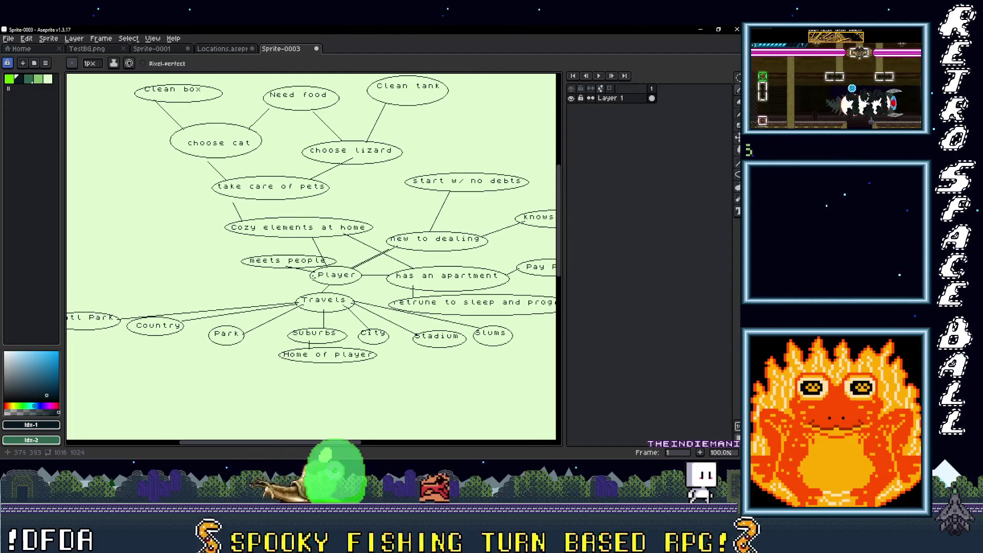
# Add the Avoids police label left of the Player node and circle it with an ellipse
pyautogui.moveTo(256, 259); pyautogui.dragTo(199, 257)
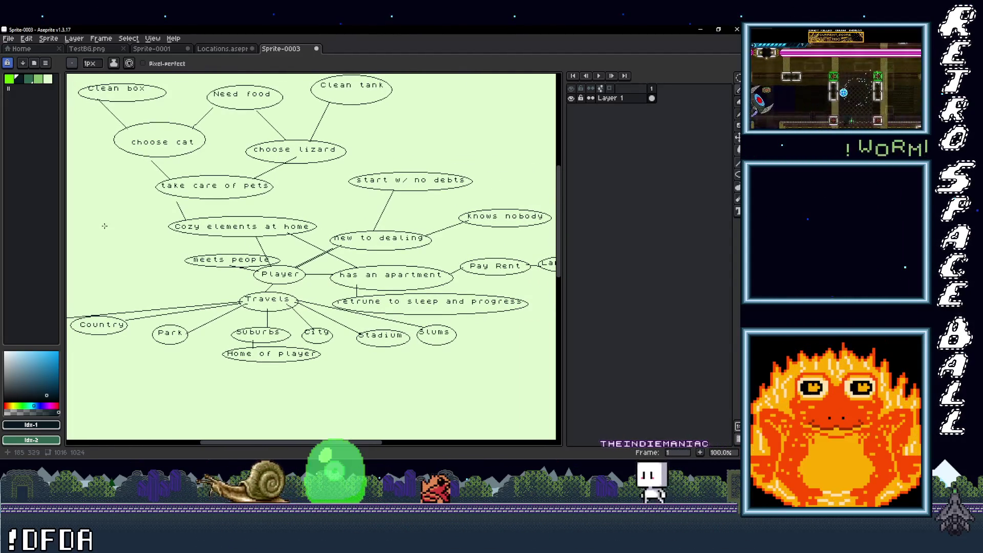
pyautogui.press('m')
pyautogui.moveTo(127, 273); pyautogui.dragTo(225, 293)
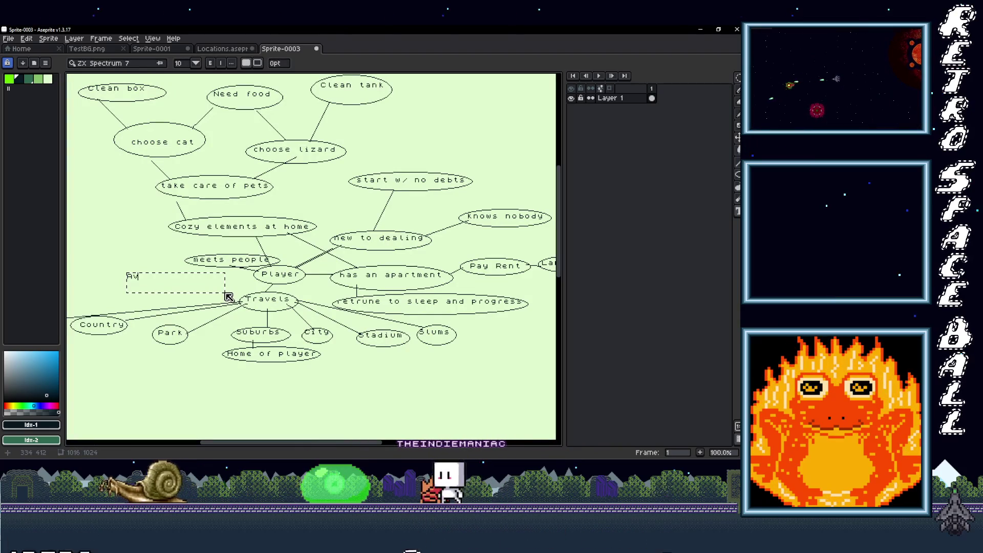
pyautogui.write('oids police')
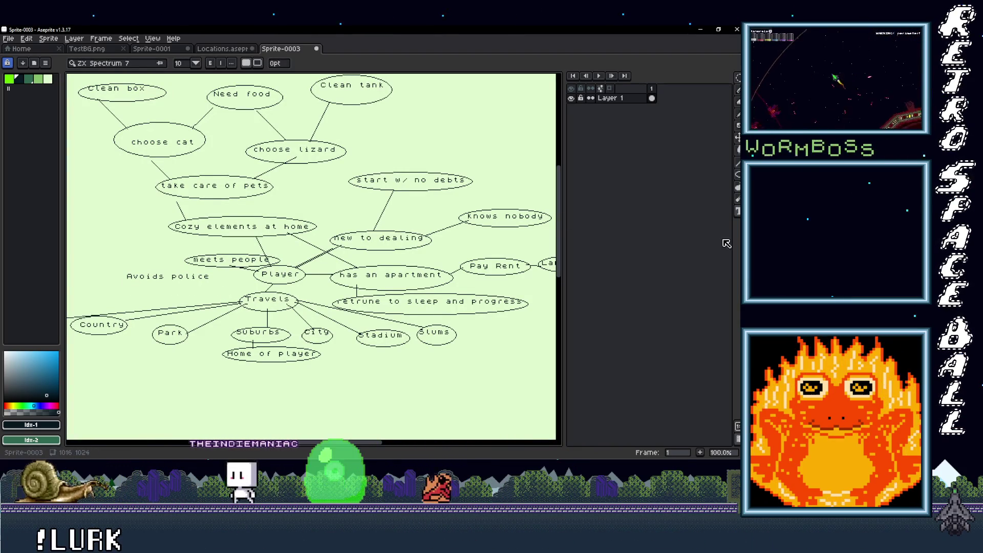
pyautogui.click(737, 175)
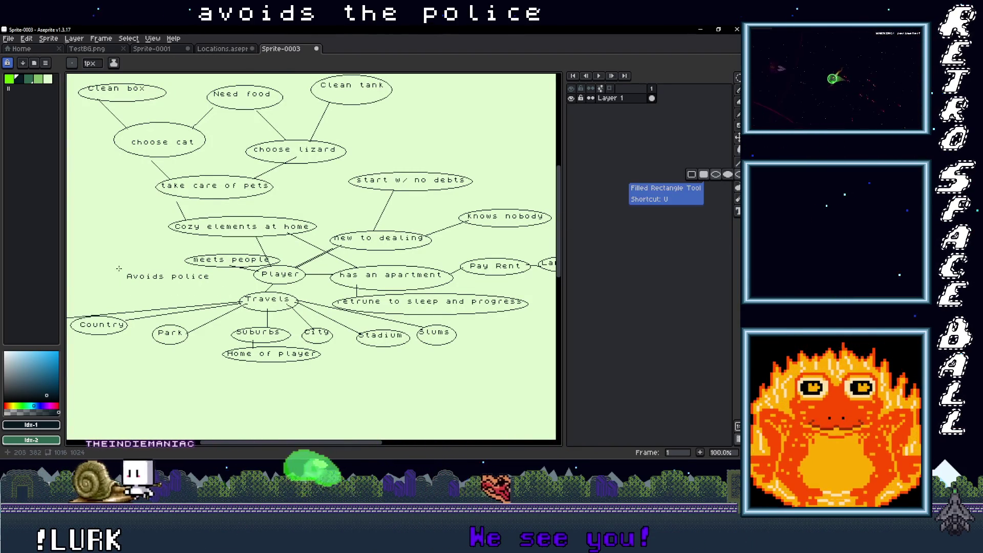
pyautogui.click(716, 174)
pyautogui.moveTo(120, 267); pyautogui.dragTo(220, 289)
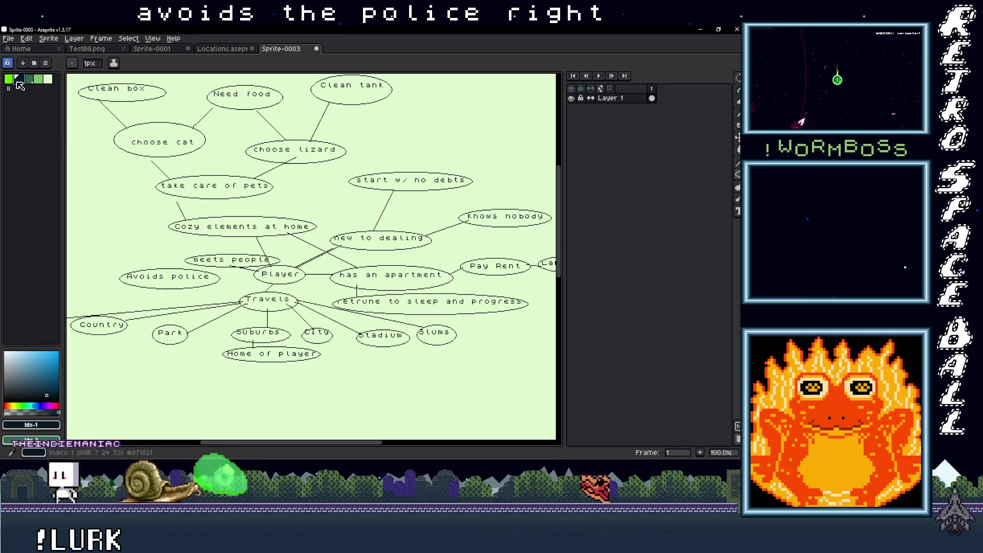
# Add a 'cops chase' label left of meets people, undoing a stray pencil stroke
pyautogui.press('b')
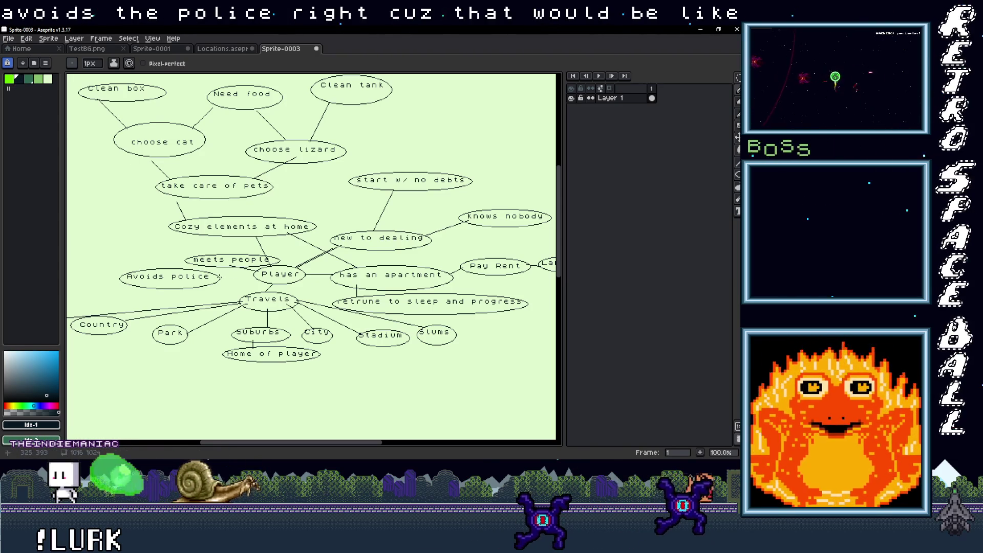
pyautogui.moveTo(205, 264)
pyautogui.mouseDown()
pyautogui.moveTo(268, 251)
pyautogui.moveTo(390, 276)
pyautogui.mouseUp()
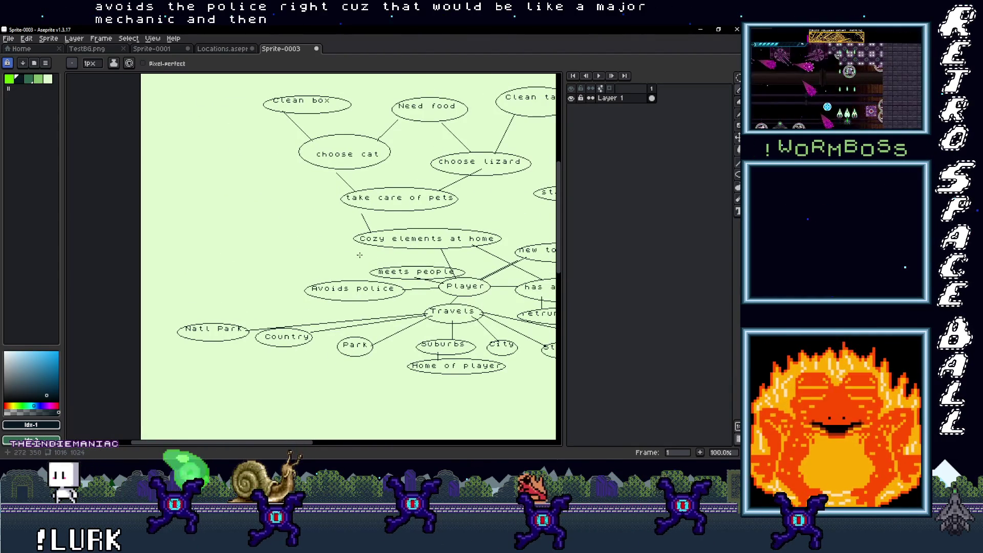
pyautogui.moveTo(292, 250); pyautogui.dragTo(368, 272)
pyautogui.hotkey('ctrl', 'z')
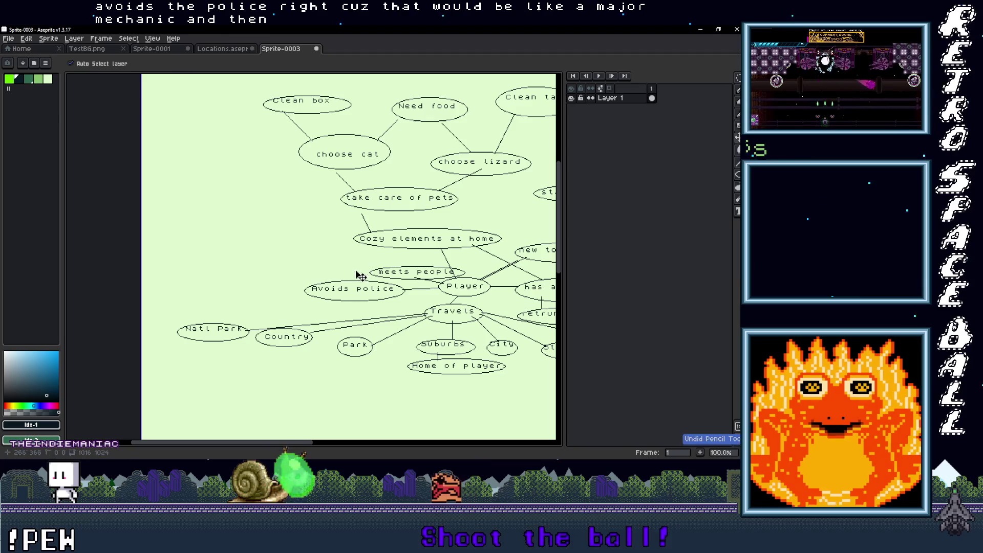
pyautogui.press('t')
pyautogui.moveTo(299, 249); pyautogui.dragTo(355, 269)
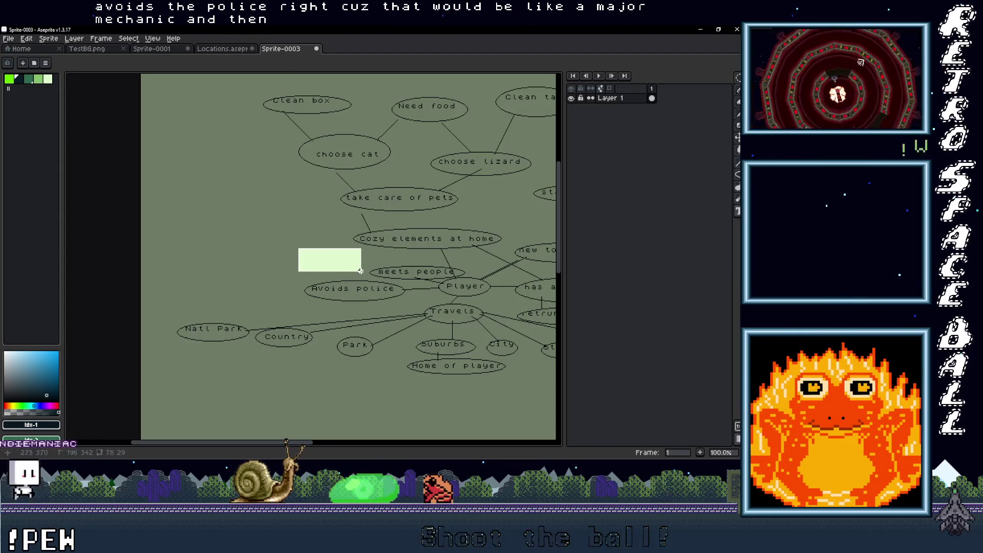
pyautogui.press('Escape')
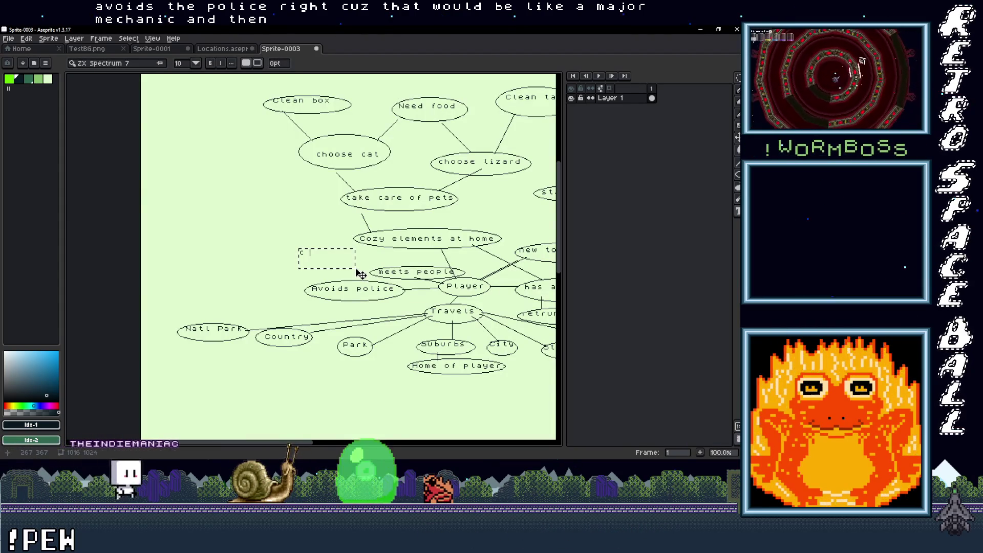
pyautogui.write('cops chase')
pyautogui.press('Return')
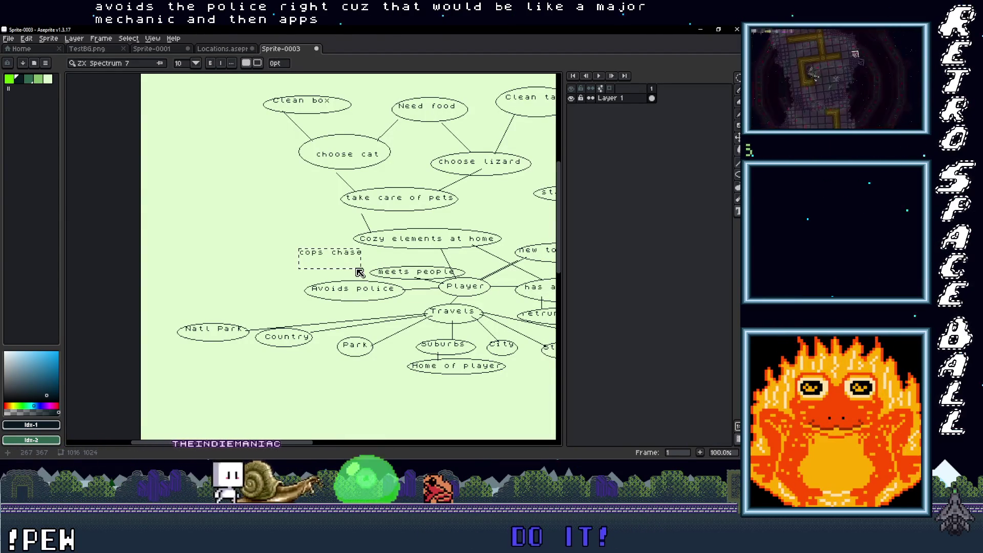
# Add 'cops shoot', 'cops arrest' and 'pay fines' notes, circling pay fines and cops arrest
pyautogui.moveTo(228, 265); pyautogui.dragTo(299, 285)
pyautogui.write('cops sh')
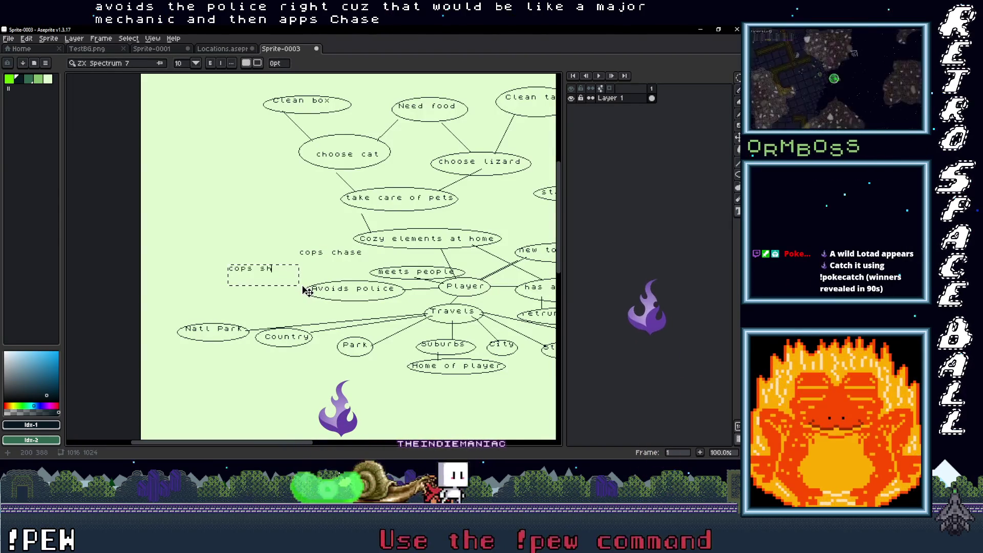
pyautogui.write('oot')
pyautogui.press('Return')
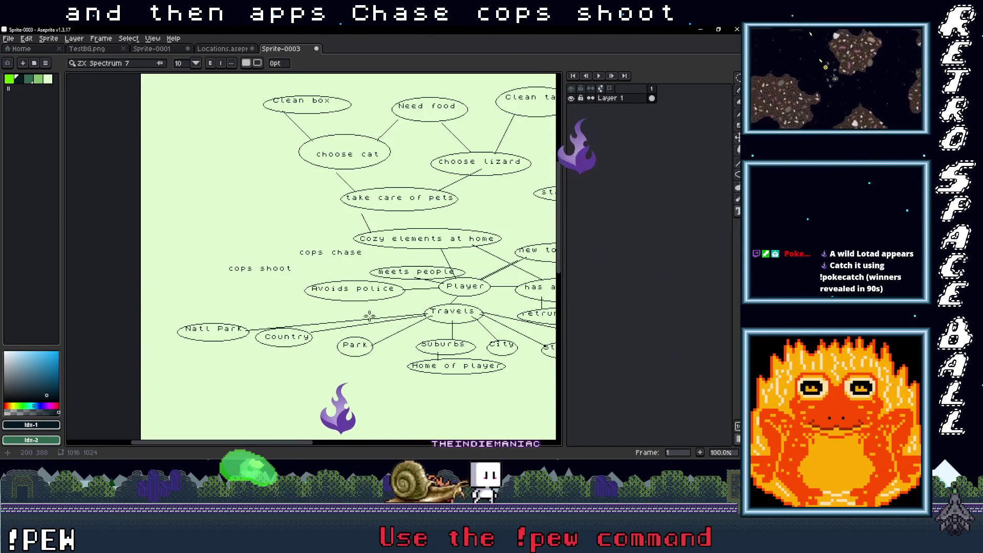
pyautogui.moveTo(218, 284)
pyautogui.mouseDown()
pyautogui.moveTo(298, 306)
pyautogui.moveTo(221, 293)
pyautogui.moveTo(252, 303)
pyautogui.mouseUp()
pyautogui.write('cops arrest')
pyautogui.press('Return')
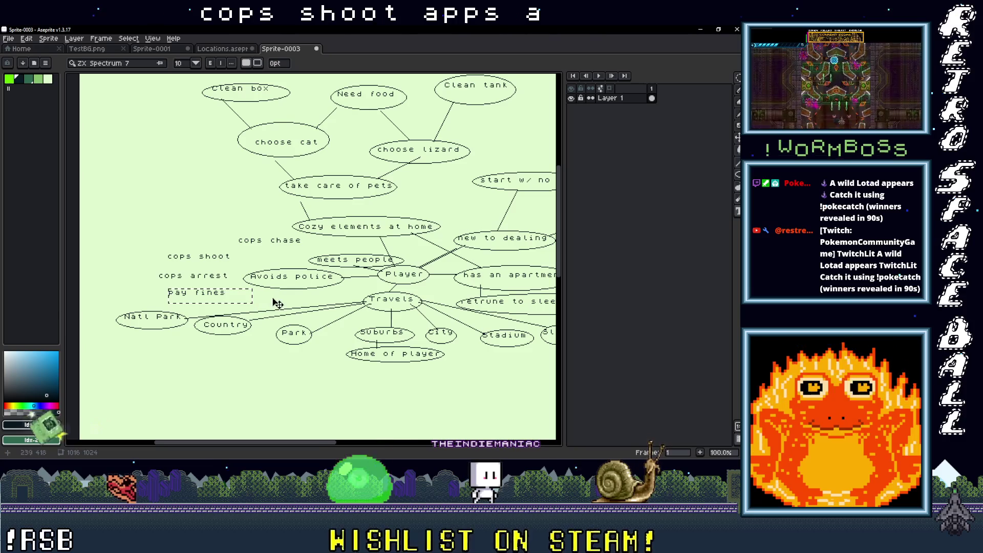
pyautogui.press('Return')
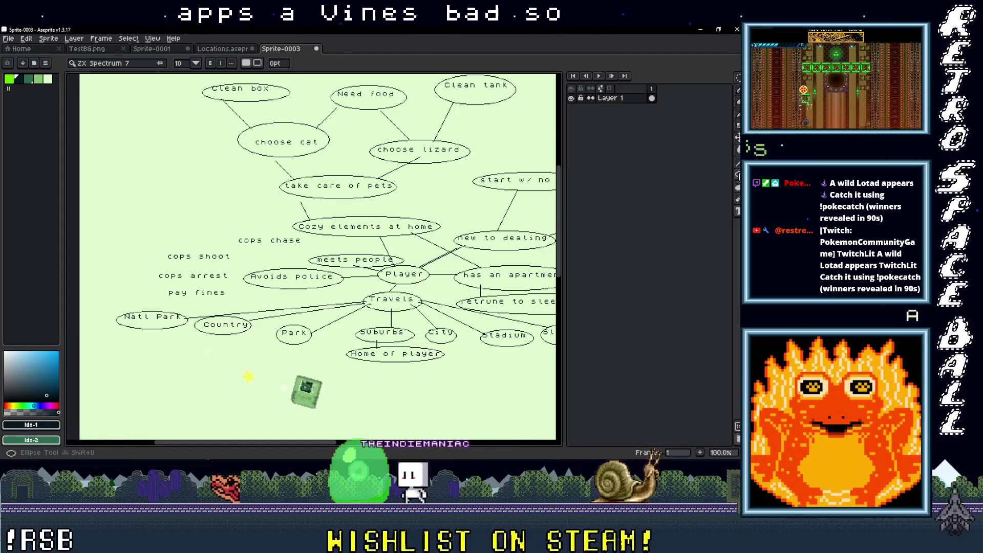
pyautogui.moveTo(163, 287); pyautogui.dragTo(233, 301)
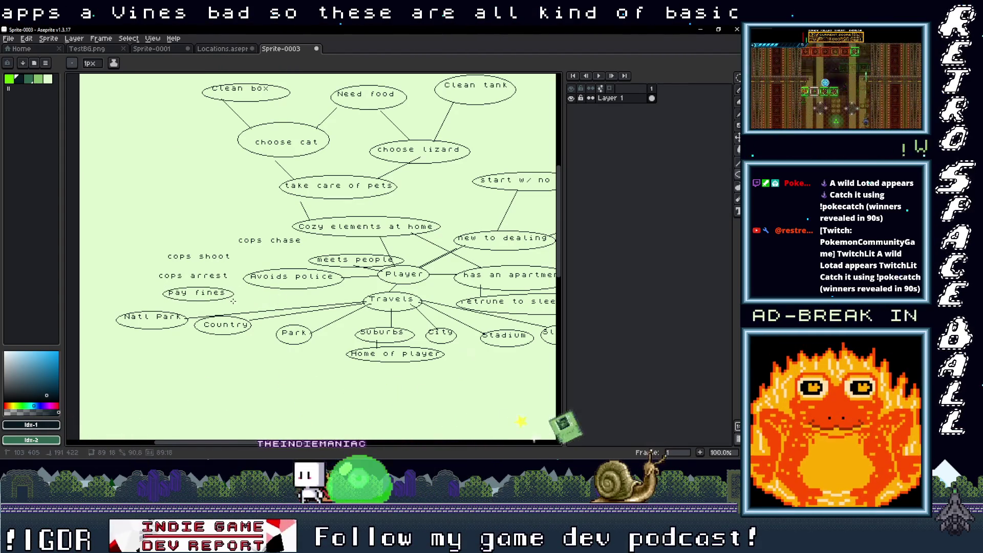
pyautogui.moveTo(157, 270); pyautogui.dragTo(235, 283)
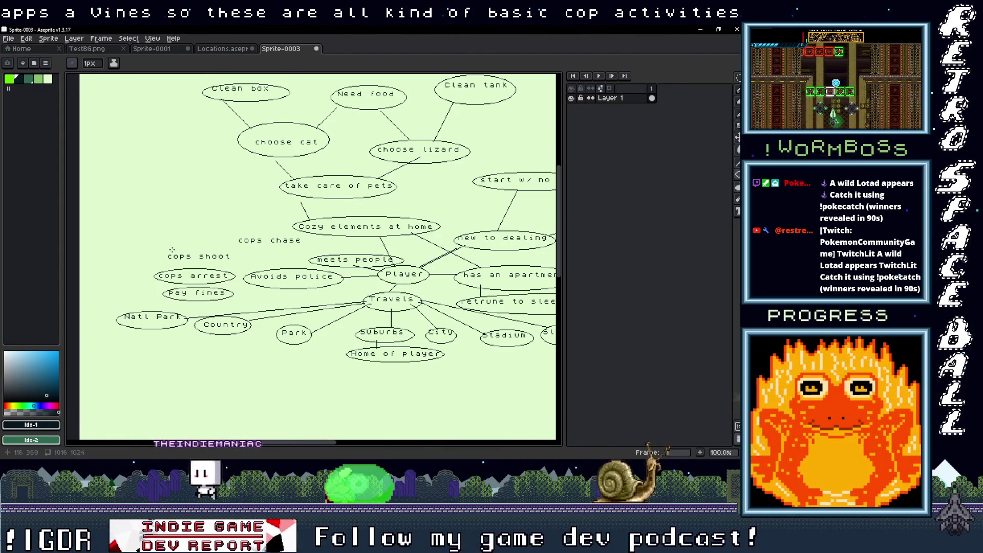
# Zoom and pan to the empty area below Slums and place a text box there
pyautogui.scroll(-2, 318, 262)
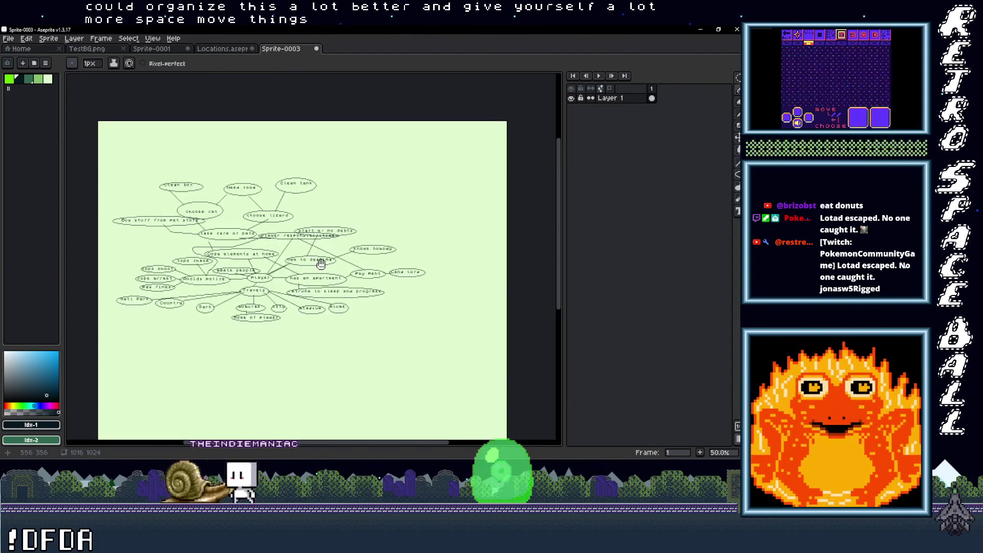
pyautogui.scroll(2, 317, 261)
pyautogui.moveTo(310, 277)
pyautogui.mouseDown()
pyautogui.moveTo(405, 255)
pyautogui.moveTo(389, 253)
pyautogui.mouseUp()
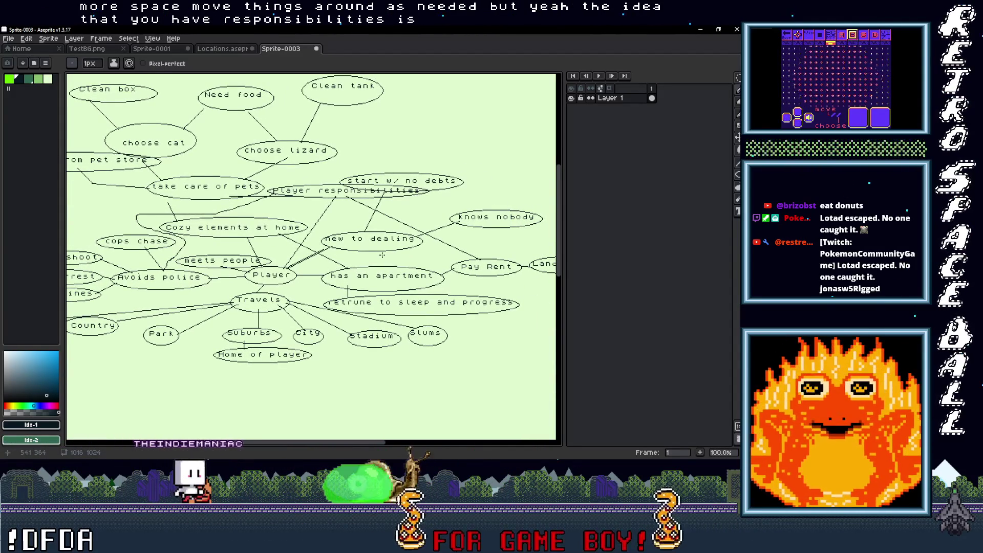
pyautogui.scroll(-1, 389, 252)
pyautogui.scroll(1, 391, 243)
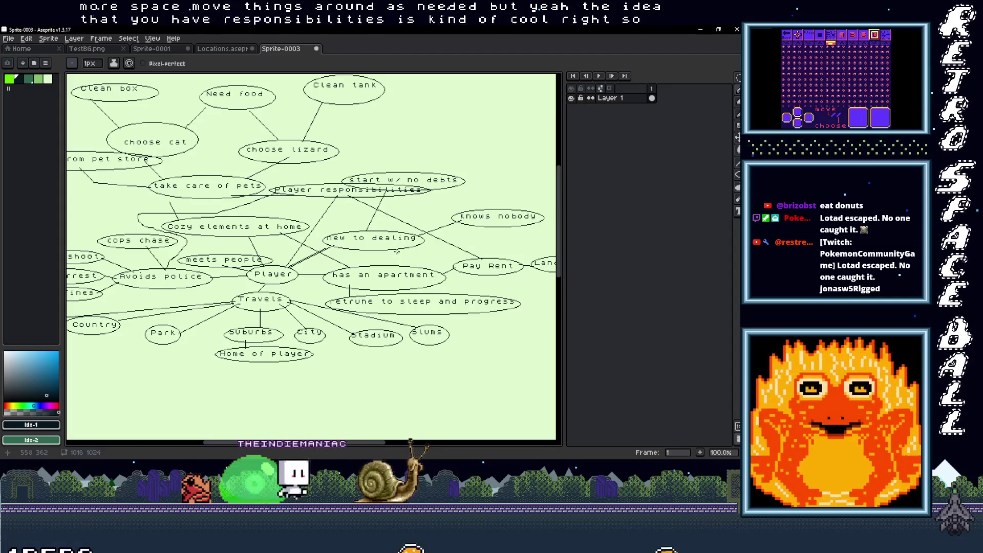
pyautogui.moveTo(398, 222)
pyautogui.mouseDown()
pyautogui.moveTo(364, 228)
pyautogui.moveTo(386, 234)
pyautogui.mouseUp()
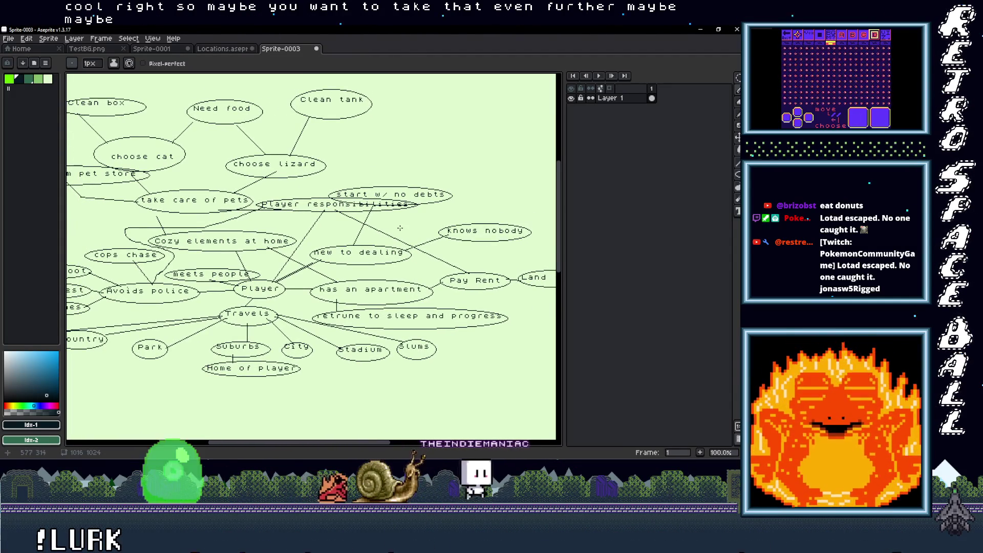
pyautogui.hscroll(5, 374, 228)
pyautogui.scroll(1, 373, 227)
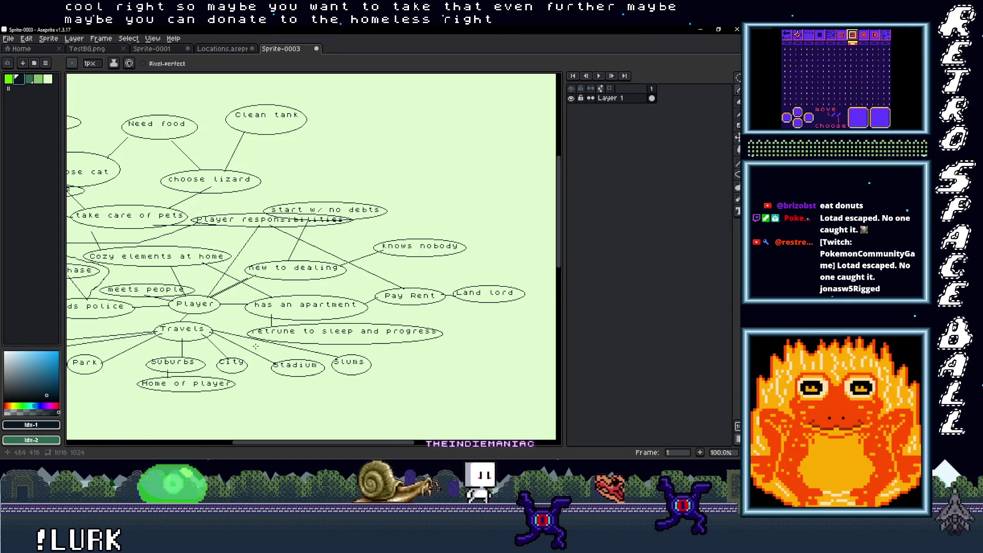
pyautogui.scroll(-8, 291, 275)
pyautogui.hscroll(2, 290, 275)
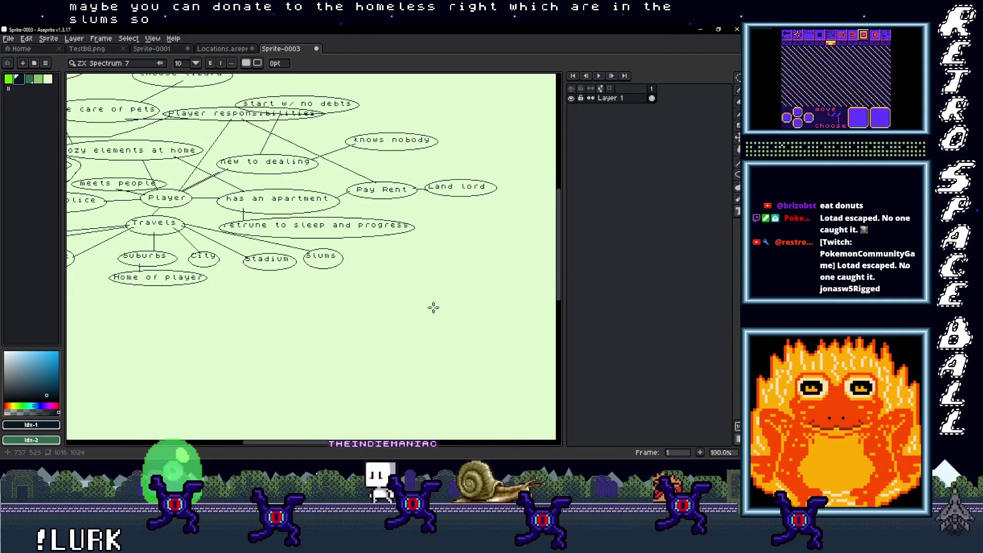
pyautogui.moveTo(303, 281); pyautogui.dragTo(408, 310)
pyautogui.write('Homele')
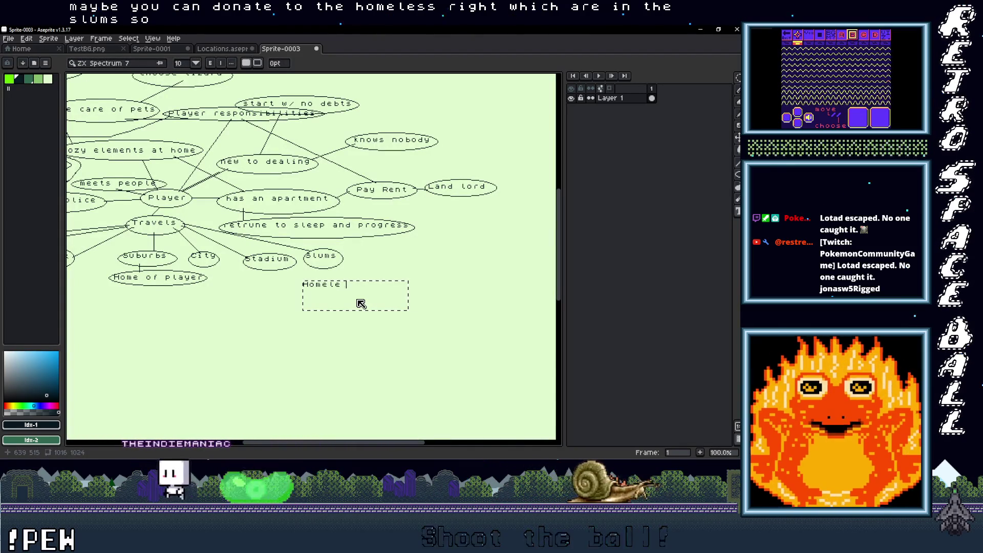
# Stack the notes 'Homeless people', 'require donations' and 'lift from slums' below Slums
pyautogui.write('ss people')
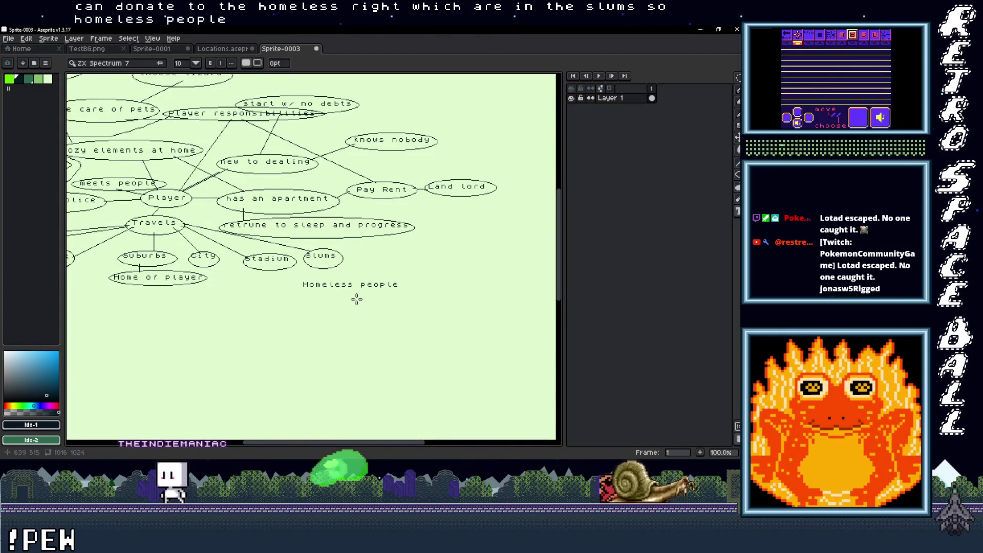
pyautogui.moveTo(321, 305); pyautogui.dragTo(428, 335)
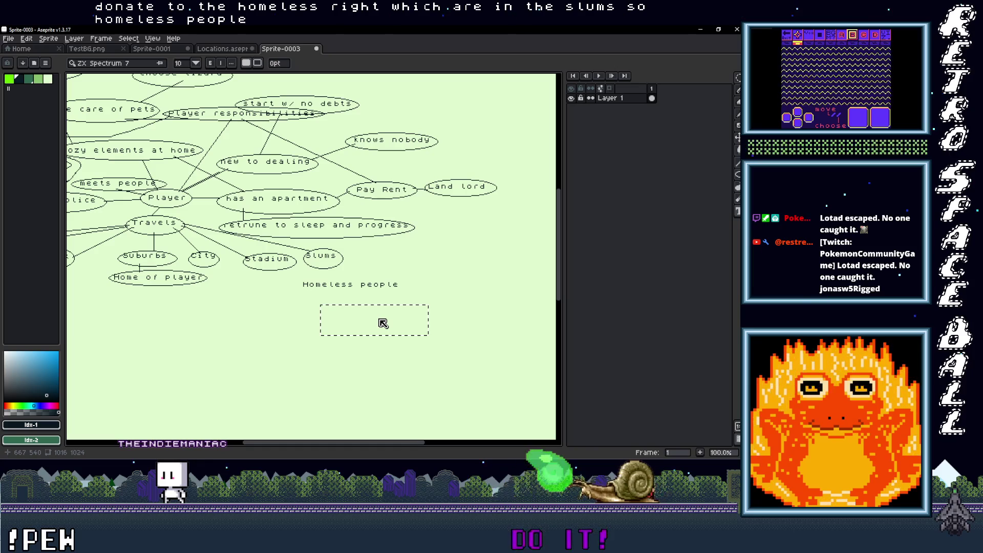
pyautogui.write('require don')
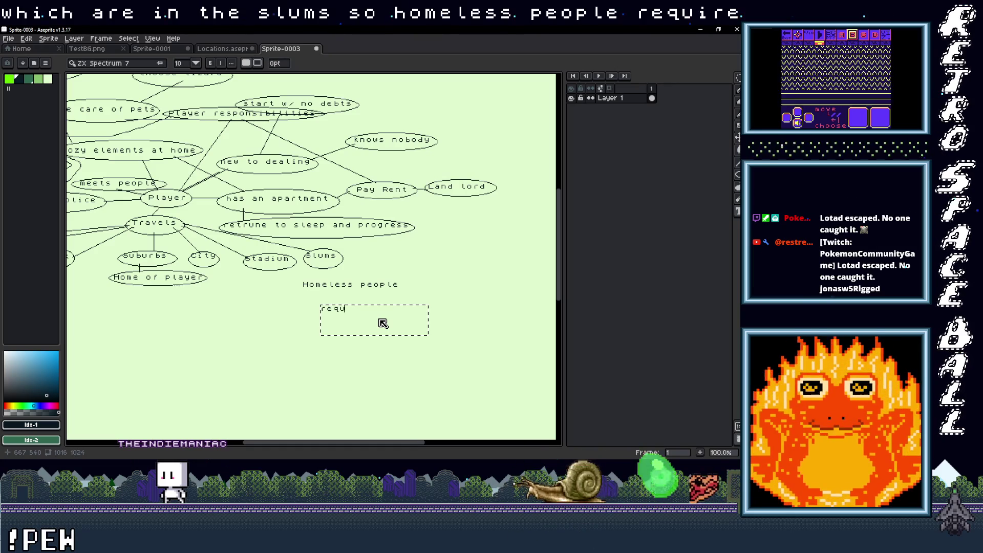
pyautogui.write('ations')
pyautogui.press('Return')
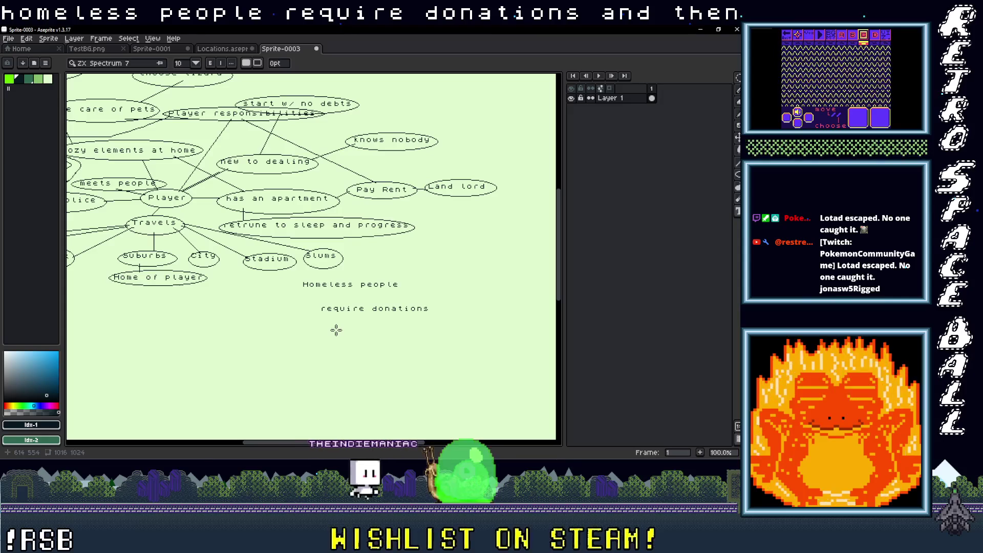
pyautogui.moveTo(335, 329); pyautogui.dragTo(436, 358)
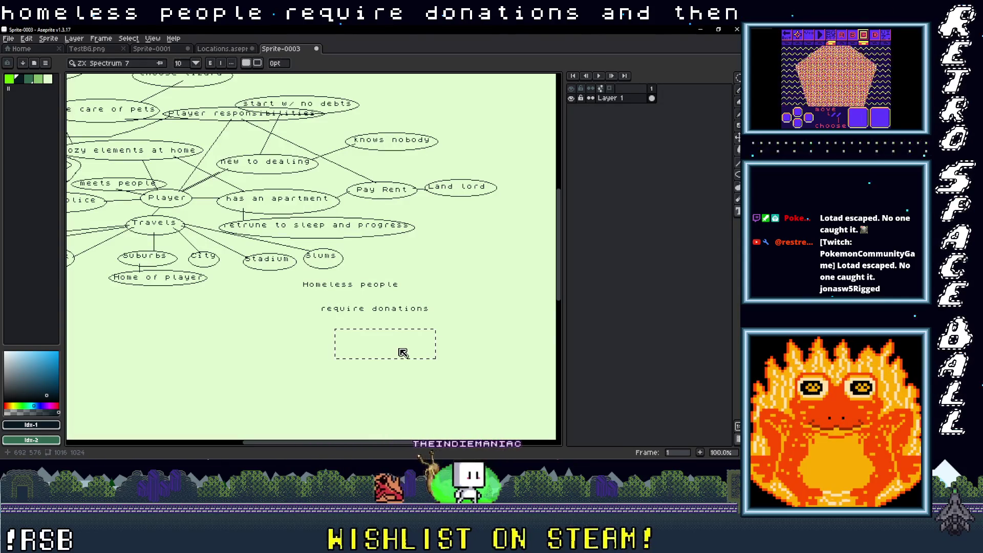
pyautogui.write('Lifrom ')
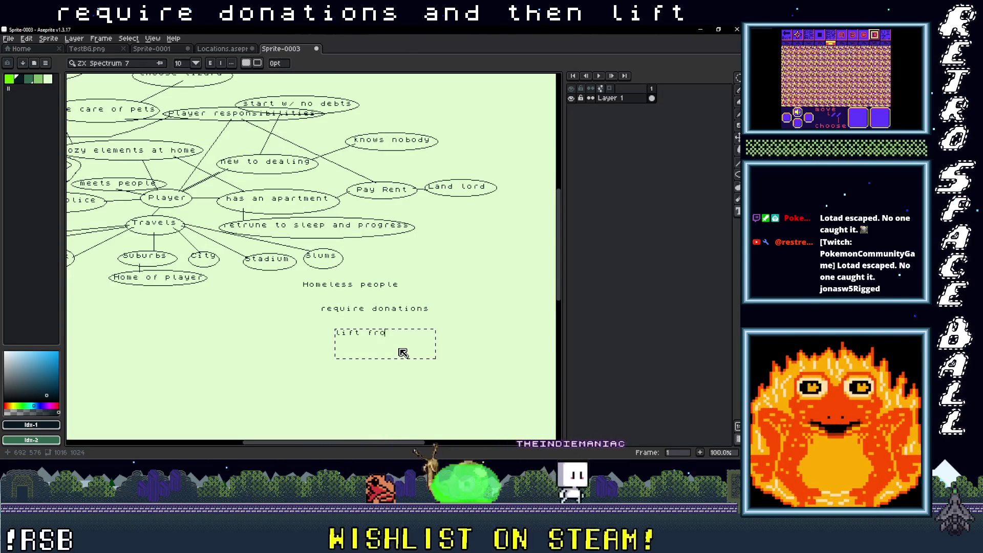
pyautogui.write('slum')
pyautogui.press('Return')
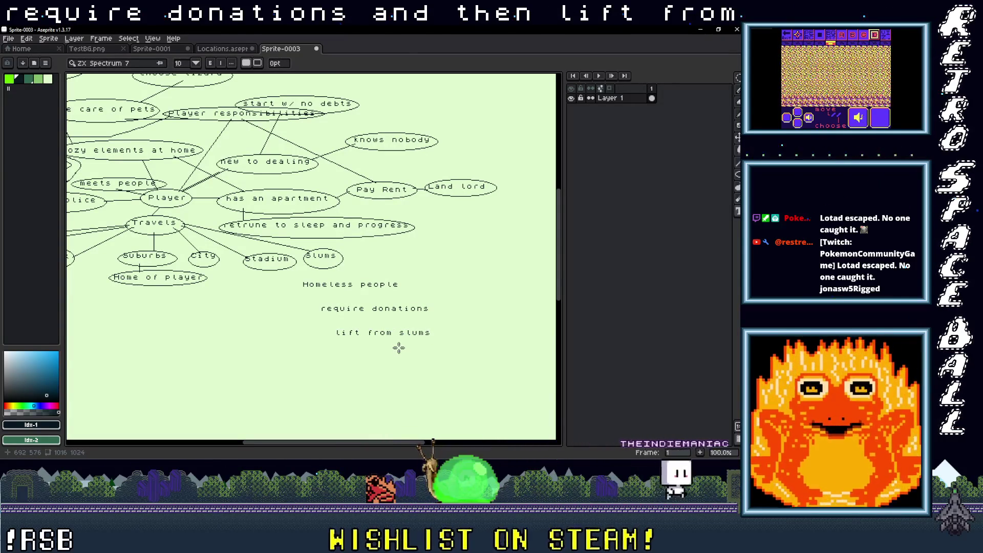
pyautogui.press('v')
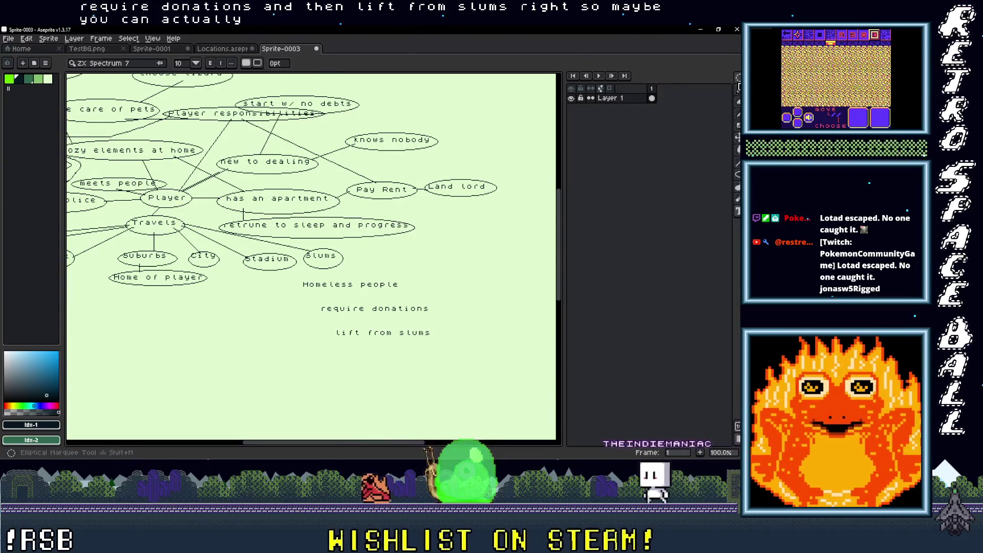
pyautogui.click(738, 77)
pyautogui.click(738, 174)
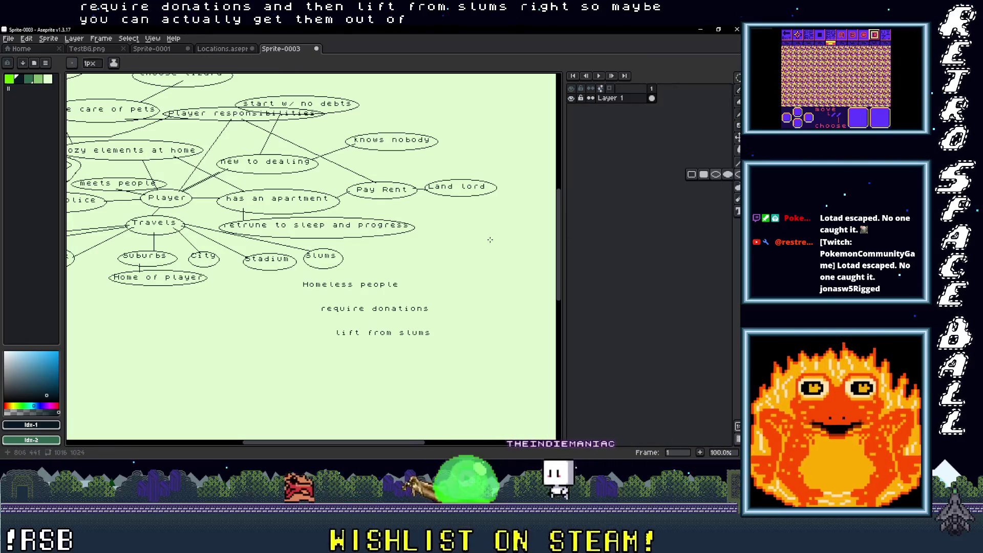
# Circle the lift from slums, require donations and Homeless people notes with ellipses
pyautogui.moveTo(328, 325); pyautogui.dragTo(450, 349)
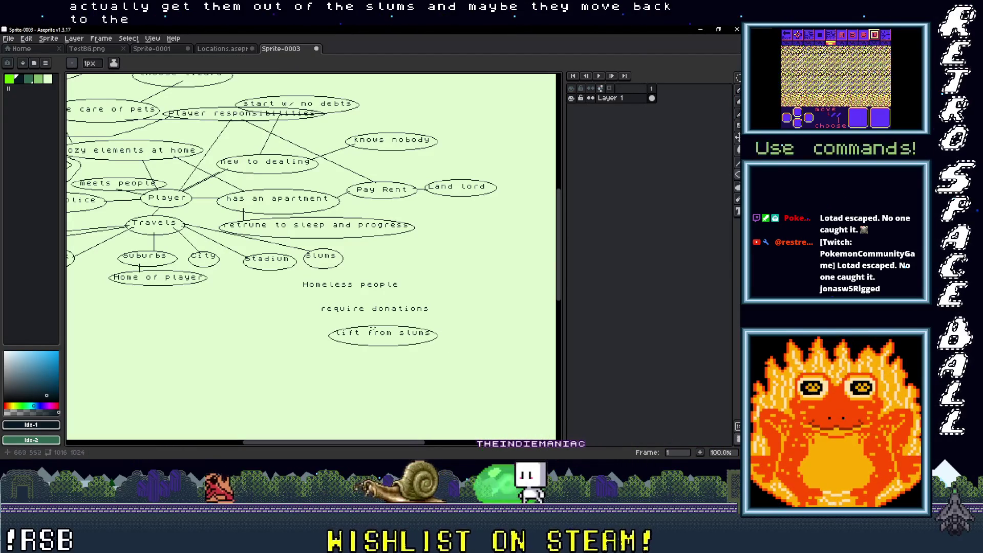
pyautogui.moveTo(315, 302); pyautogui.dragTo(439, 316)
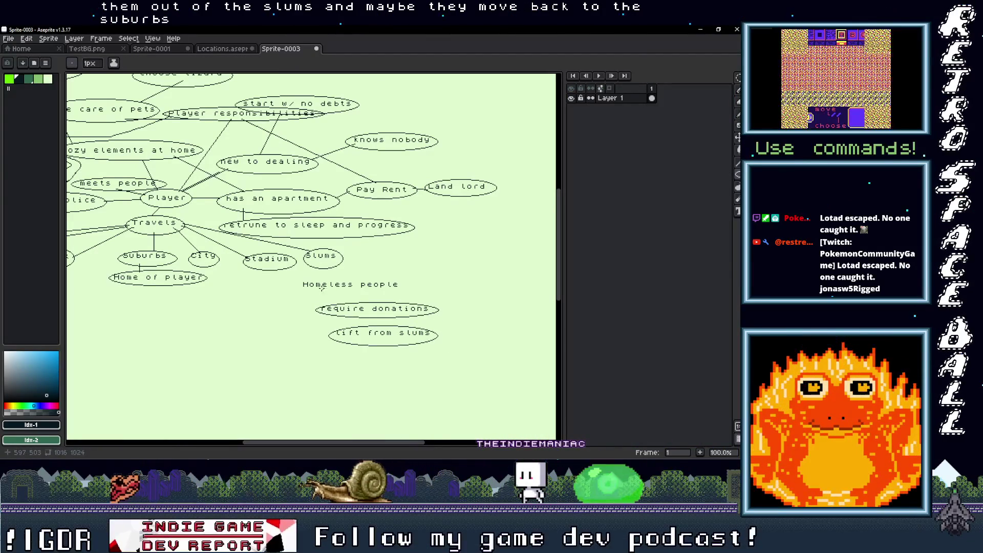
pyautogui.moveTo(297, 279); pyautogui.dragTo(410, 293)
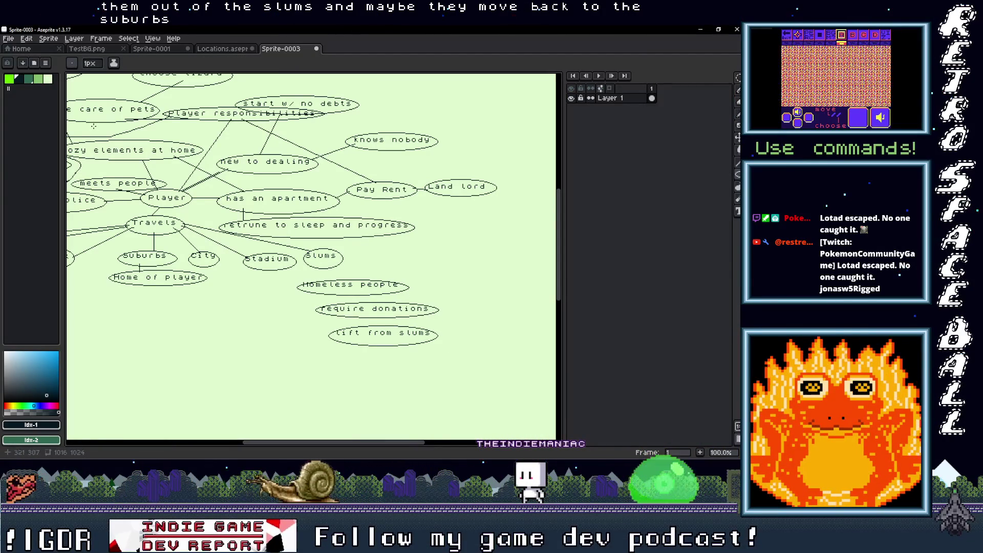
# Draw pencil lines linking Homeless people to require donations and player responsibilities to Pay Rent
pyautogui.press('b')
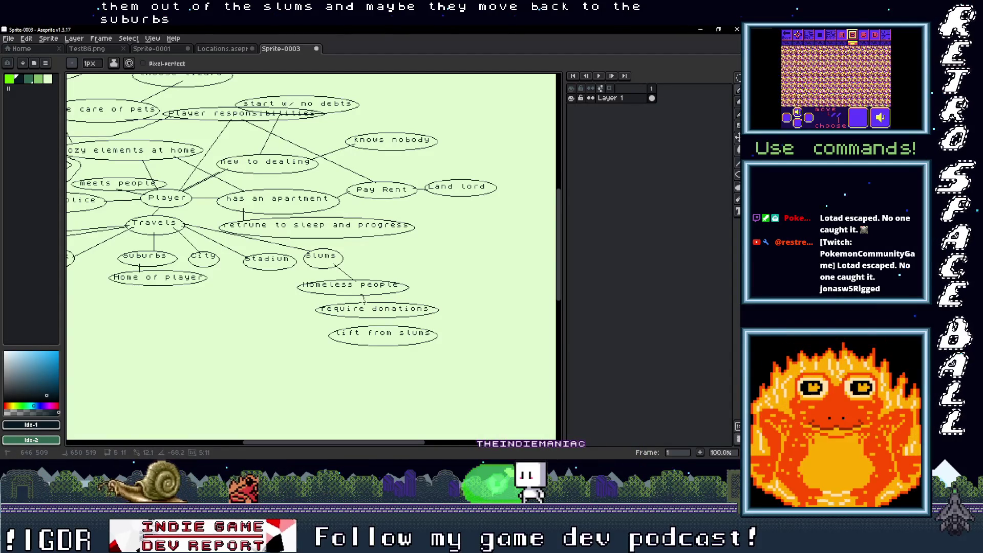
pyautogui.moveTo(307, 291)
pyautogui.mouseDown()
pyautogui.moveTo(318, 322)
pyautogui.moveTo(367, 316)
pyautogui.mouseUp()
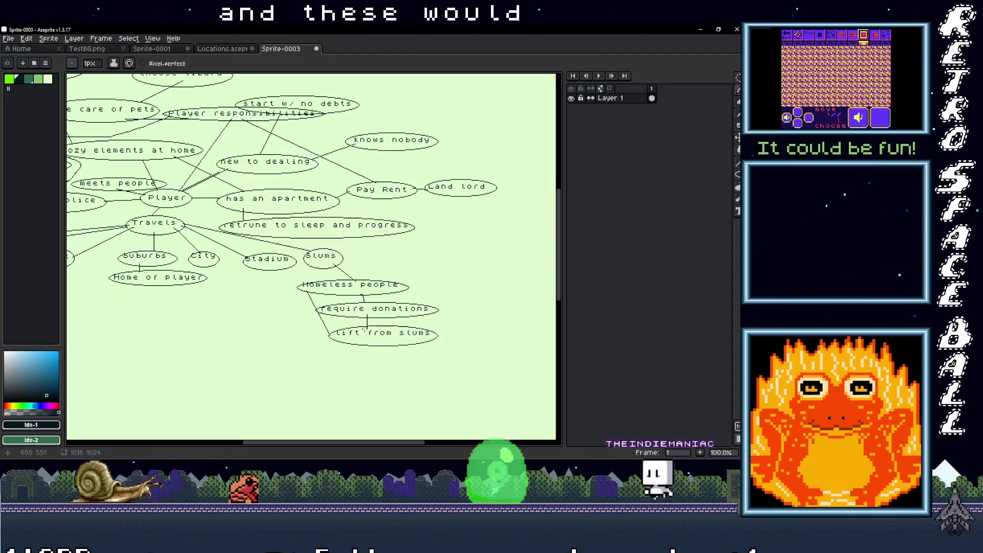
pyautogui.moveTo(329, 258)
pyautogui.mouseDown()
pyautogui.moveTo(307, 298)
pyautogui.moveTo(349, 298)
pyautogui.mouseUp()
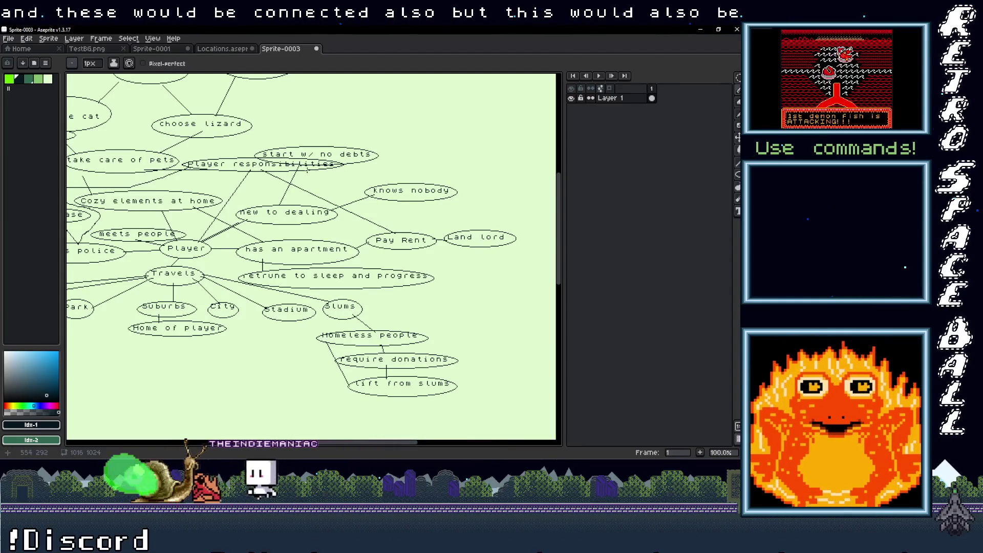
pyautogui.moveTo(309, 171); pyautogui.dragTo(360, 247)
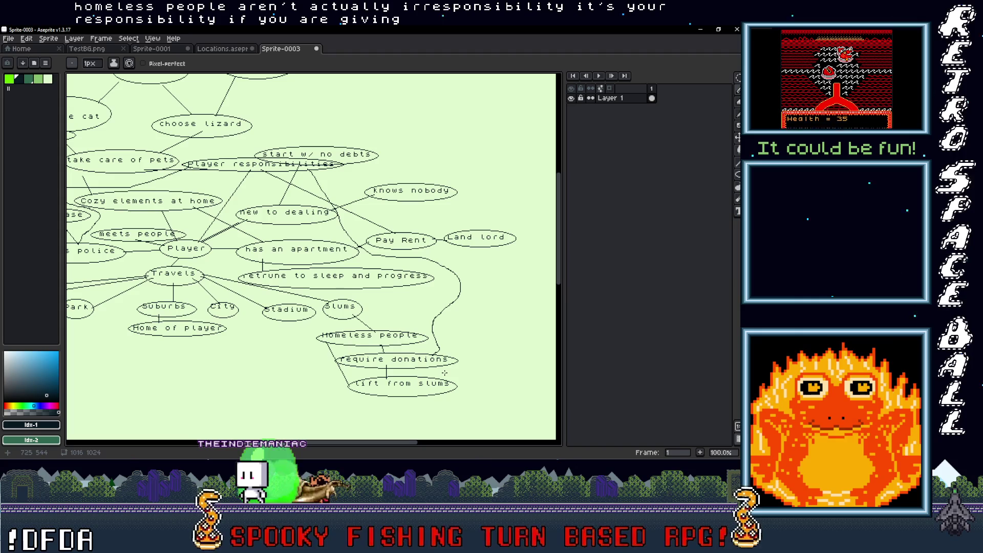
pyautogui.scroll(-3, 265, 172)
pyautogui.scroll(3, 318, 214)
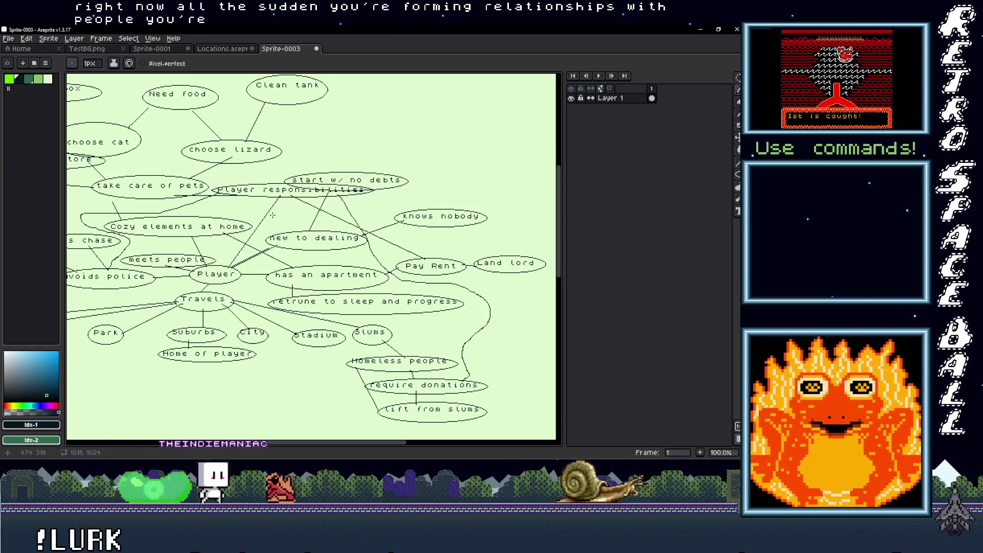
pyautogui.hscroll(5, 251, 200)
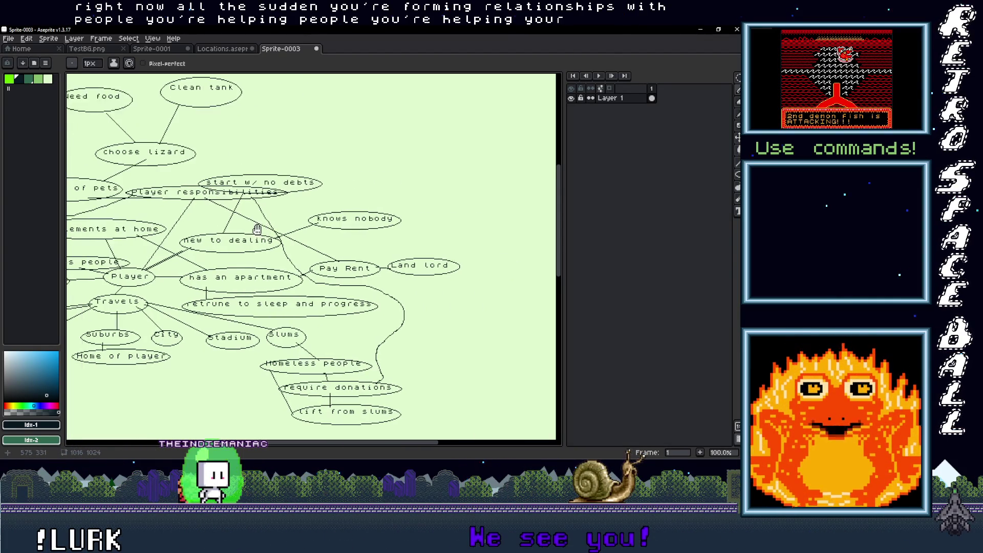
pyautogui.hscroll(-2, 240, 240)
pyautogui.hscroll(3, 226, 251)
pyautogui.scroll(-1, 226, 251)
pyautogui.hscroll(-8, 210, 262)
pyautogui.scroll(2, 256, 266)
pyautogui.scroll(-3, 333, 275)
pyautogui.scroll(3, 334, 275)
pyautogui.scroll(-2, 239, 224)
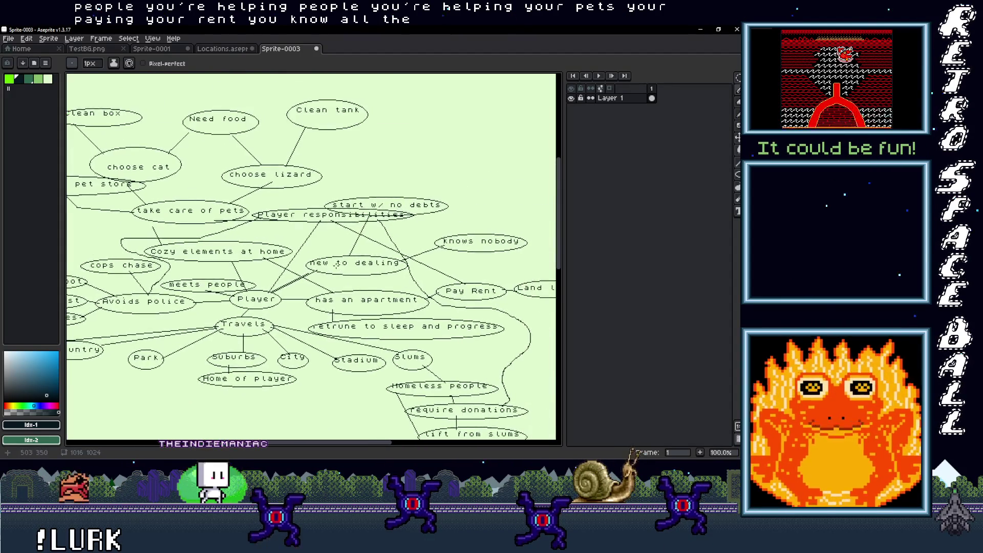
pyautogui.scroll(2, 244, 302)
pyautogui.moveTo(244, 302)
pyautogui.mouseDown()
pyautogui.moveTo(299, 284)
pyautogui.moveTo(326, 228)
pyautogui.moveTo(367, 263)
pyautogui.moveTo(348, 291)
pyautogui.mouseUp()
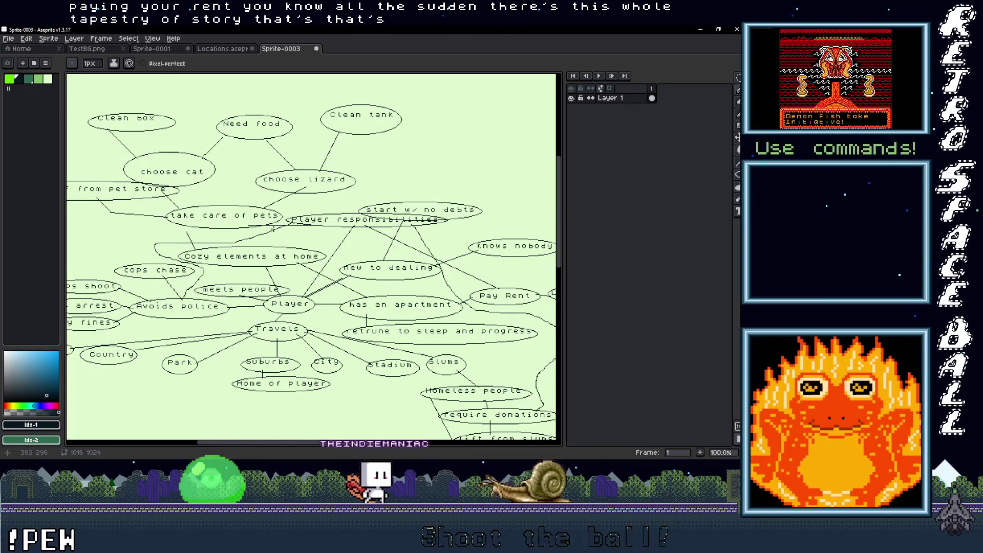
pyautogui.click(223, 49)
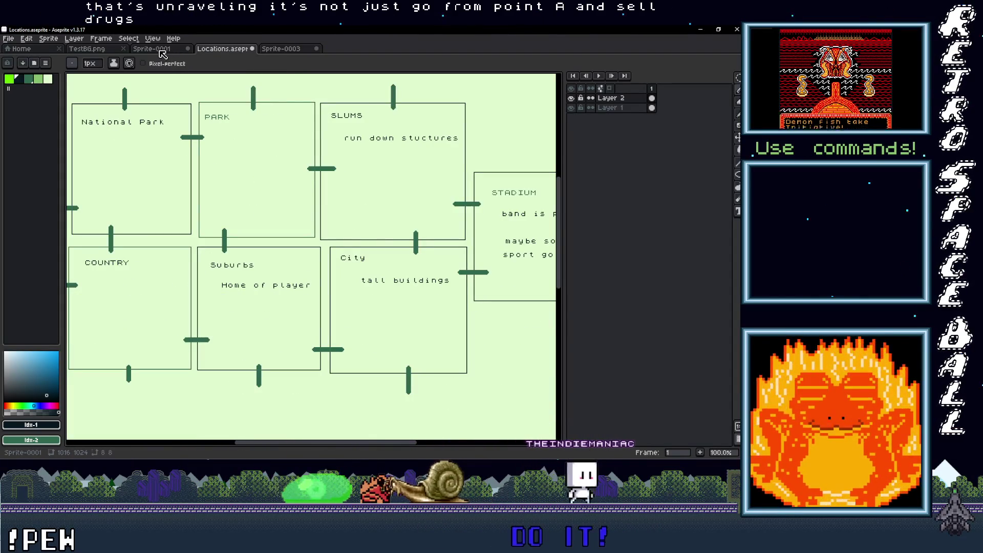
pyautogui.click(121, 51)
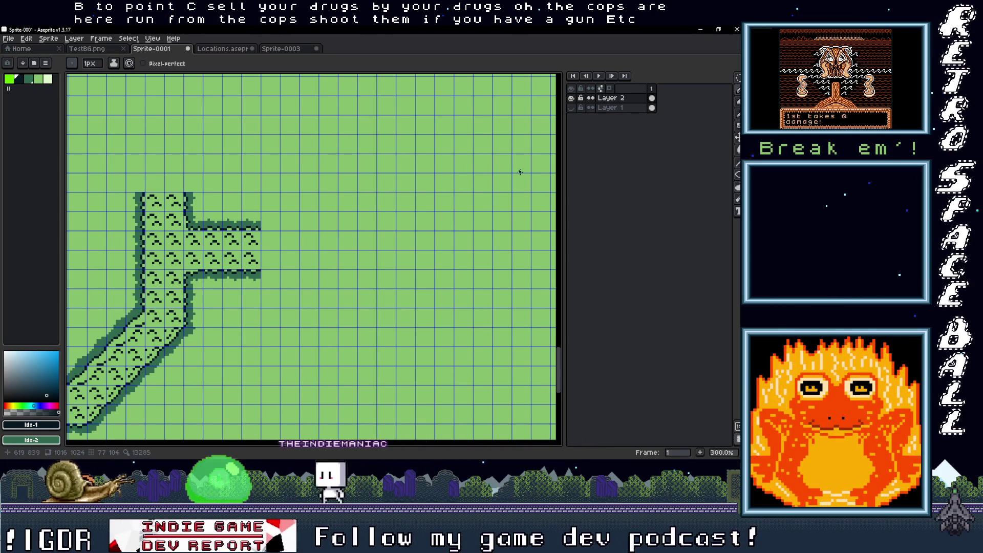
pyautogui.click(280, 48)
pyautogui.scroll(-2, 316, 288)
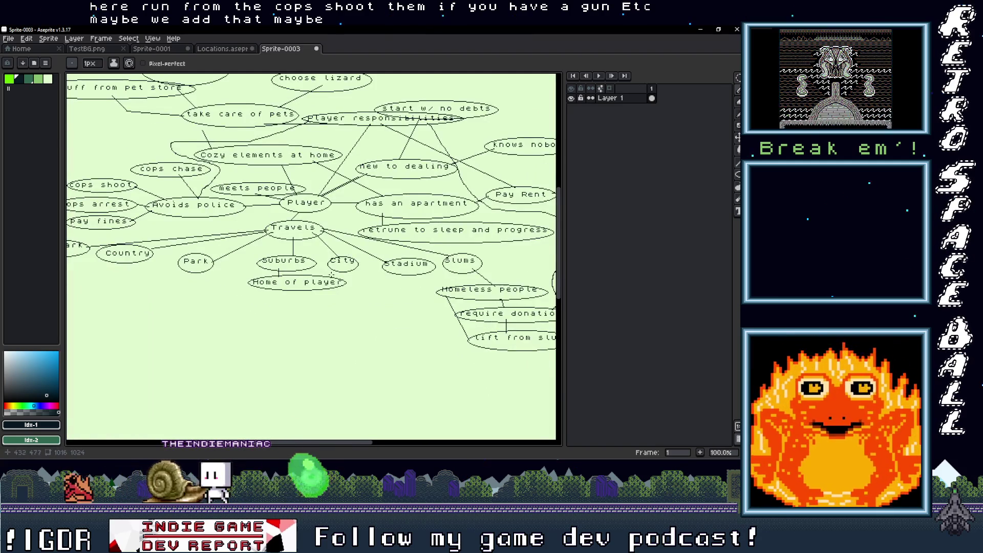
# Add a 'Gun shops' label left of the Travels node
pyautogui.hscroll(-3, 286, 292)
pyautogui.hscroll(4, 275, 295)
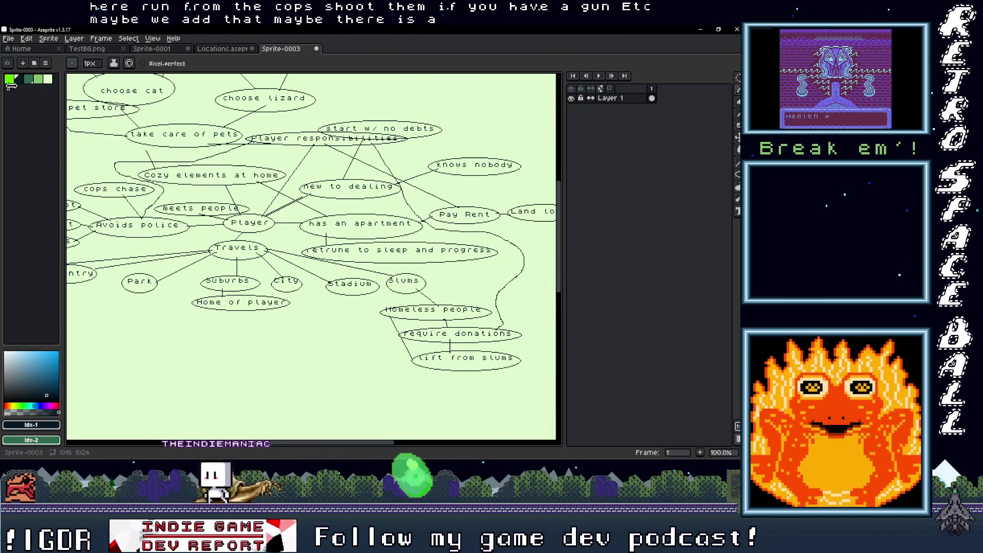
pyautogui.moveTo(126, 311); pyautogui.dragTo(236, 323)
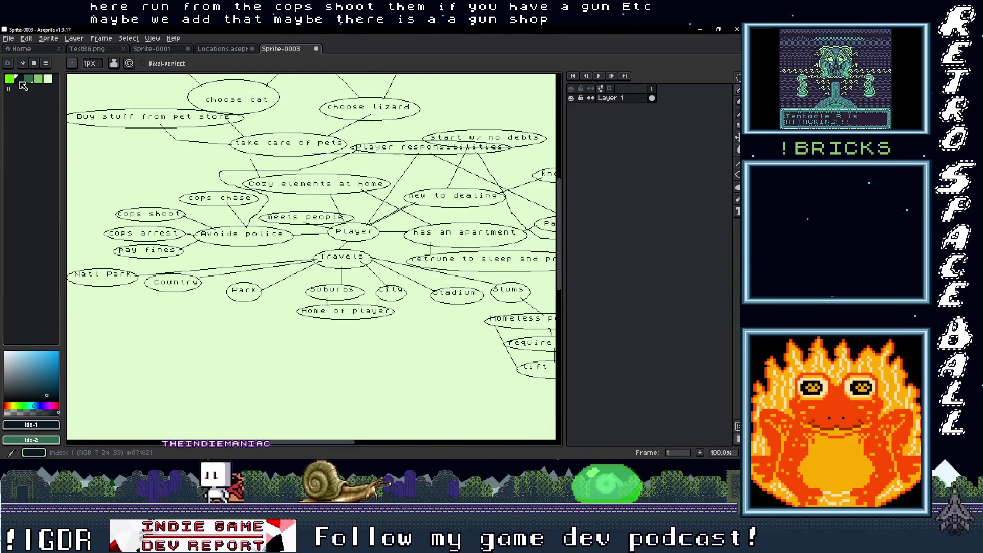
pyautogui.hscroll(-2, 205, 292)
pyautogui.scroll(-1, 198, 284)
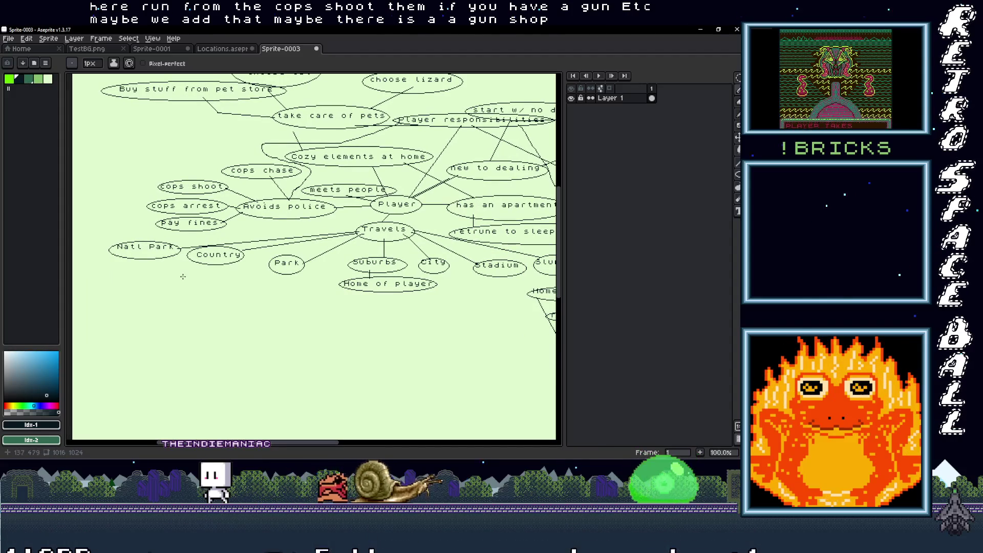
pyautogui.hscroll(3, 201, 334)
pyautogui.scroll(1, 202, 333)
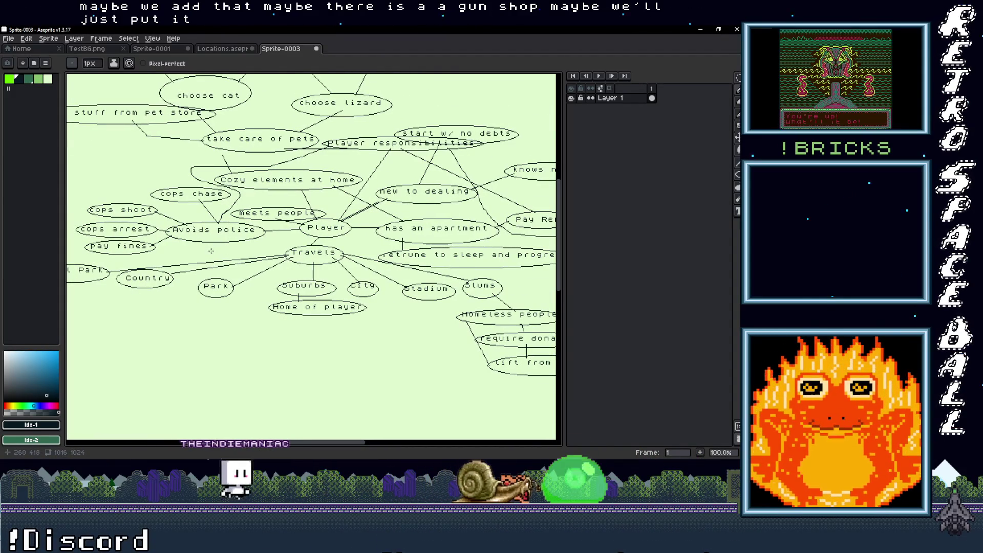
pyautogui.press('t')
pyautogui.moveTo(189, 246); pyautogui.dragTo(271, 261)
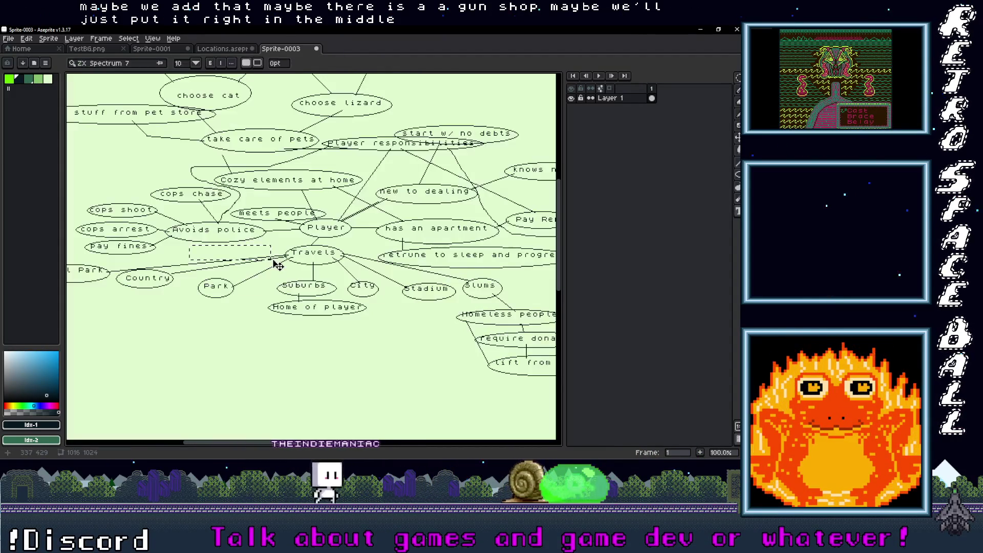
pyautogui.write('Gunshops')
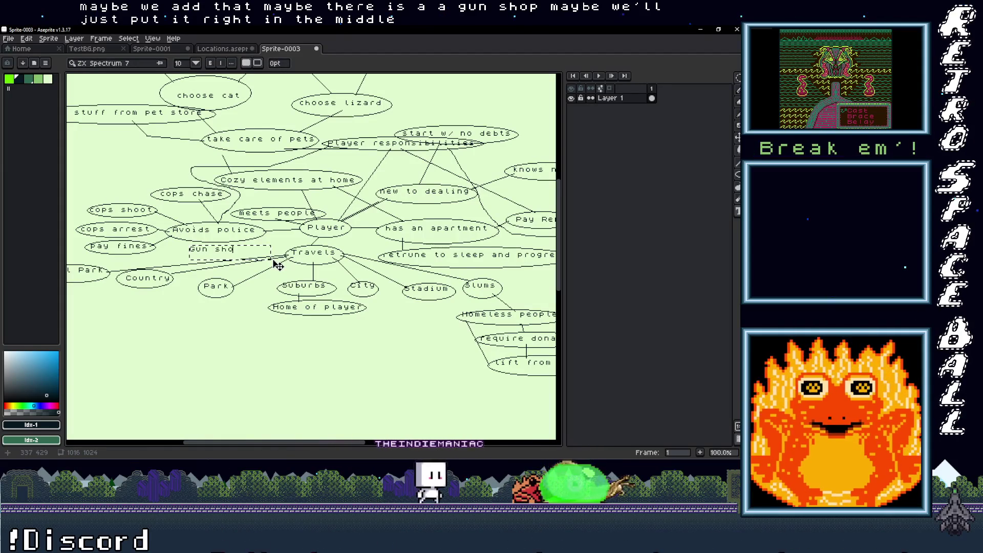
pyautogui.press('Return')
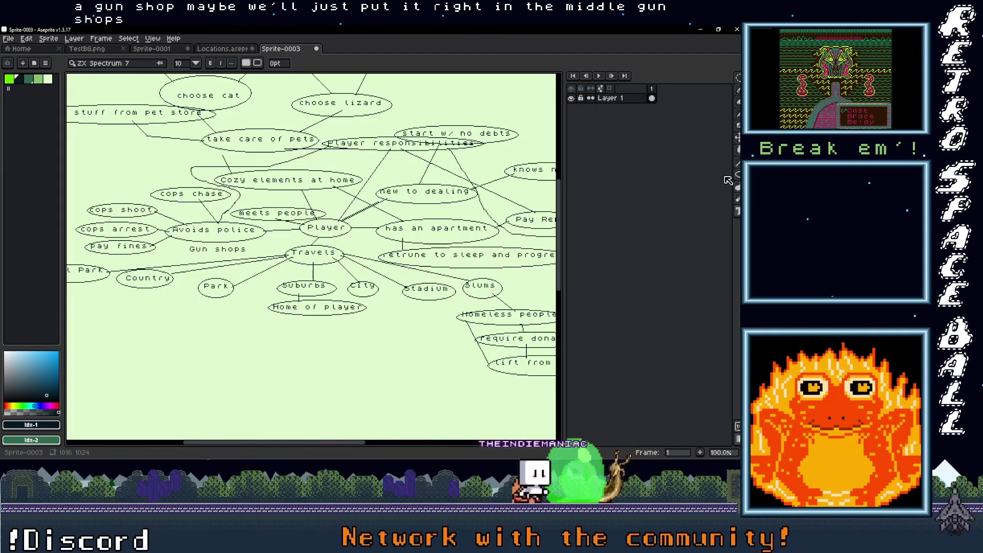
# Circle the Gun shops label with an ellipse
pyautogui.moveTo(210, 251); pyautogui.dragTo(256, 255)
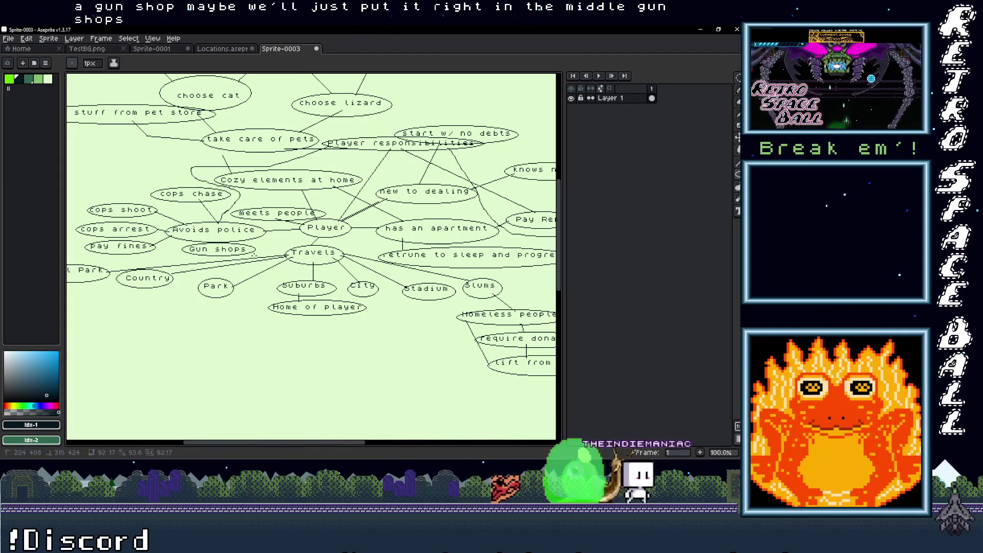
pyautogui.press('b')
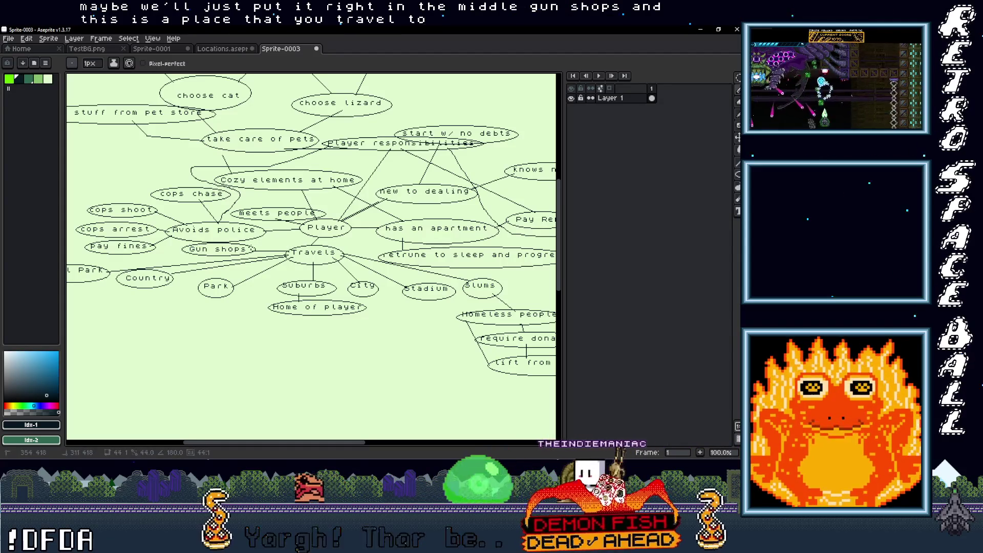
pyautogui.hscroll(-4, 252, 254)
pyautogui.hscroll(-1, 302, 265)
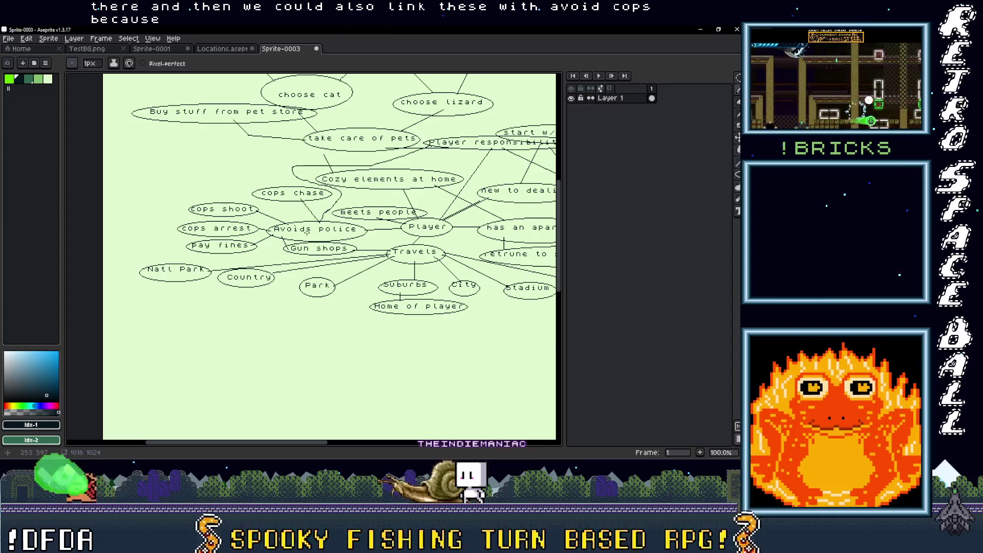
pyautogui.moveTo(339, 262)
pyautogui.mouseDown()
pyautogui.moveTo(246, 249)
pyautogui.moveTo(200, 318)
pyautogui.moveTo(216, 317)
pyautogui.moveTo(177, 316)
pyautogui.mouseUp()
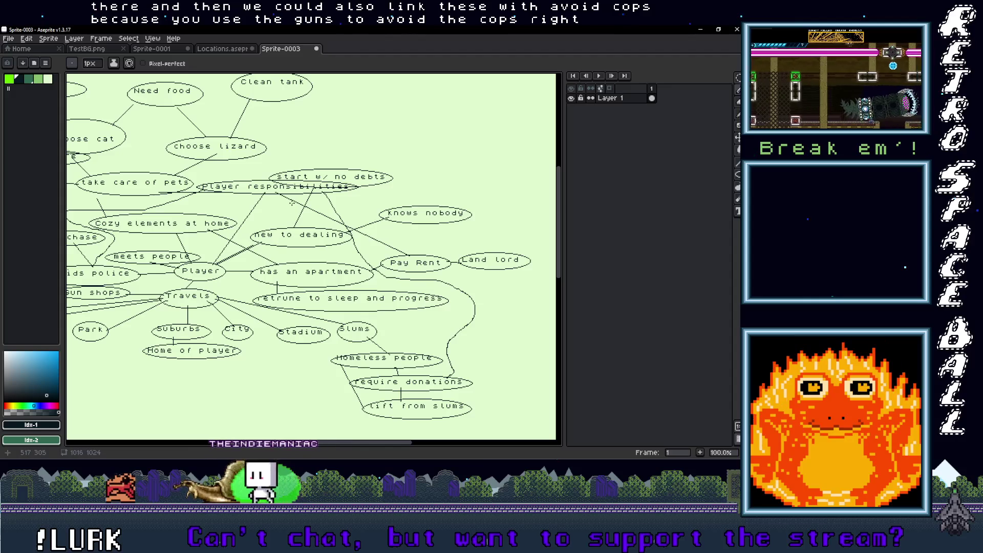
# Add a 'rival dealers' label below 'start w/ no debts' and circle it
pyautogui.moveTo(259, 205); pyautogui.dragTo(343, 224)
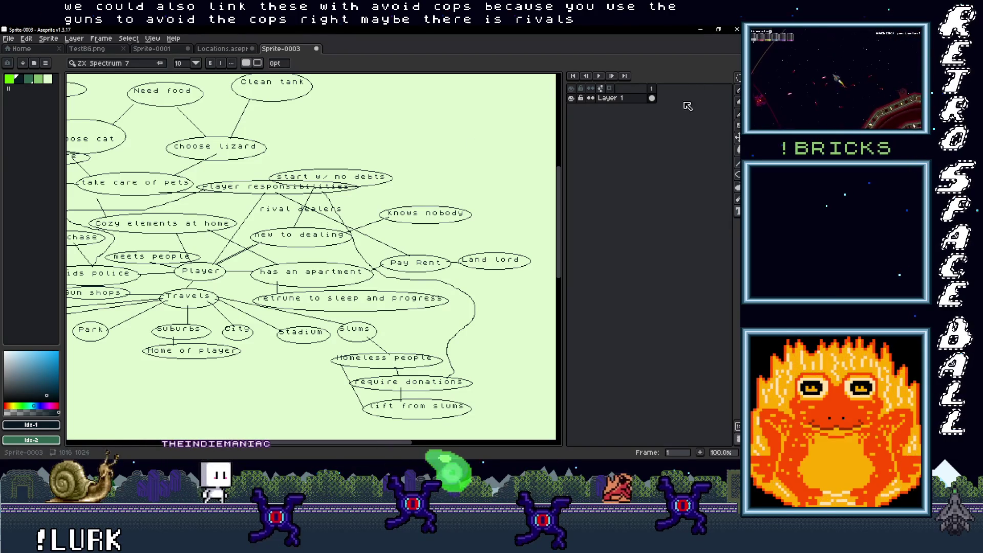
pyautogui.click(737, 175)
pyautogui.click(716, 175)
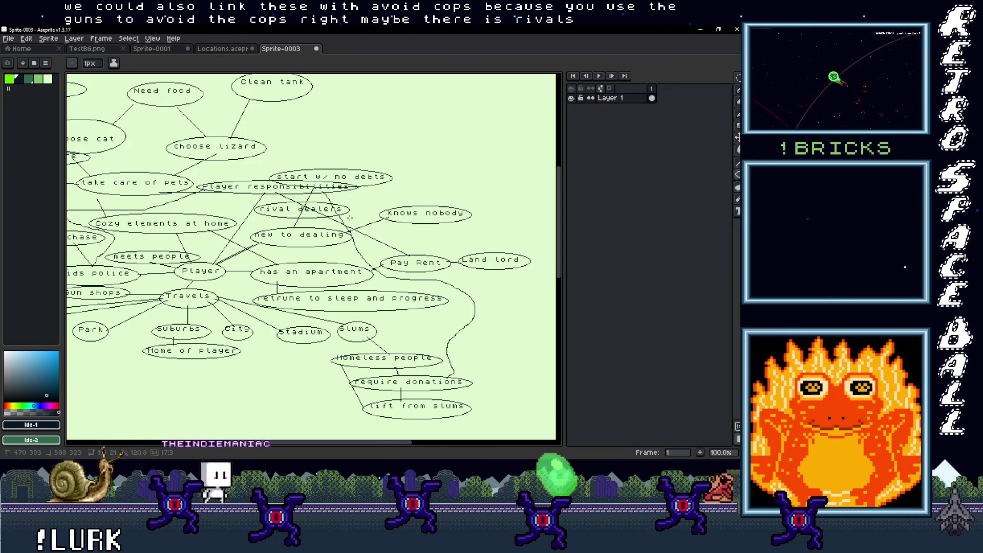
pyautogui.moveTo(254, 203); pyautogui.dragTo(349, 216)
pyautogui.press('b')
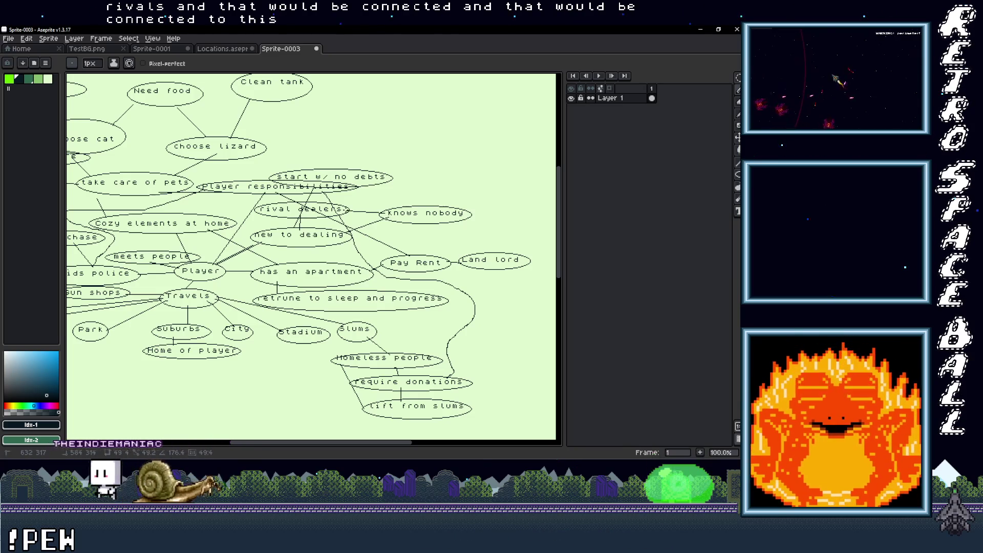
# Draw a pencil line linking rival dealers to Pay Rent, undoing a stray stroke
pyautogui.moveTo(326, 247)
pyautogui.mouseDown()
pyautogui.moveTo(359, 254)
pyautogui.moveTo(330, 251)
pyautogui.moveTo(209, 317)
pyautogui.mouseUp()
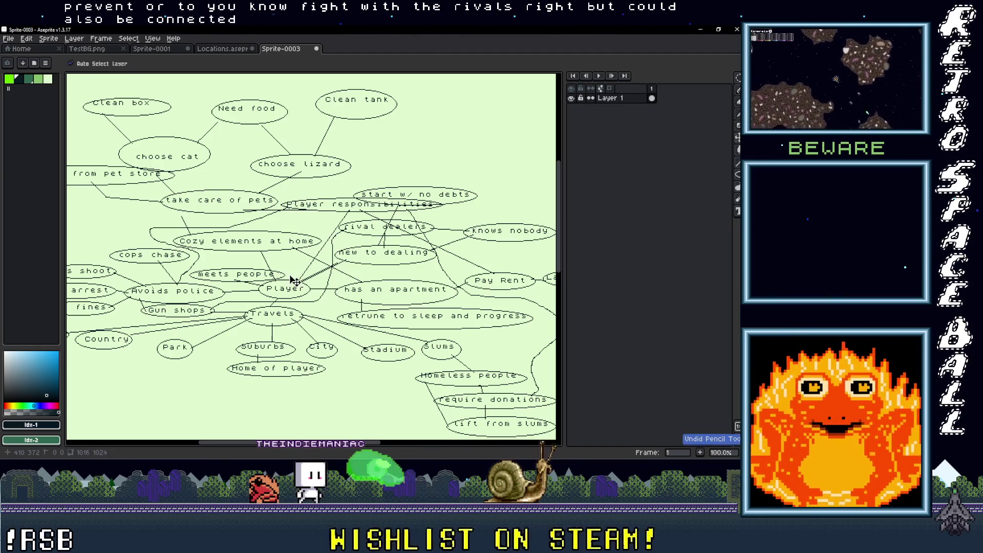
pyautogui.hotkey('ctrl', 'z')
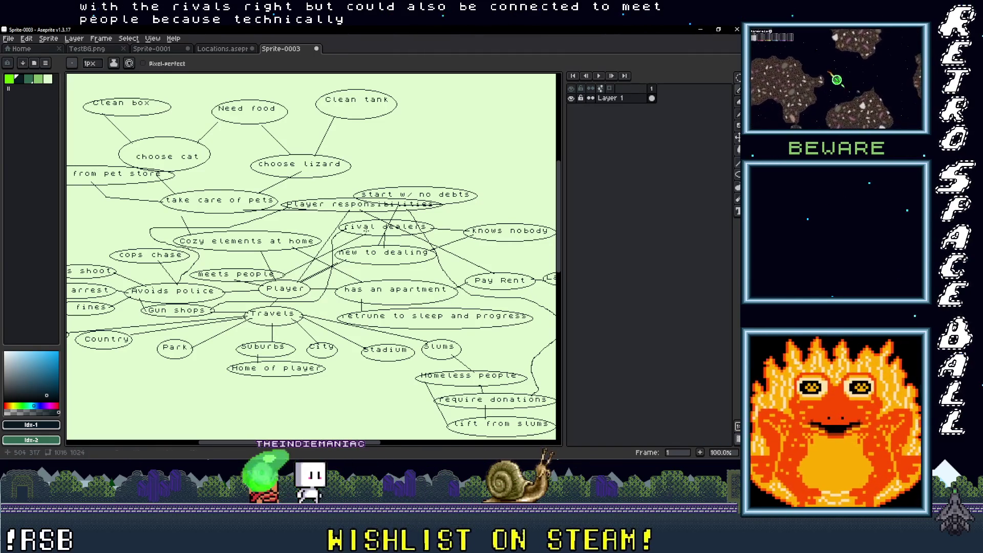
pyautogui.moveTo(449, 307); pyautogui.dragTo(371, 296)
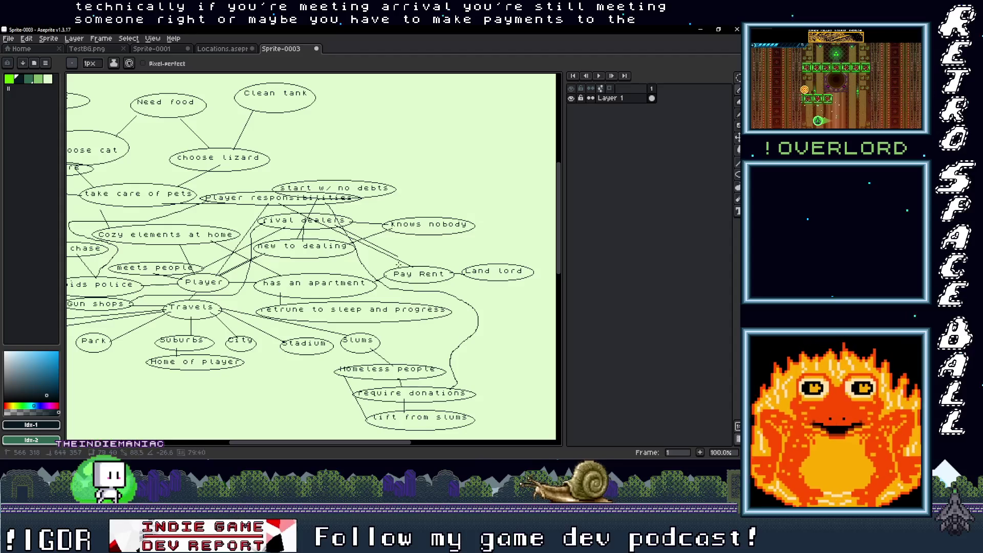
pyautogui.moveTo(398, 258); pyautogui.dragTo(421, 270)
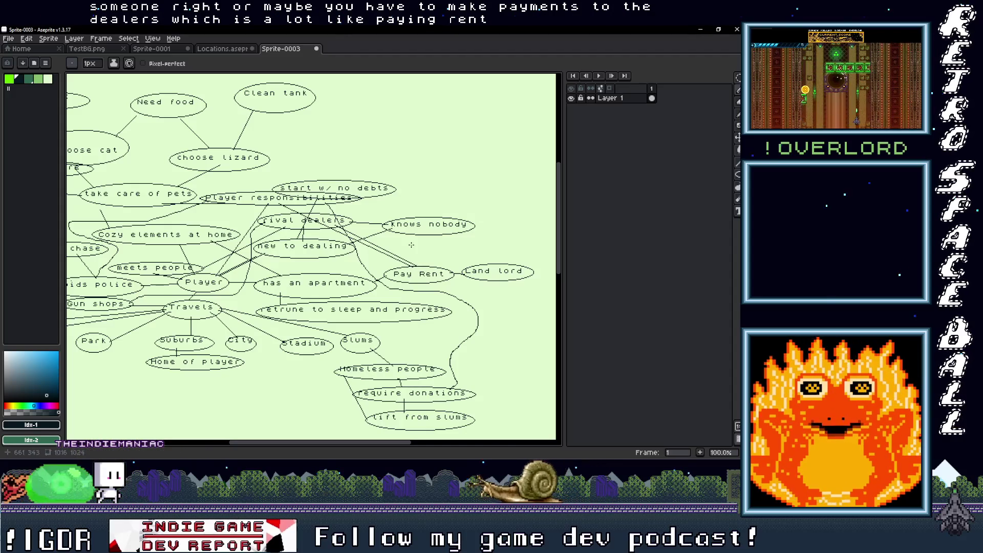
# Undo the last pencil stroke and pan around to review the mind map's links
pyautogui.moveTo(318, 253)
pyautogui.mouseDown()
pyautogui.moveTo(372, 266)
pyautogui.moveTo(347, 272)
pyautogui.mouseUp()
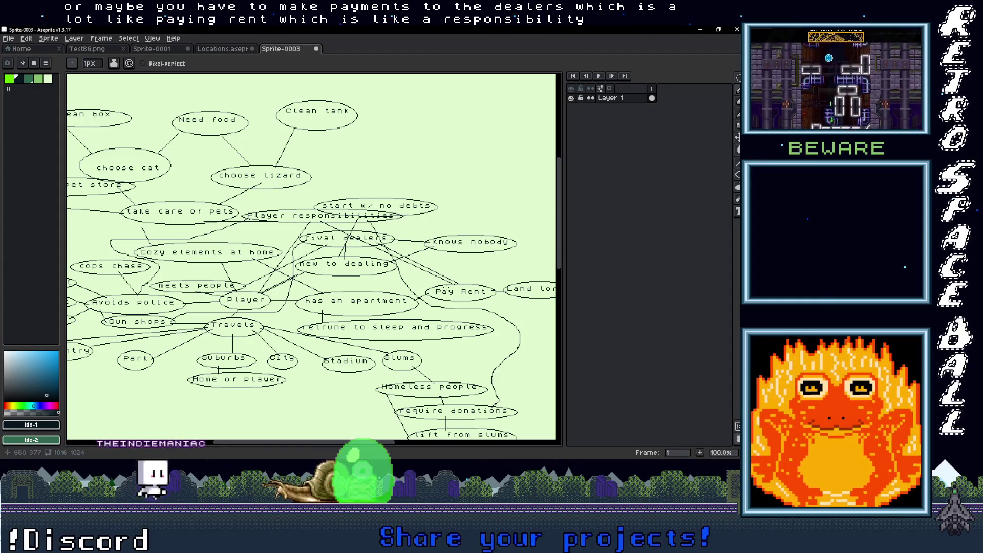
pyautogui.hotkey('ctrl', 'z')
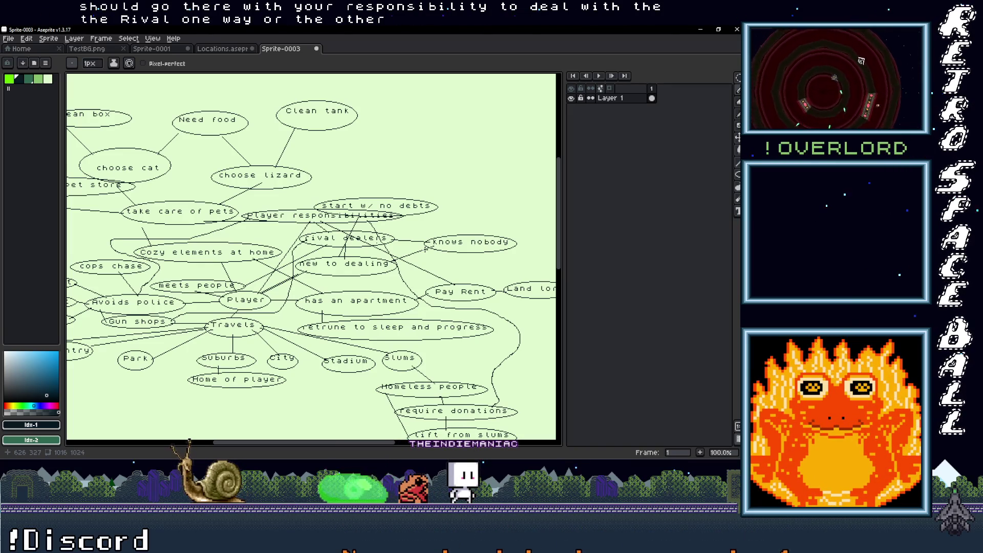
pyautogui.scroll(-2, 372, 253)
pyautogui.scroll(2, 372, 253)
pyautogui.moveTo(308, 244)
pyautogui.mouseDown()
pyautogui.moveTo(378, 236)
pyautogui.moveTo(359, 222)
pyautogui.mouseUp()
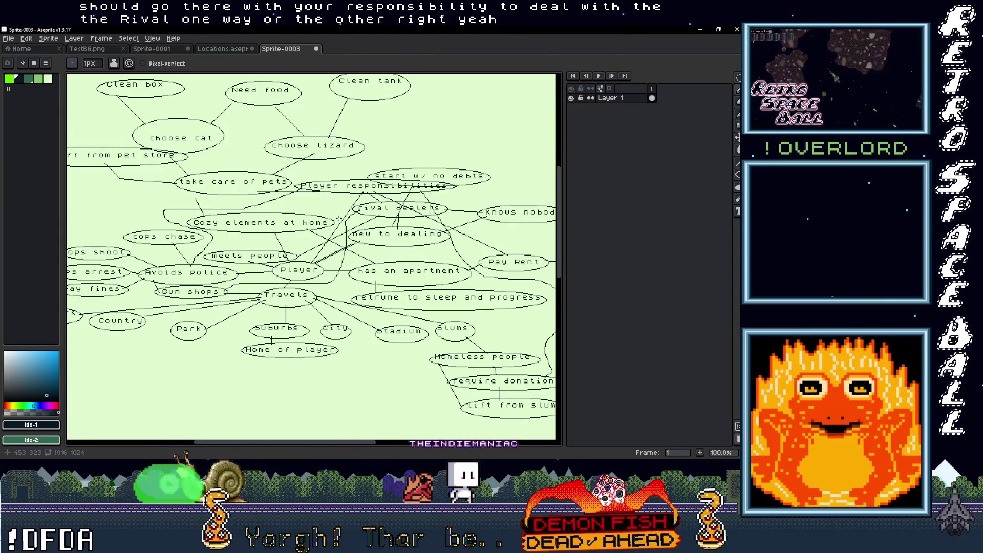
pyautogui.scroll(-2, 359, 222)
pyautogui.scroll(2, 359, 222)
pyautogui.moveTo(130, 133); pyautogui.dragTo(108, 152)
pyautogui.click(8, 38)
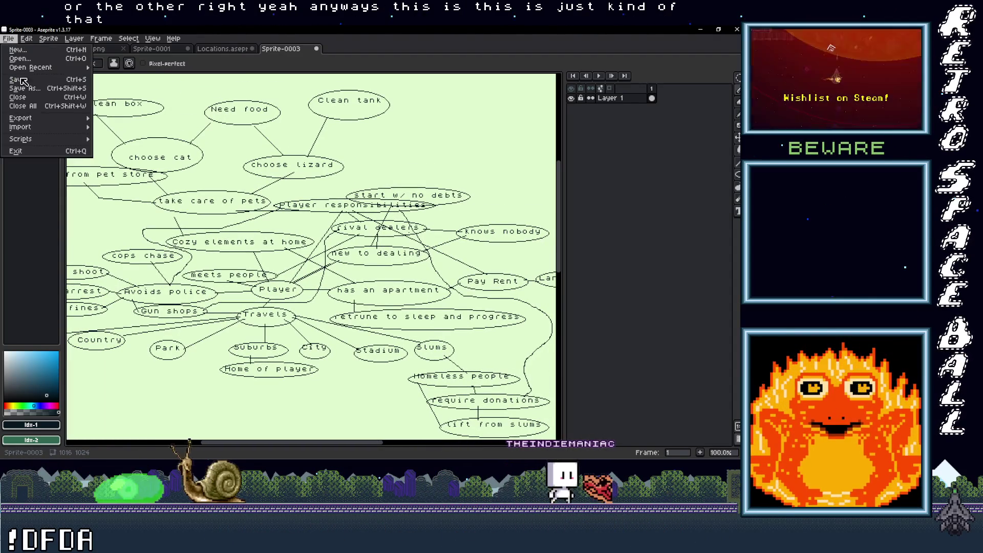
# Save the drawing as 'Mind map.aseprite' in the Dopewars GB folder
pyautogui.click(24, 88)
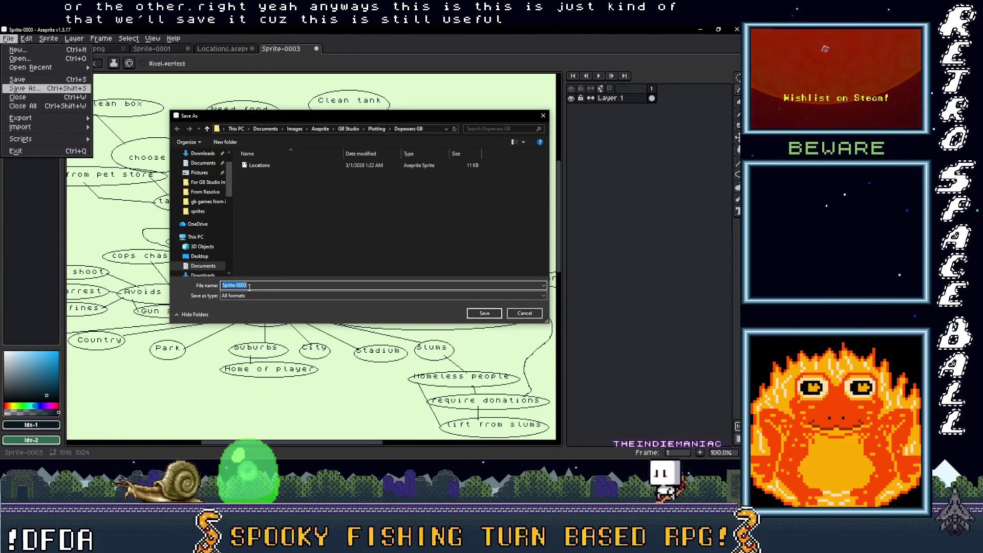
pyautogui.write('Mind map')
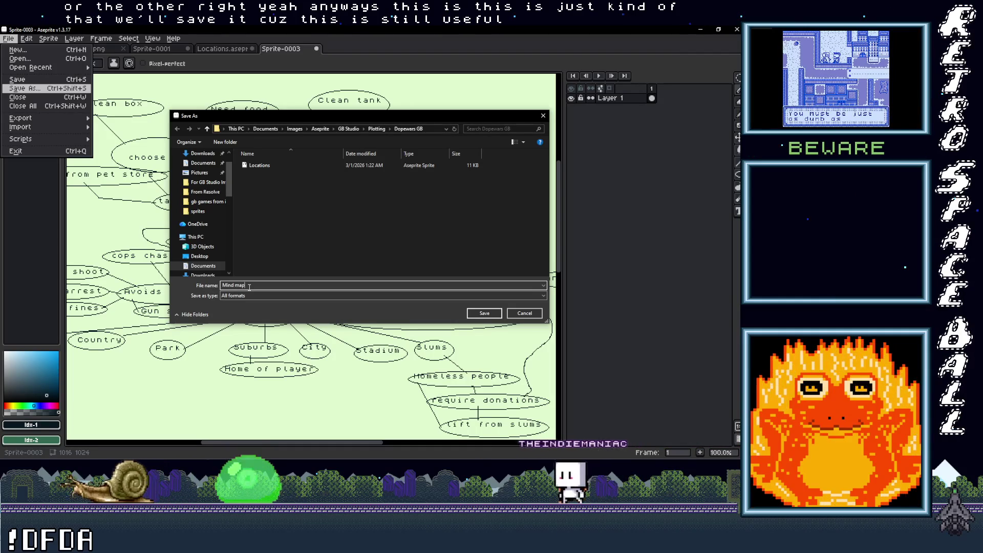
pyautogui.click(483, 312)
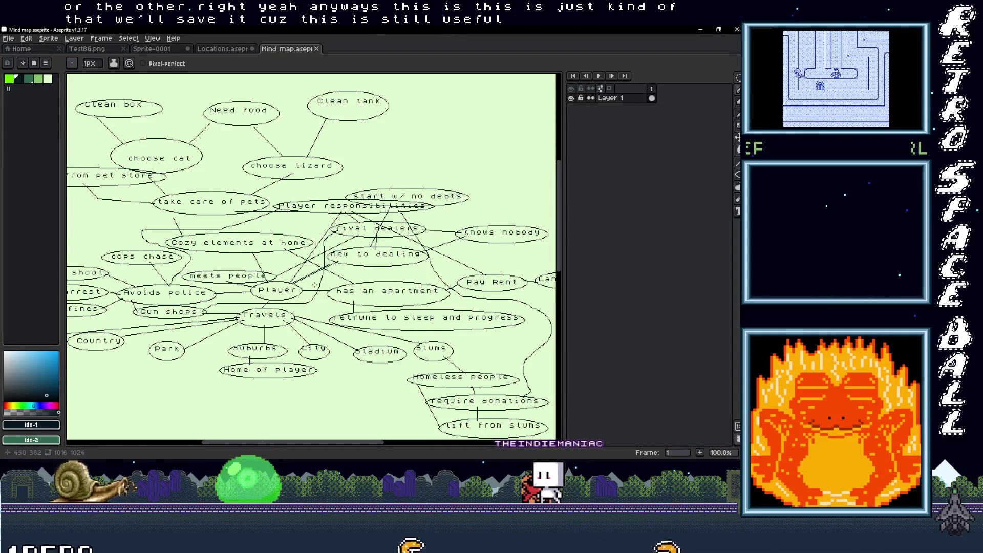
pyautogui.scroll(-3, 343, 269)
pyautogui.hscroll(2, 345, 261)
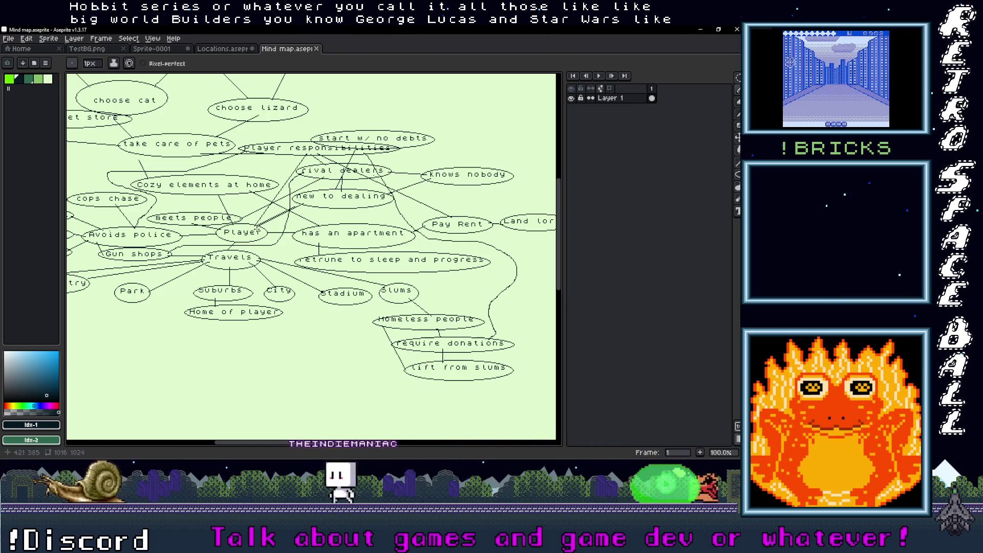
# Scroll the canvas to review the finished game-design mind map
pyautogui.scroll(-3, 245, 285)
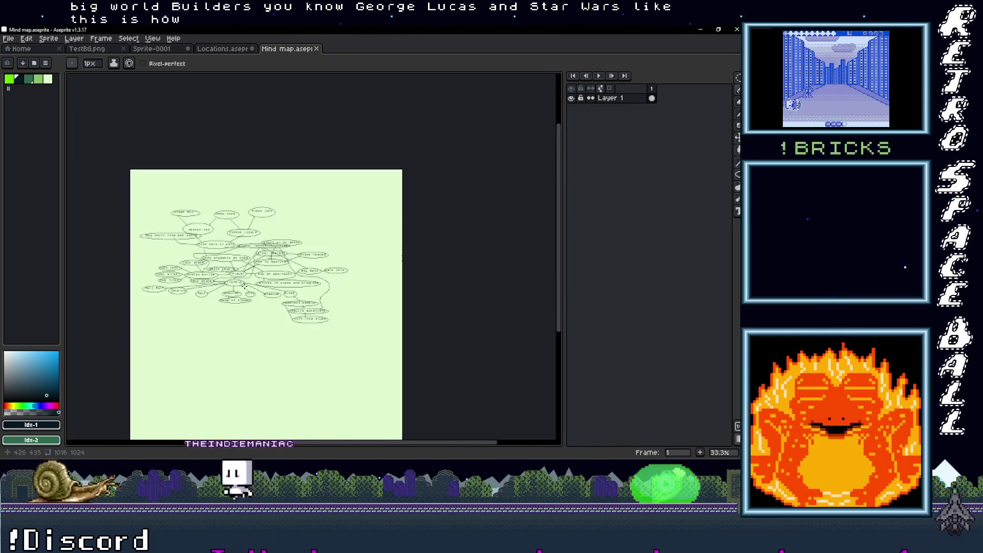
# Zoom in and out on the mind map and pan it slightly left
pyautogui.scroll(3, 245, 286)
pyautogui.scroll(-3, 245, 285)
pyautogui.scroll(3, 256, 279)
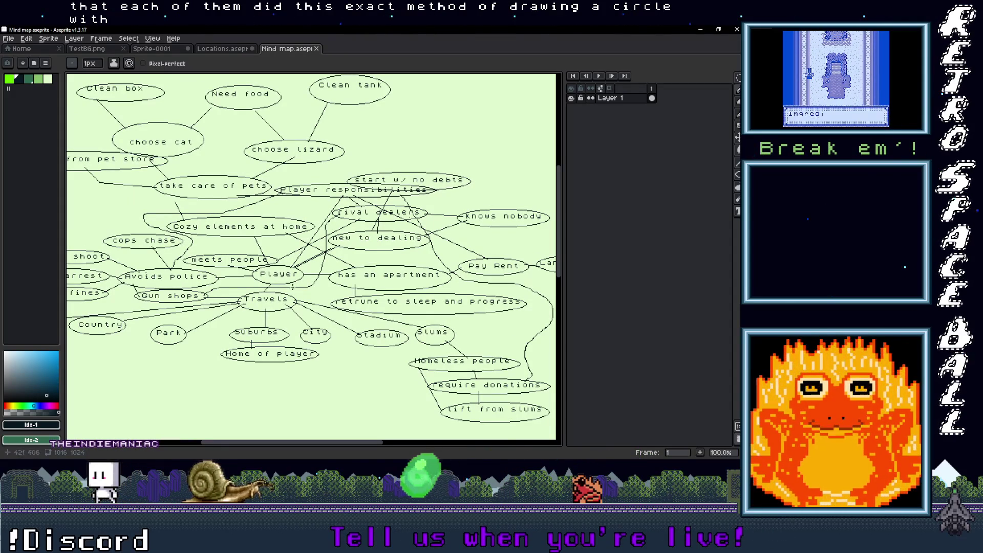
pyautogui.scroll(-3, 258, 232)
pyautogui.scroll(3, 276, 259)
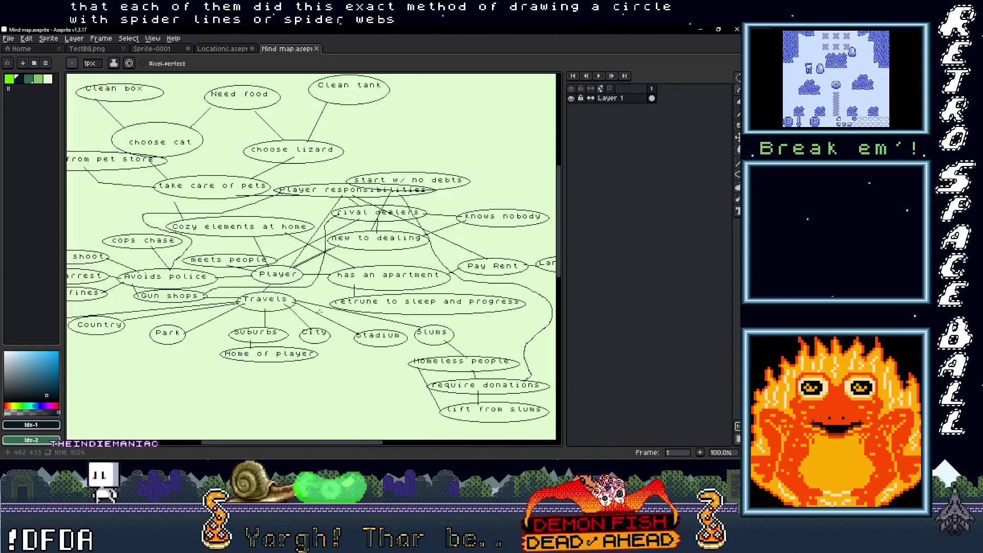
pyautogui.scroll(-3, 292, 293)
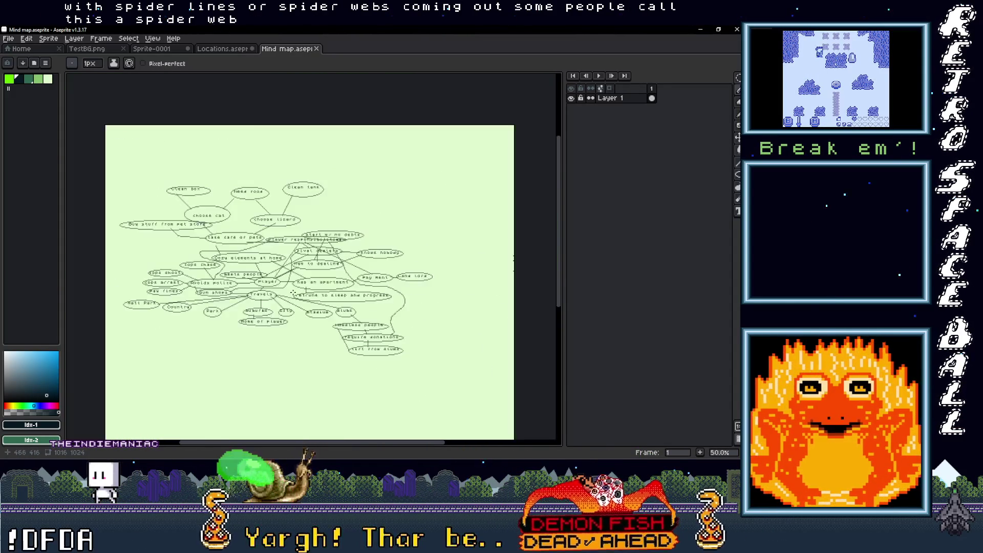
pyautogui.scroll(3, 293, 294)
pyautogui.moveTo(292, 293); pyautogui.dragTo(285, 299)
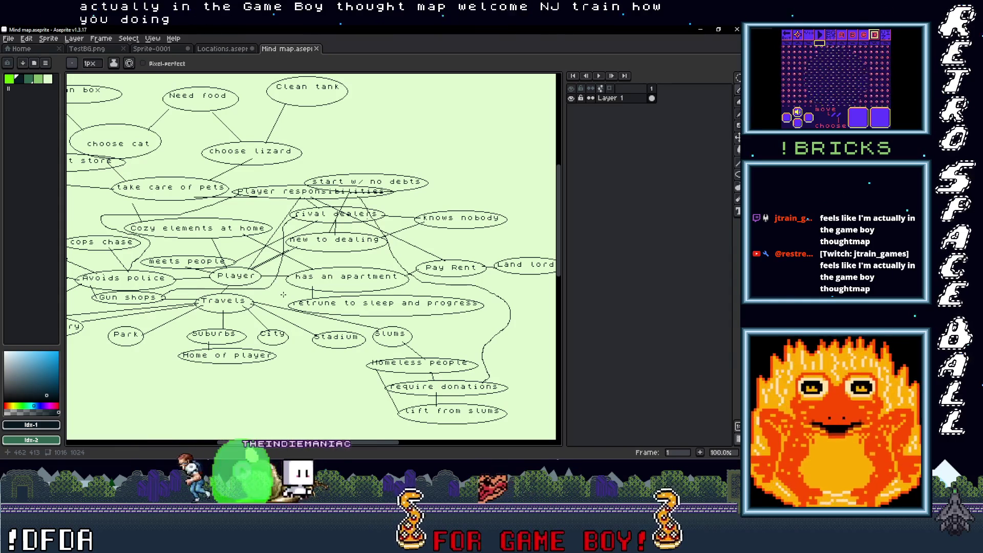
# Pan the mind map a bit more, then bring up the GB Studio DopeWarsGB project
pyautogui.scroll(-3, 281, 291)
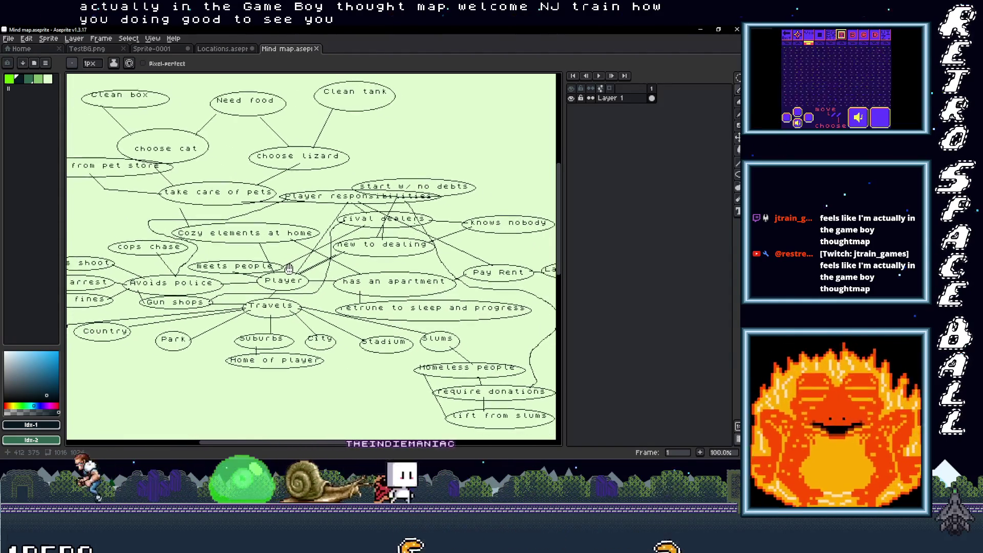
pyautogui.scroll(1, 300, 270)
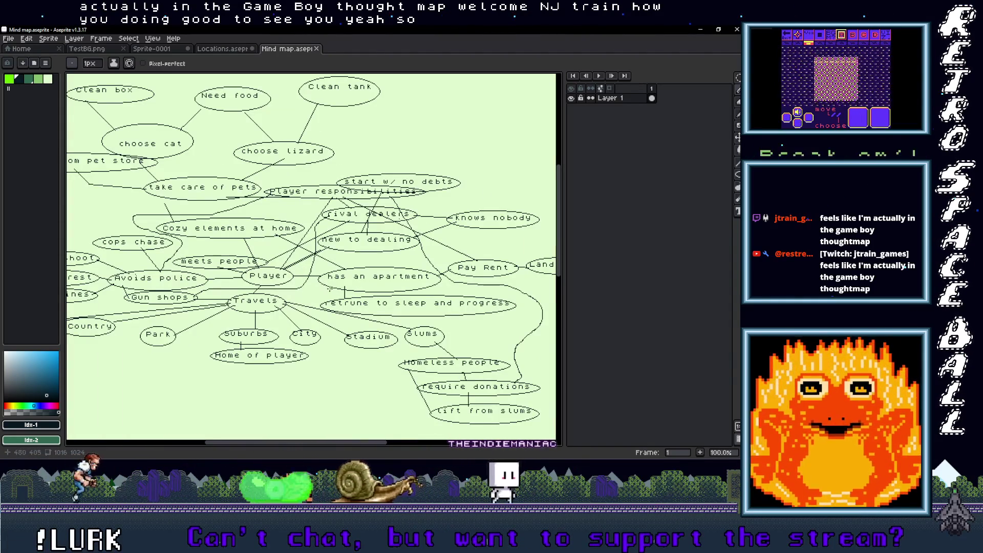
pyautogui.moveTo(330, 286)
pyautogui.mouseDown()
pyautogui.moveTo(291, 300)
pyautogui.moveTo(298, 316)
pyautogui.moveTo(326, 303)
pyautogui.moveTo(290, 297)
pyautogui.moveTo(338, 317)
pyautogui.mouseUp()
pyautogui.scroll(-1, 290, 300)
pyautogui.scroll(1, 291, 300)
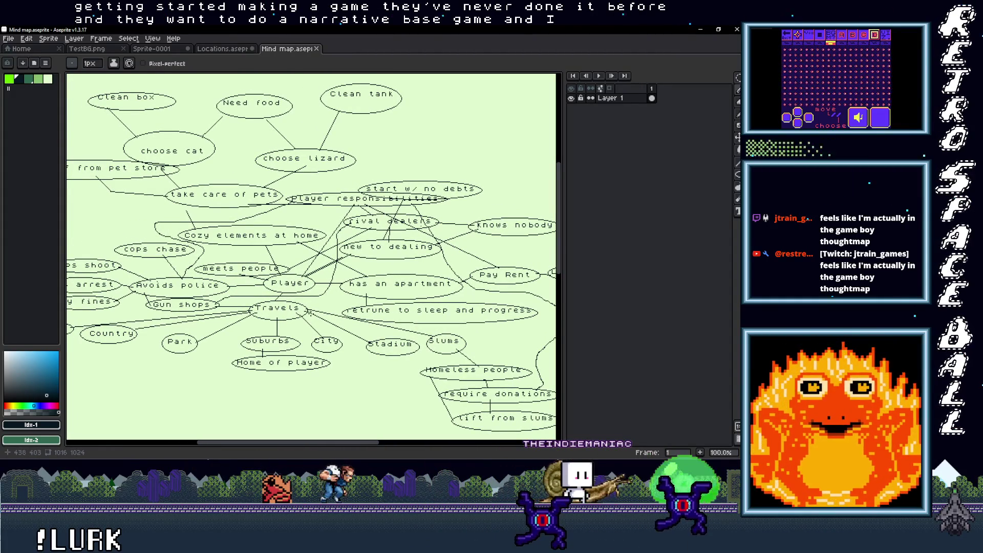
pyautogui.moveTo(356, 301); pyautogui.dragTo(339, 288)
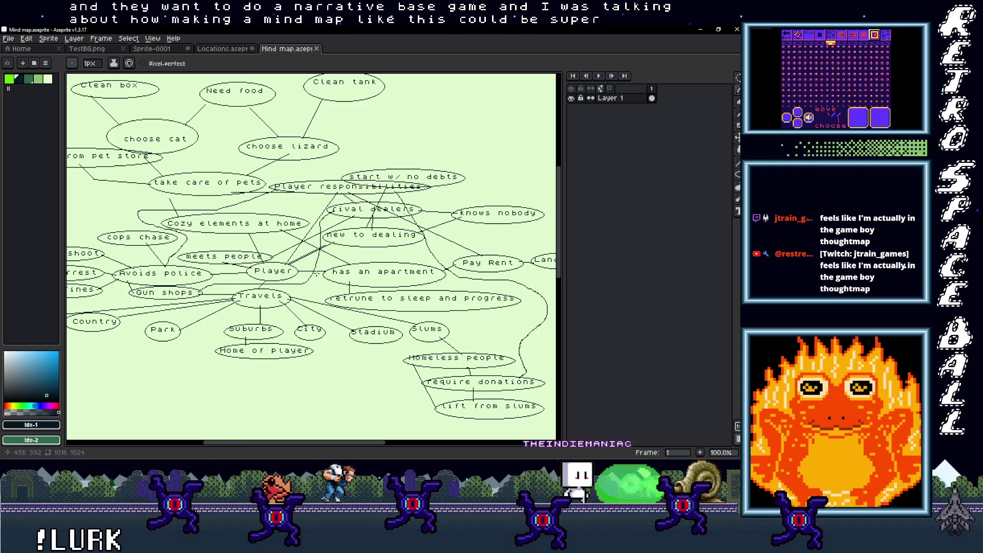
pyautogui.hotkey('alt', 'Tab')
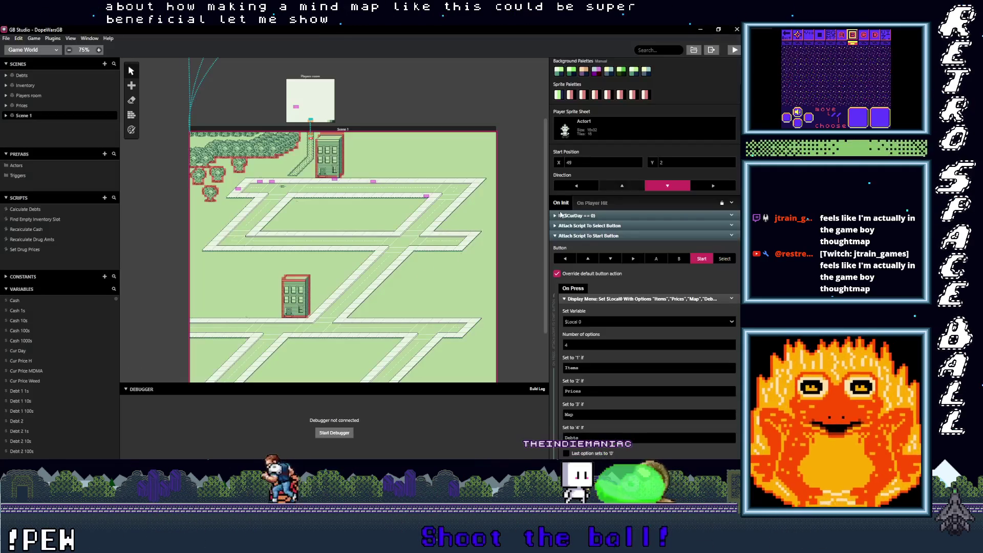
# Maximize the running DopeWarsGB play window so it fills the screen
pyautogui.scroll(-3, 394, 295)
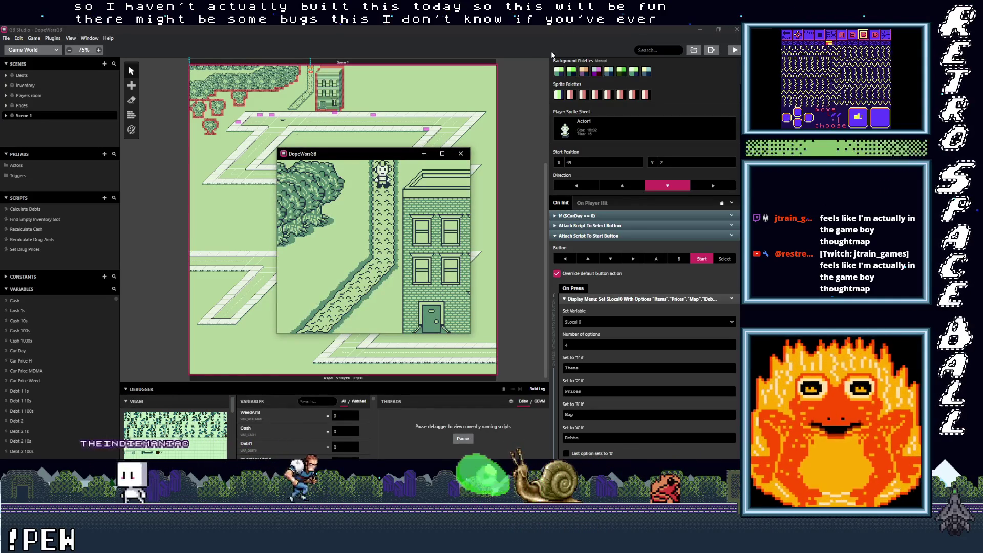
pyautogui.click(443, 153)
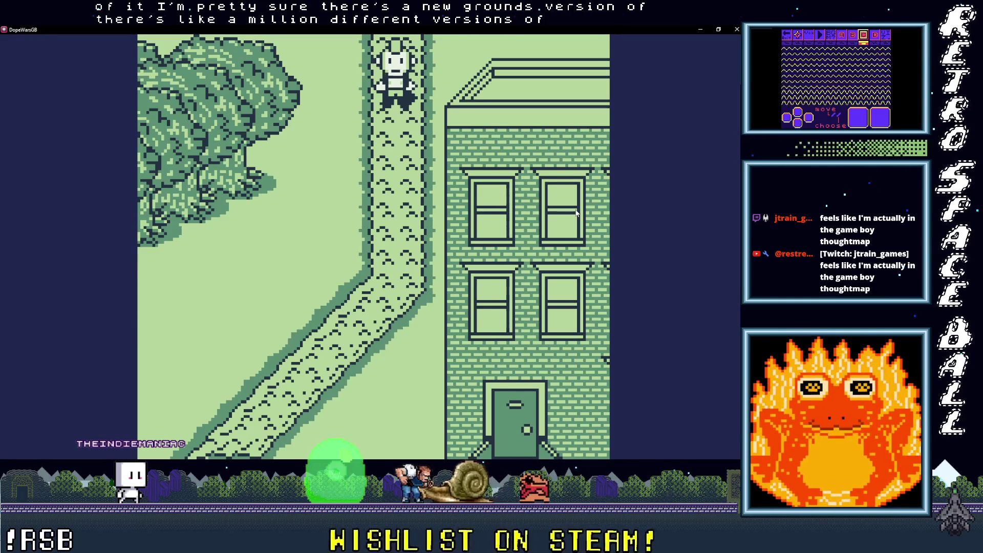
# Walk the character along the sidewalk to the three dealers by the tree and open the Start menu
pyautogui.press('Left')
pyautogui.press('Down')
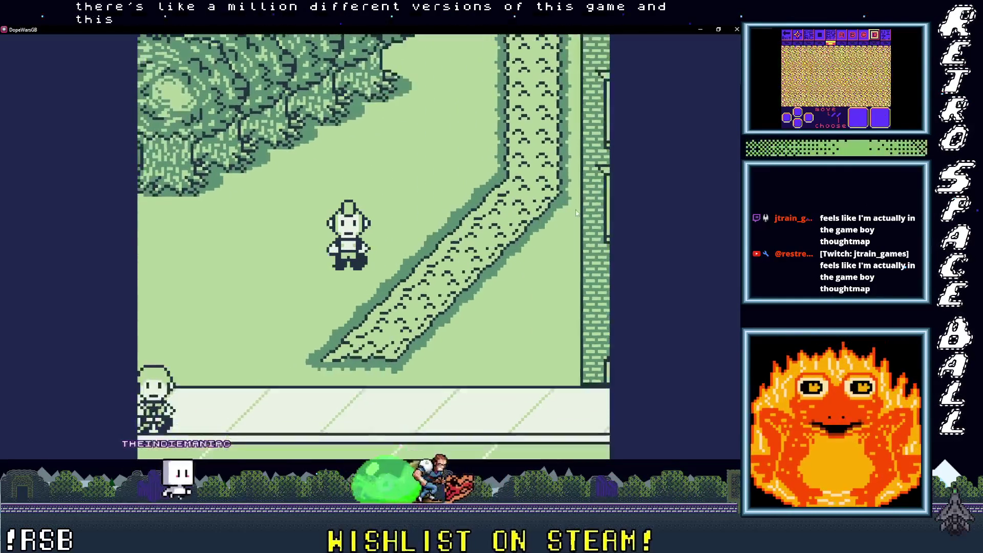
pyautogui.press('Right')
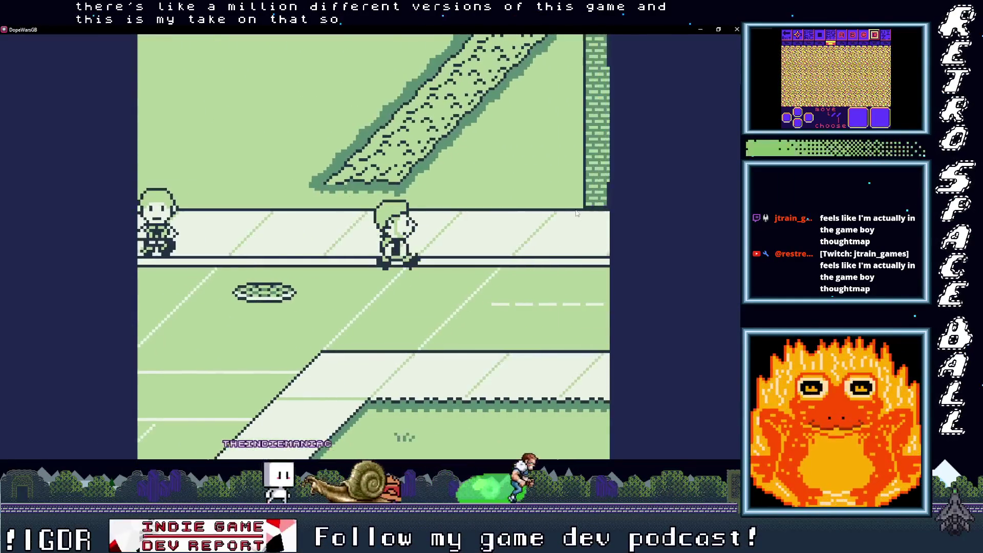
pyautogui.press('Right')
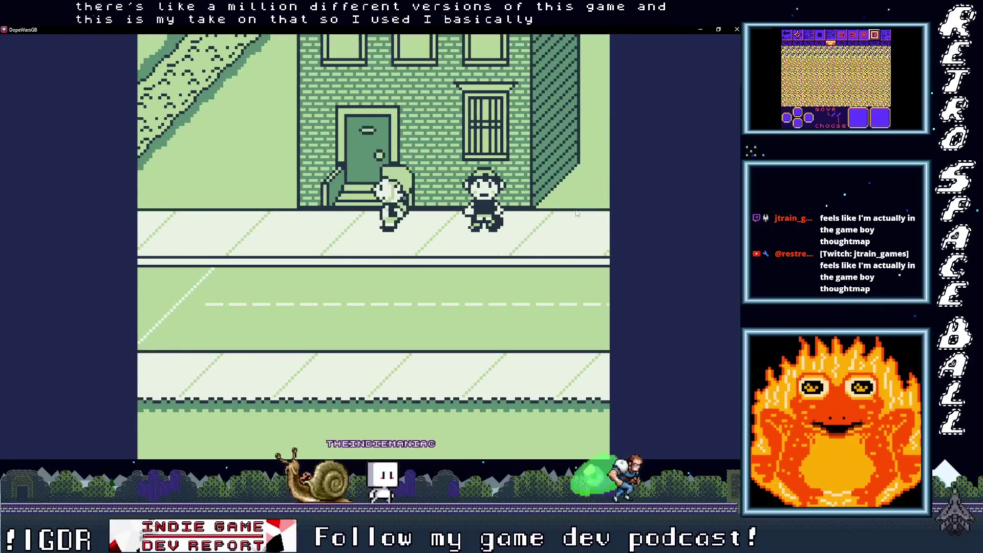
pyautogui.press('Left')
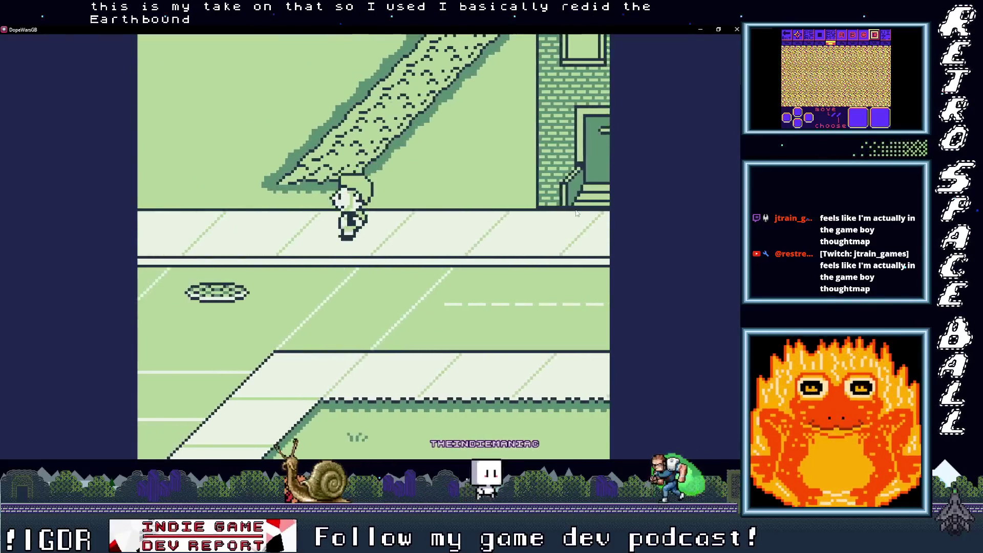
pyautogui.press('Up')
pyautogui.press('Left')
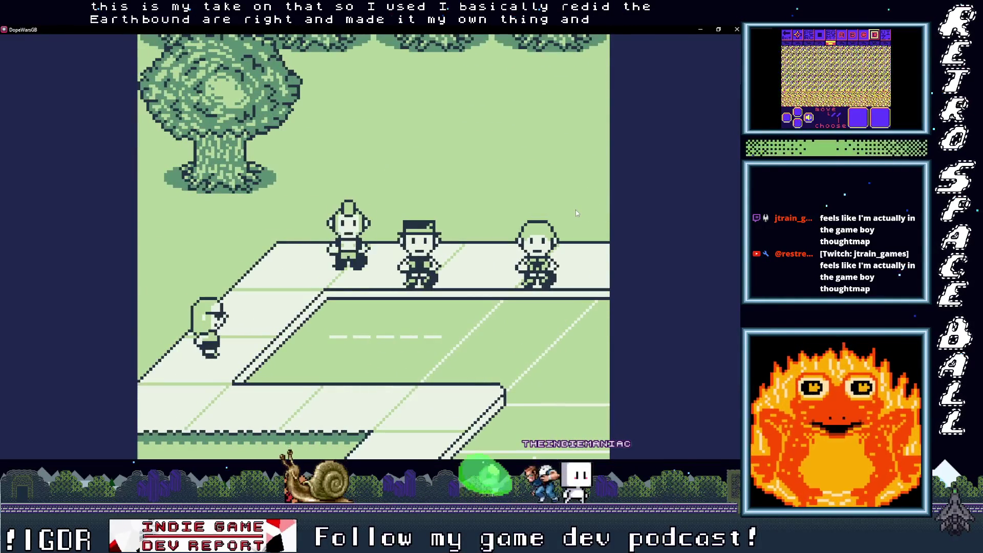
pyautogui.press('Down')
pyautogui.press('Down')
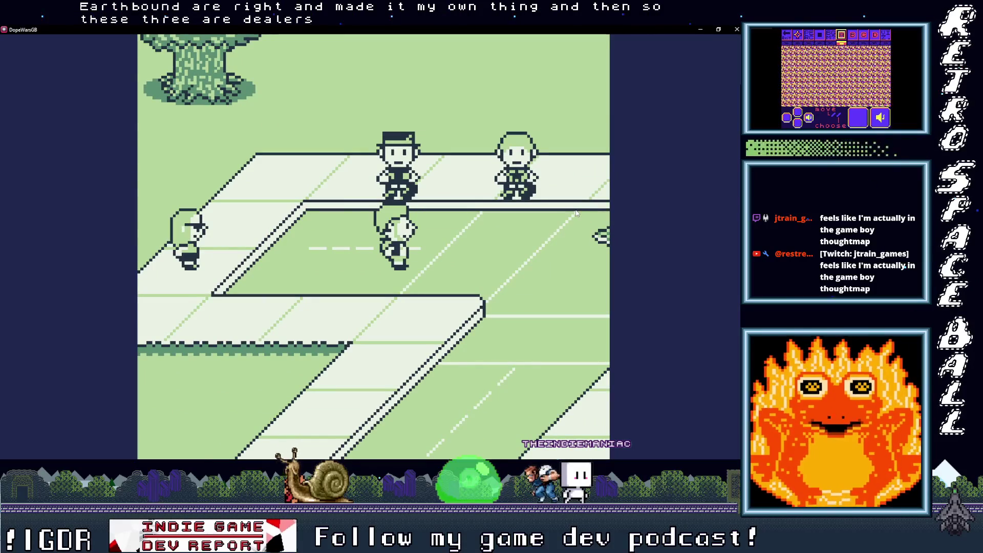
pyautogui.press('Left')
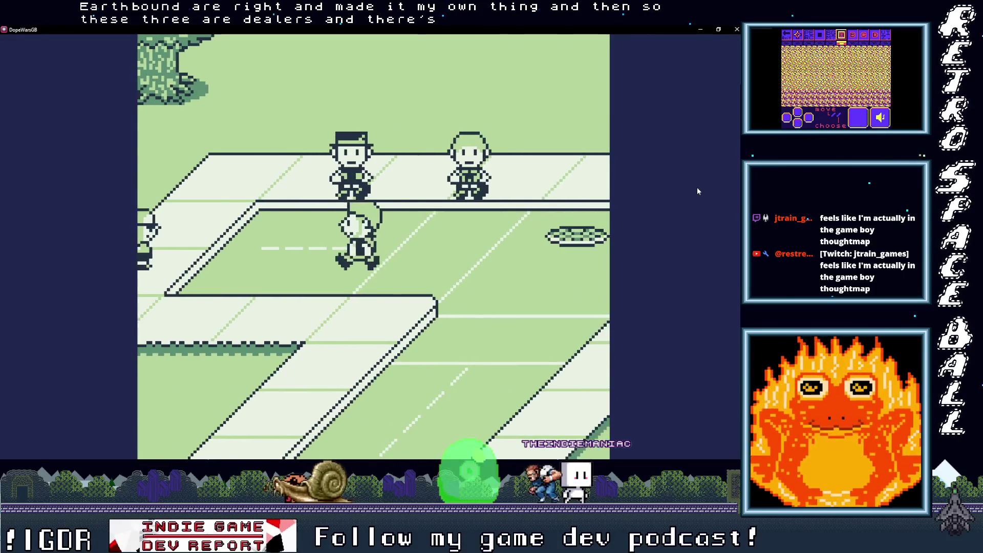
pyautogui.press('Left')
pyautogui.press('Return')
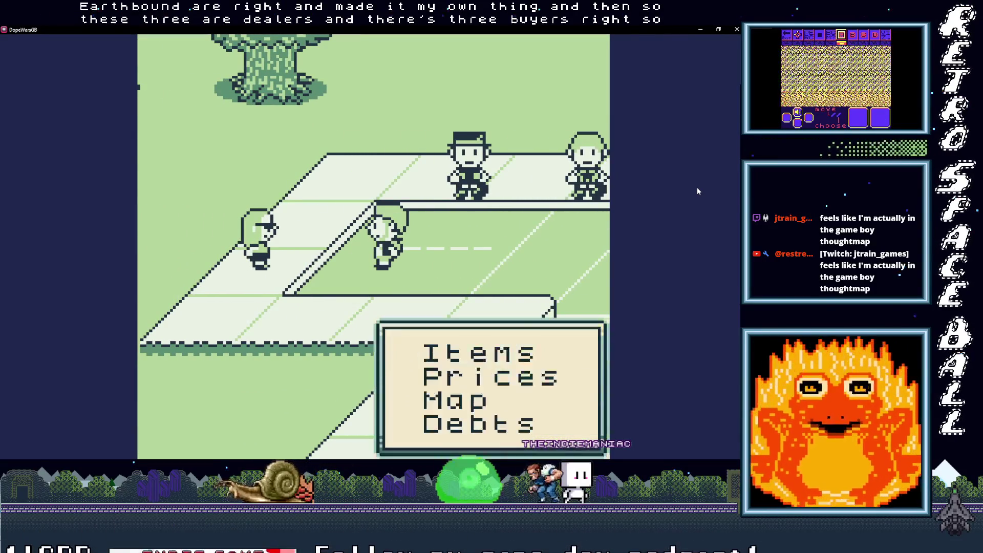
# View the empty Items inventory and return to the game menu
pyautogui.press('Down')
pyautogui.press('Up')
pyautogui.press('Return')
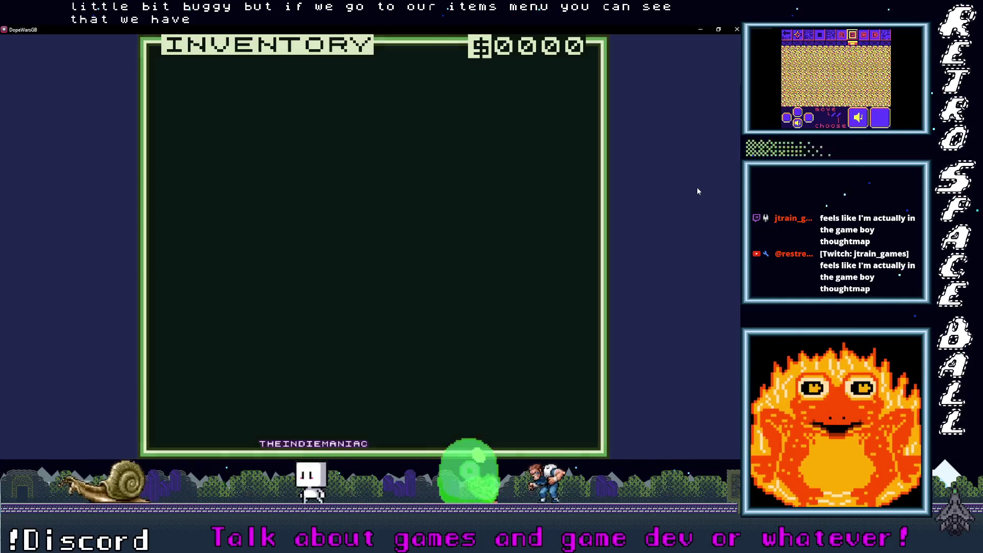
pyautogui.press('Return')
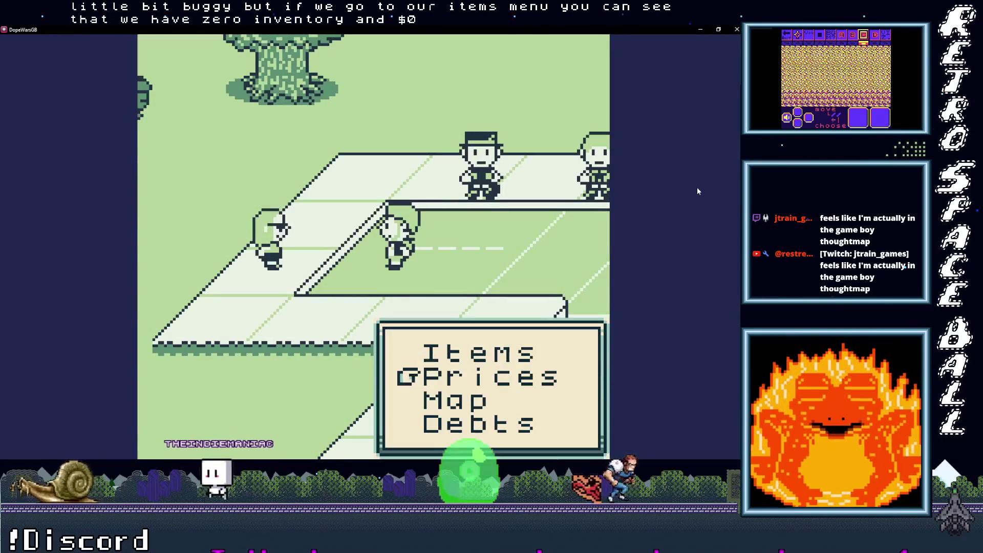
pyautogui.press('Escape')
# Check Prices (Weed $10, MDMA $20, H $30) and the empty Debts screen, then return to the street
pyautogui.press('Return')
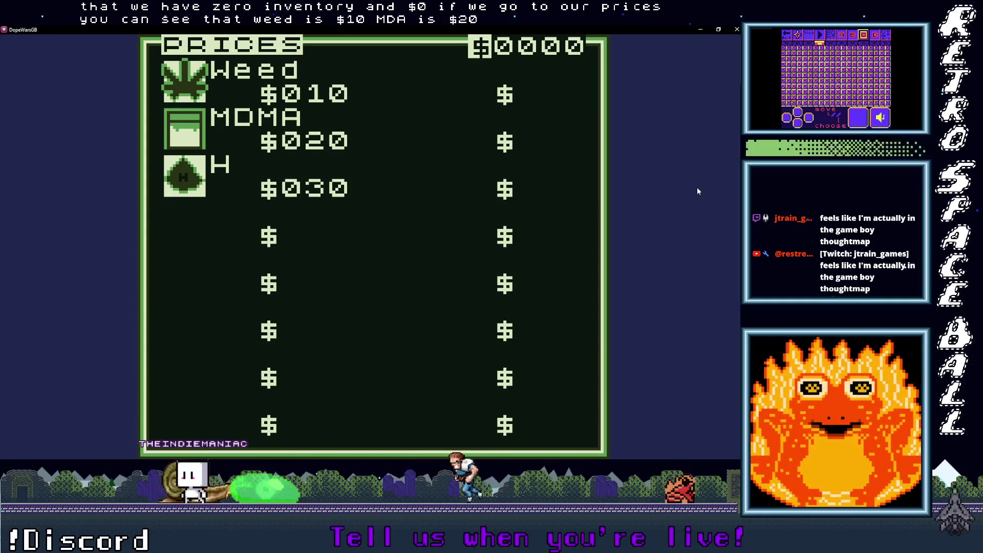
pyautogui.press('x')
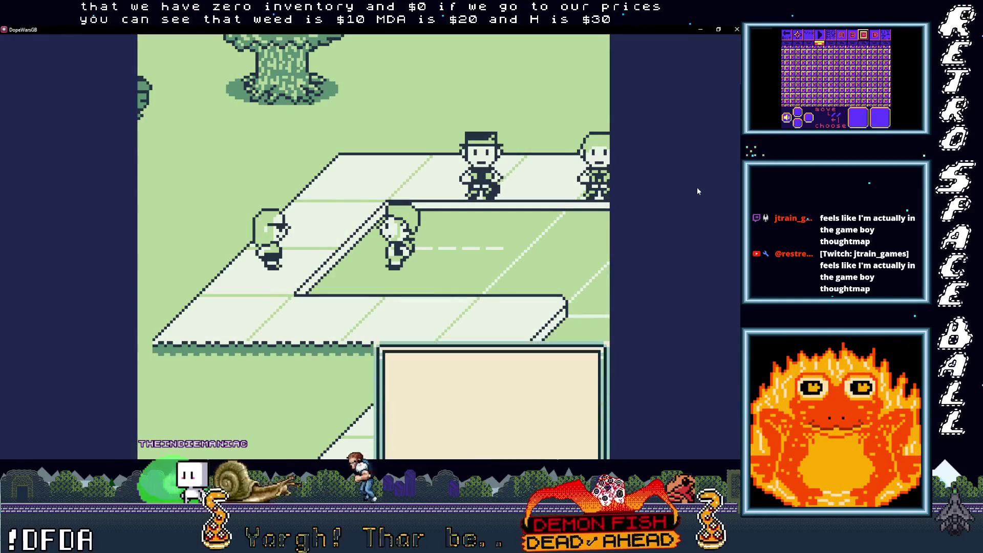
pyautogui.press('Down')
pyautogui.press('Down')
pyautogui.press('z')
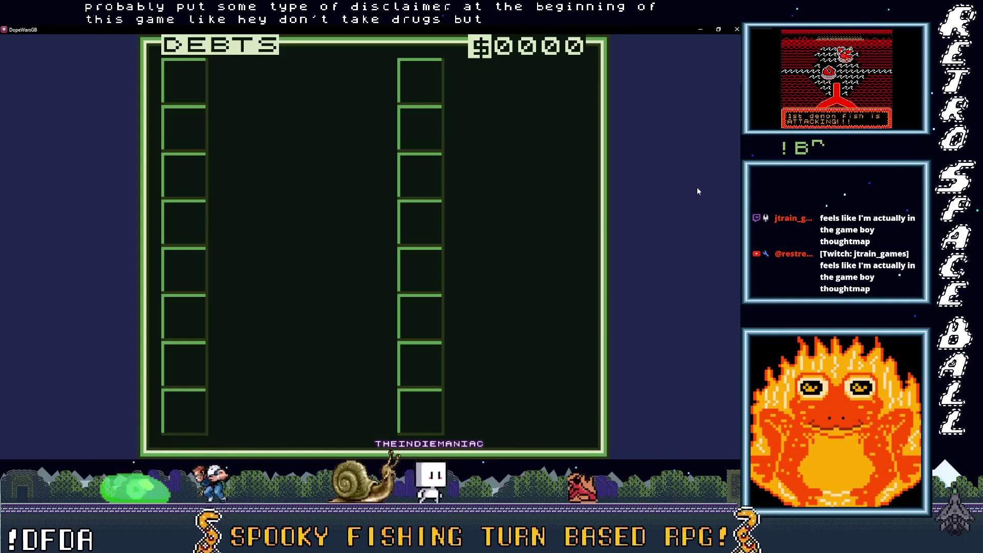
pyautogui.press('Return')
pyautogui.press('Left')
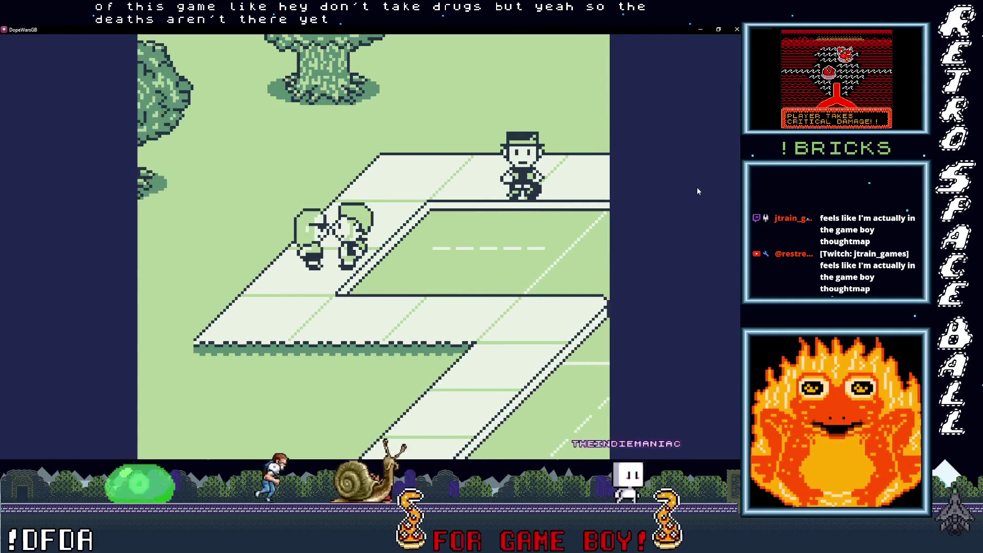
# Talk to the first dealer and accept 1 Weed fronted for $10
pyautogui.press('Return')
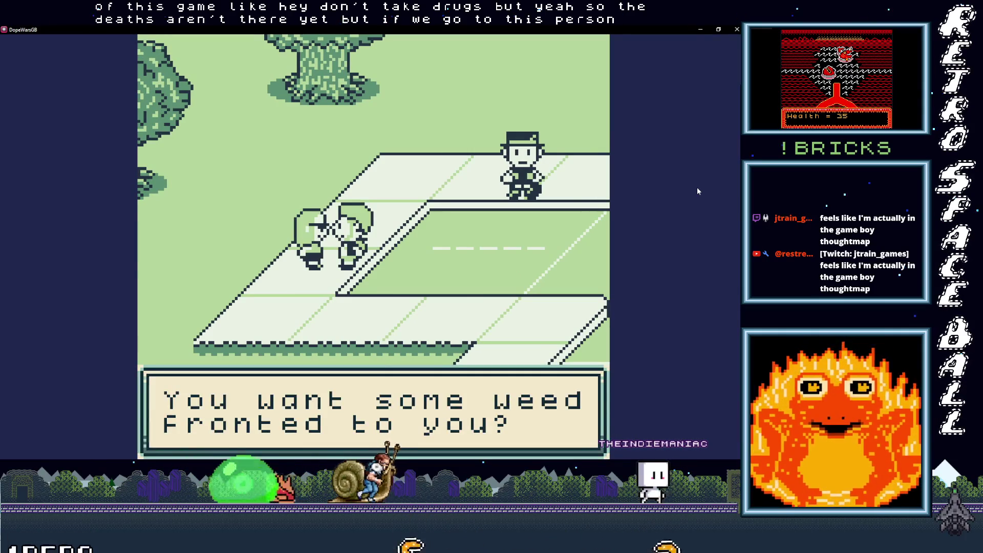
pyautogui.press('Return')
pyautogui.press('Return')
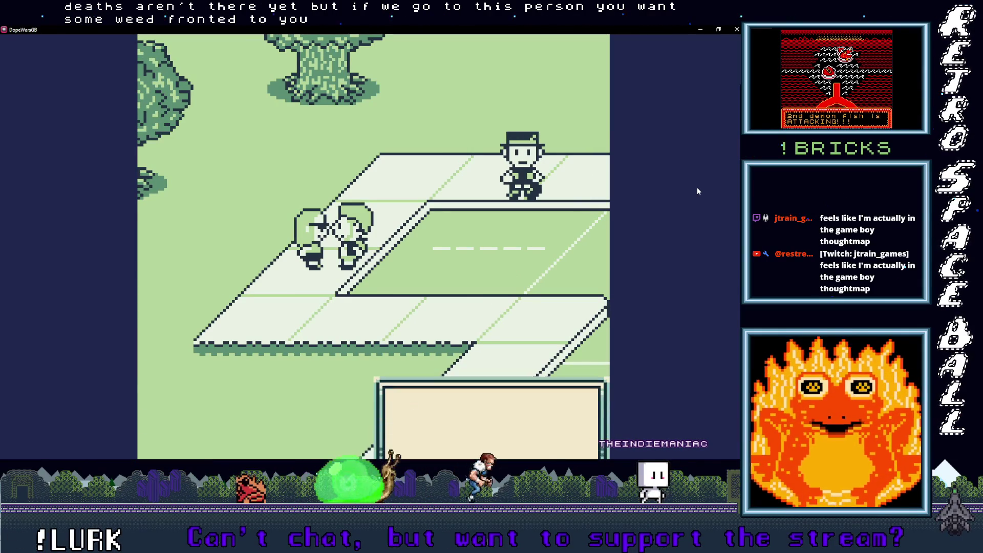
pyautogui.press('Return')
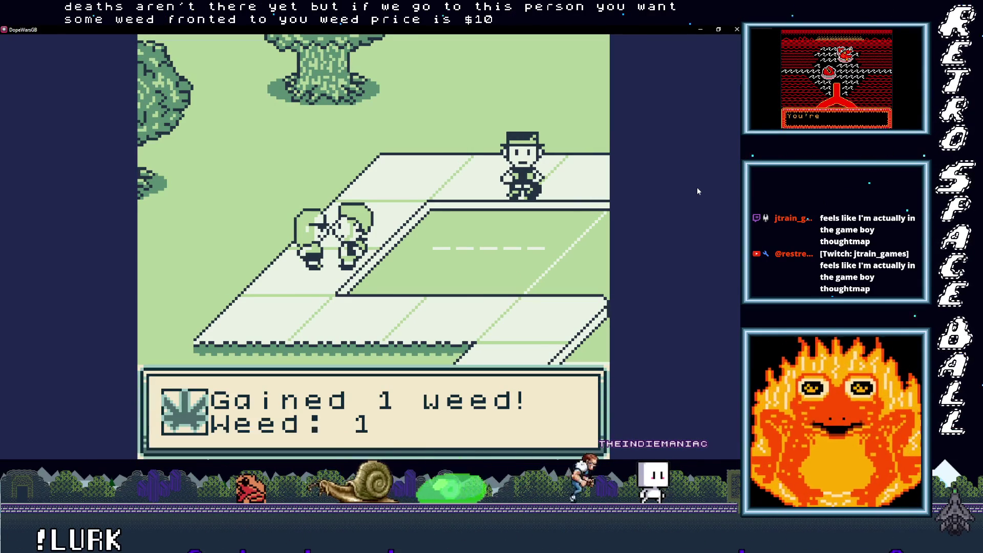
pyautogui.press('Return')
pyautogui.press('Return')
pyautogui.press('Right')
# Check the Debts screen and the Items inventory, then return to the street
pyautogui.press('Return')
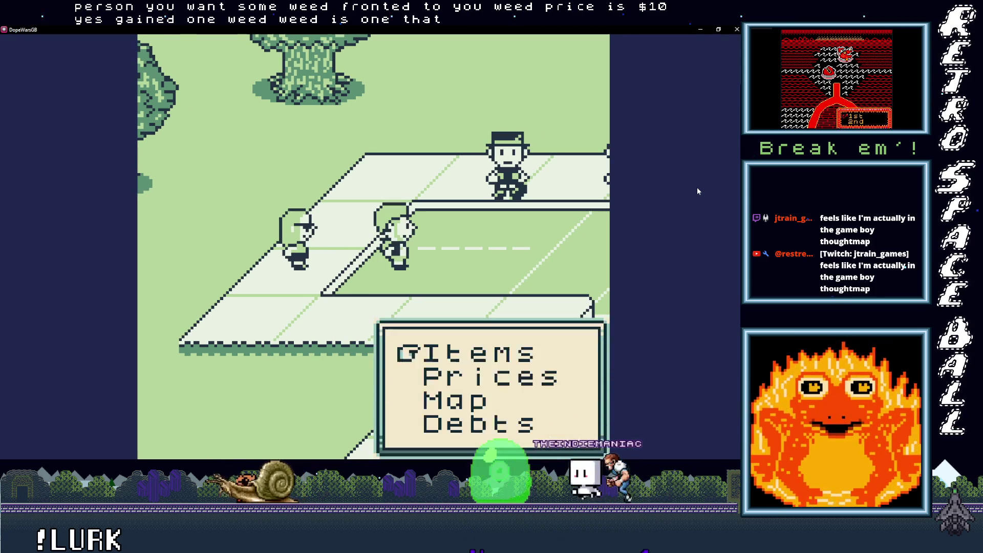
pyautogui.press('Return')
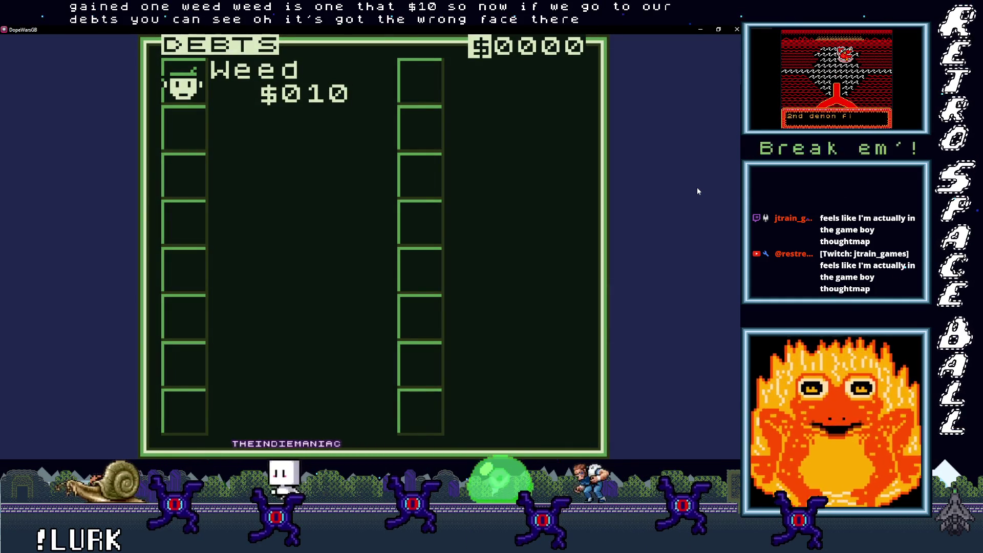
pyautogui.press('x')
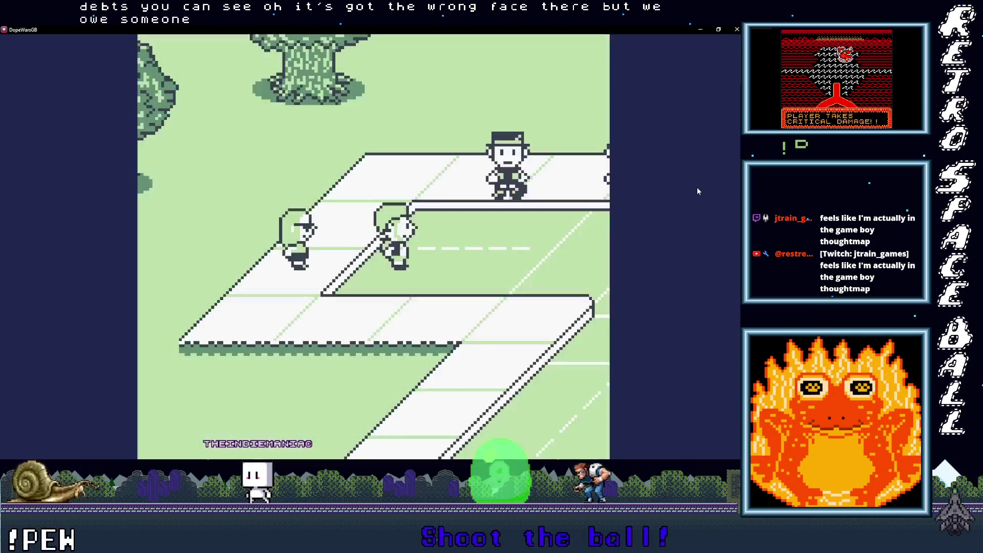
pyautogui.press('Left')
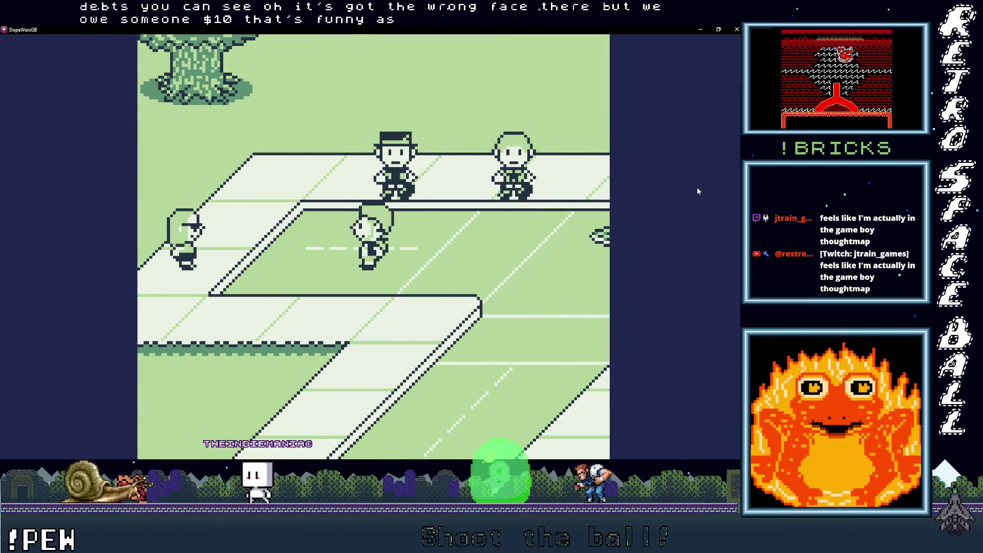
pyautogui.press('Return')
pyautogui.press('x')
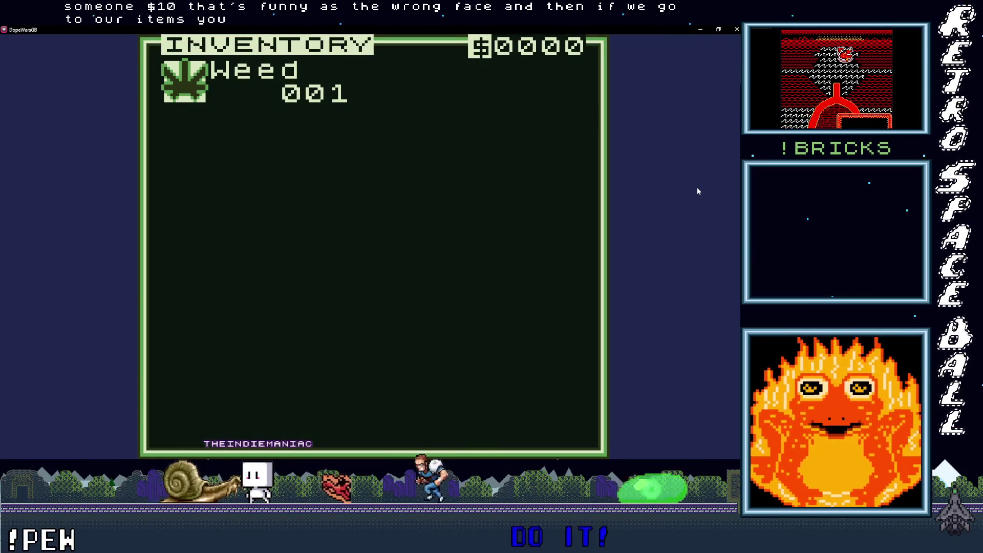
pyautogui.press('x')
# Talk to the capped dealer and take 1 MDMA on credit for $20
pyautogui.press('Up')
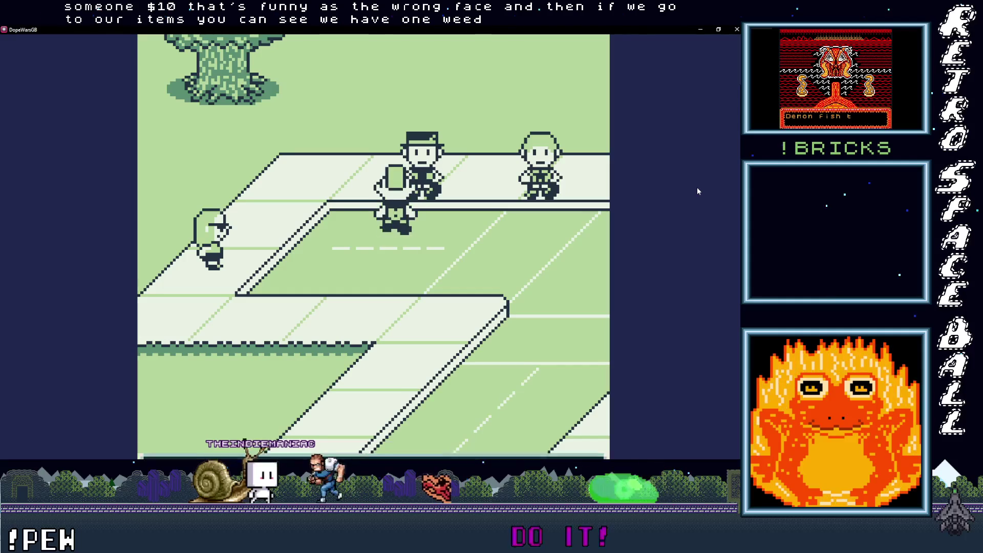
pyautogui.press('x')
pyautogui.press('x')
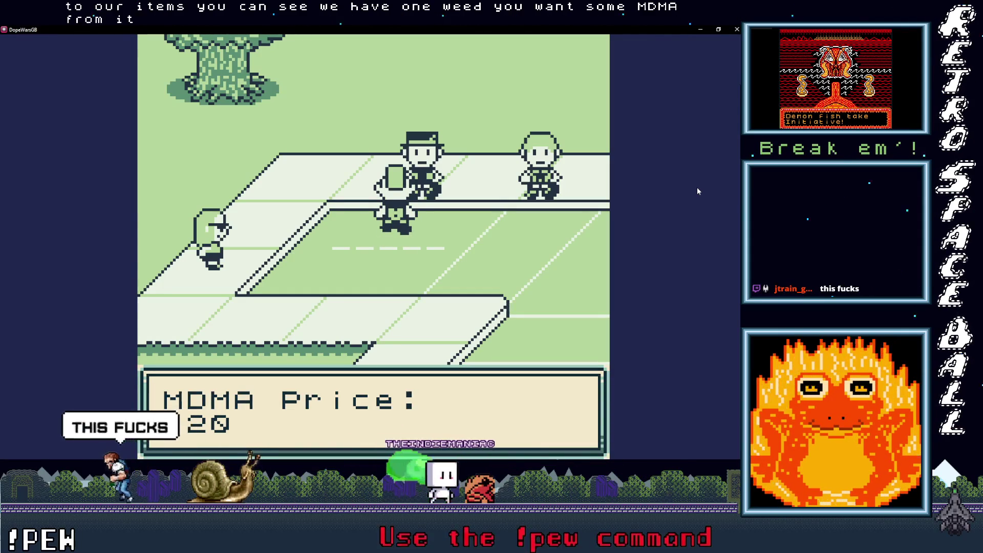
pyautogui.press('x')
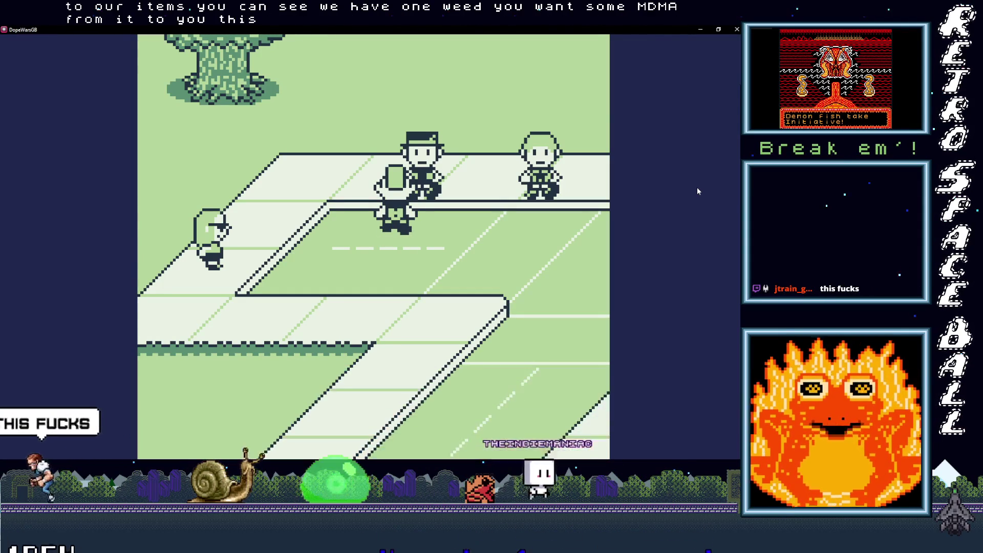
pyautogui.press('x')
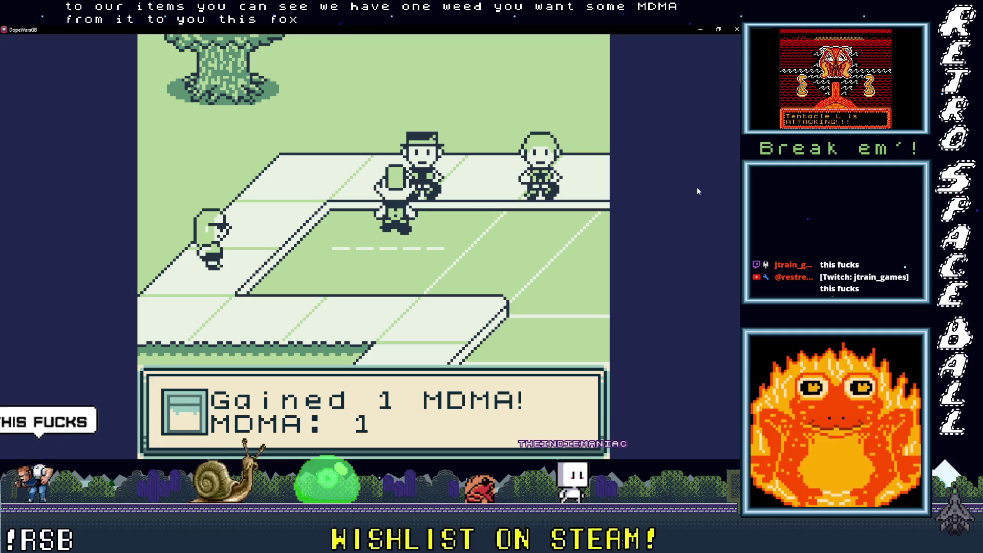
pyautogui.press('x')
pyautogui.press('x')
# Walk to the next dealer to see the H offer, then continue right to the brick house
pyautogui.press('Down')
pyautogui.press('Right')
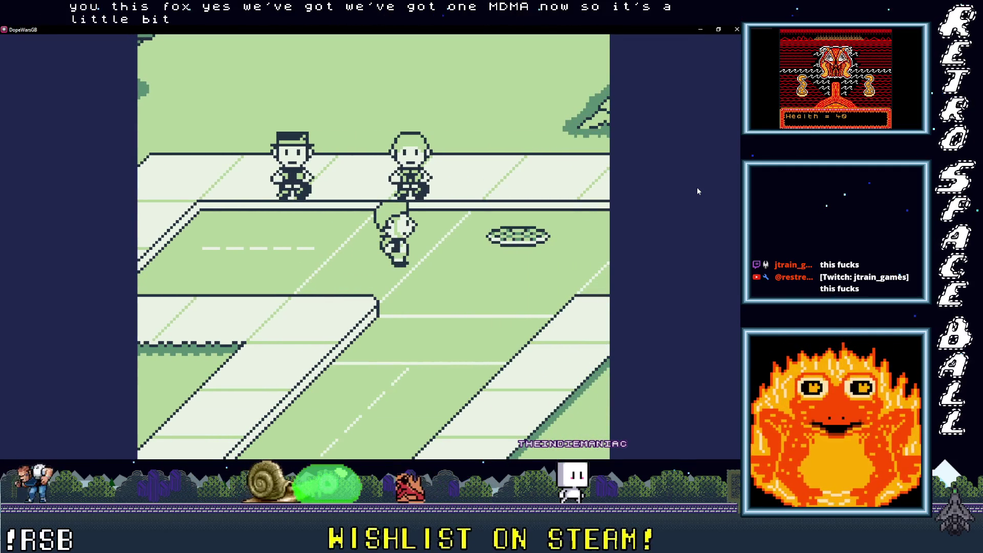
pyautogui.press('Right')
pyautogui.press('Up')
pyautogui.press('Up')
pyautogui.press('Left')
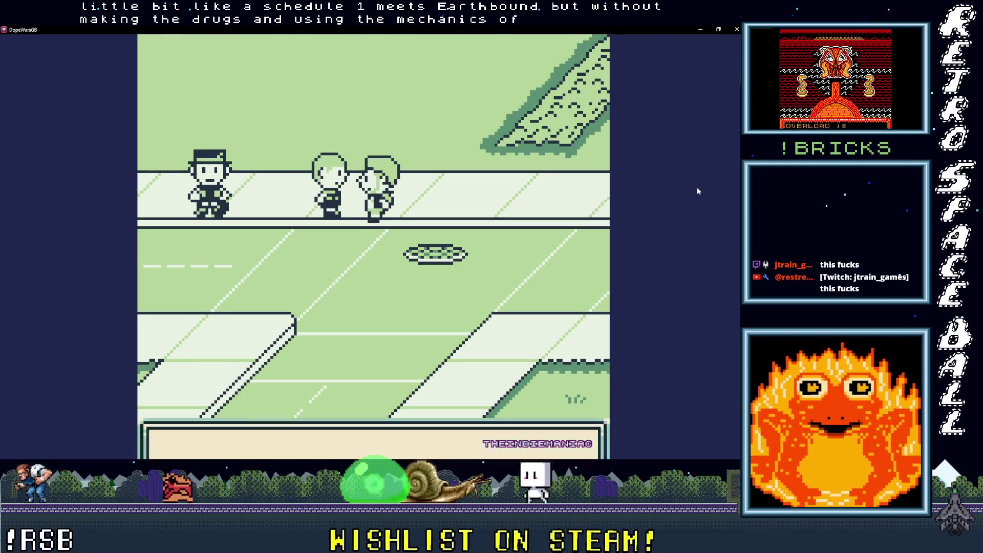
pyautogui.press('z')
pyautogui.press('z')
pyautogui.press('z')
pyautogui.press('z')
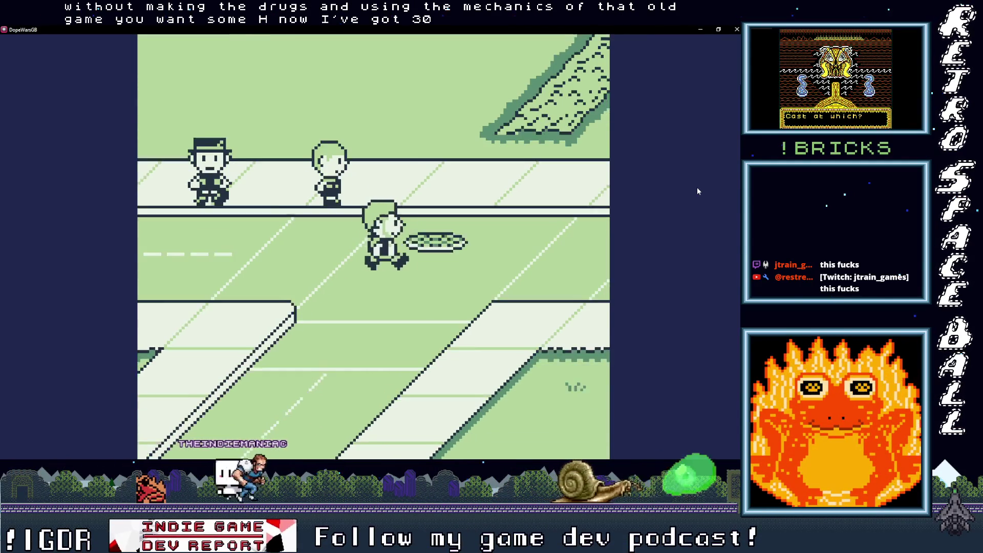
pyautogui.press('Right')
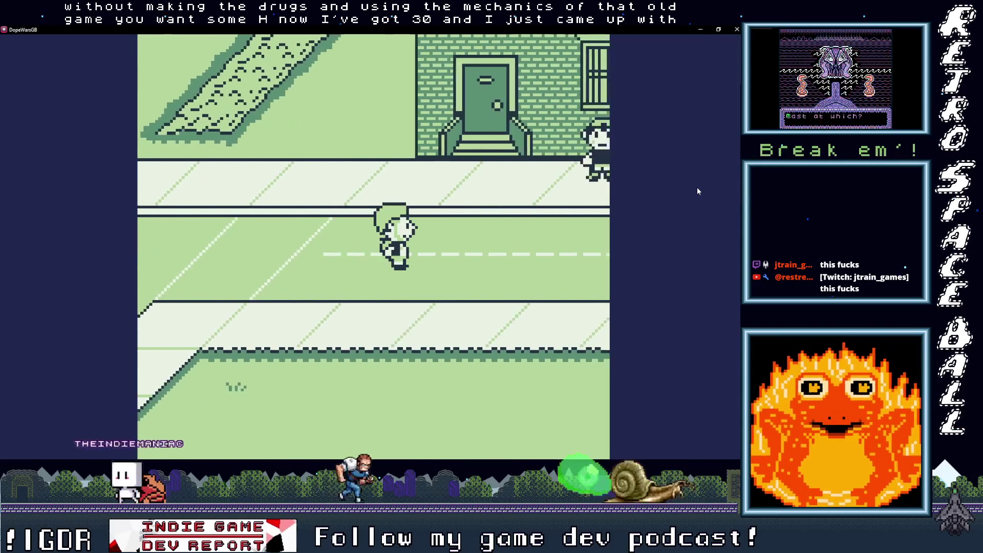
pyautogui.press('Right')
pyautogui.press('Return')
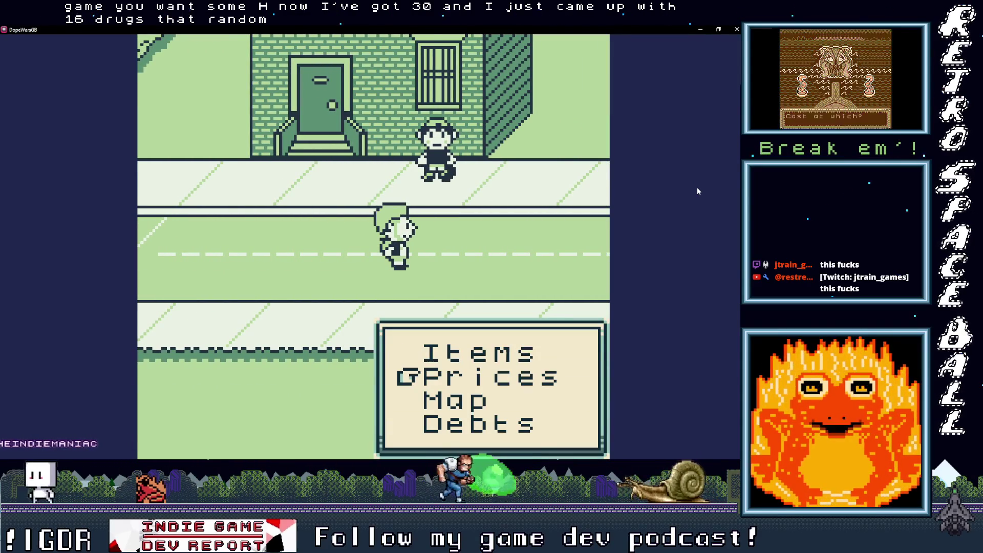
# Review the Debts screen listing Weed $010 and MDMA $020, then leave it
pyautogui.press('Down')
pyautogui.press('Up')
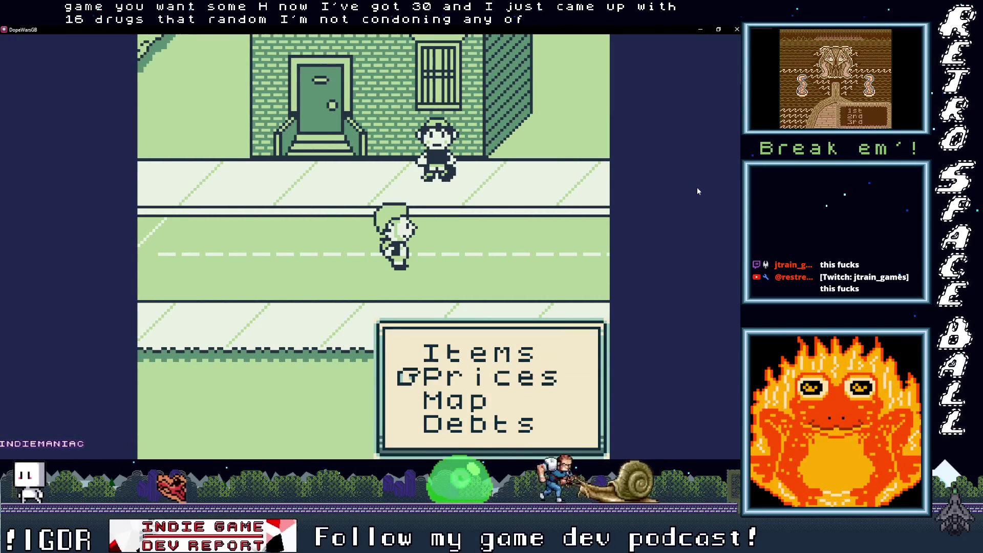
pyautogui.press('Down')
pyautogui.press('Down')
pyautogui.press('Return')
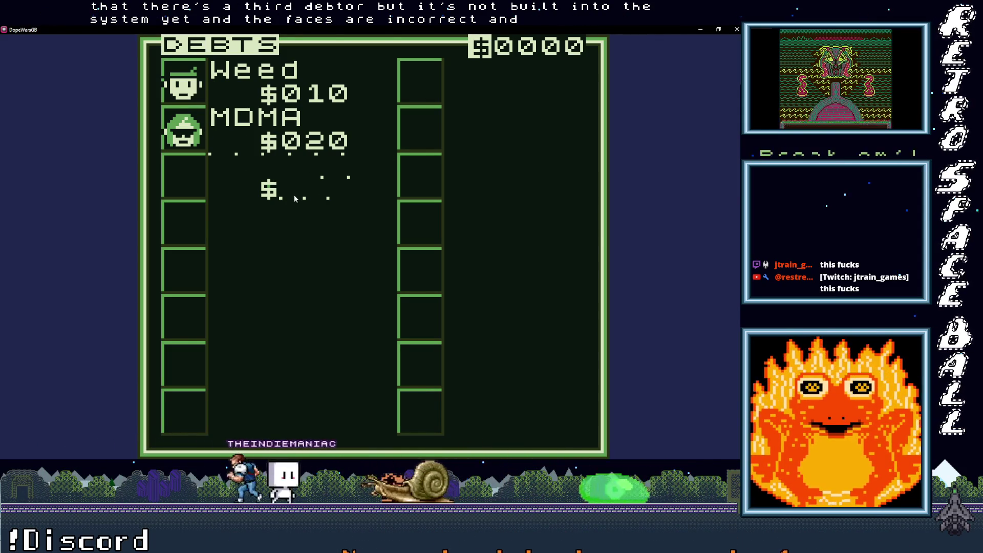
pyautogui.click(530, 110)
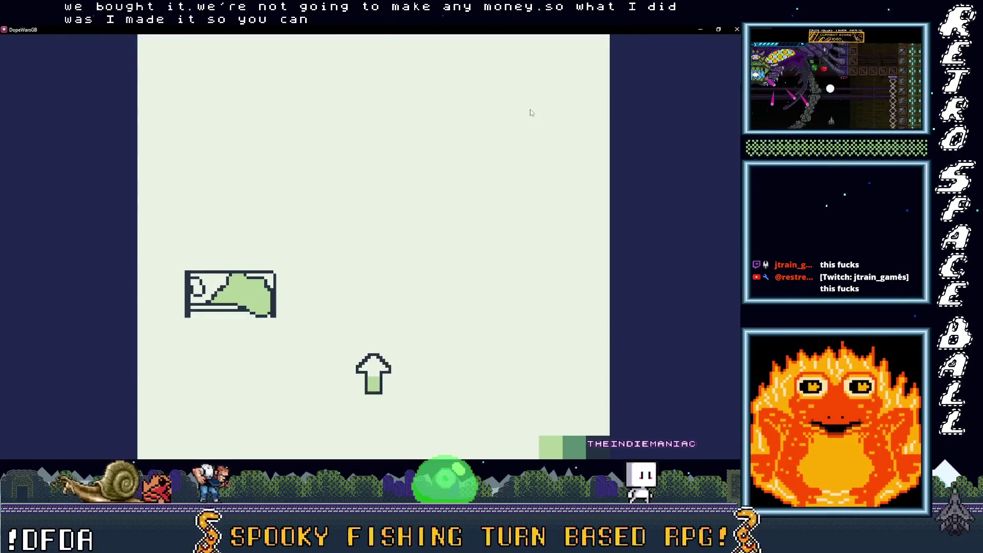
# Sleep so prices change, then walk to the street buyer and offer 1 Weed for $10
pyautogui.press('x')
pyautogui.press('x')
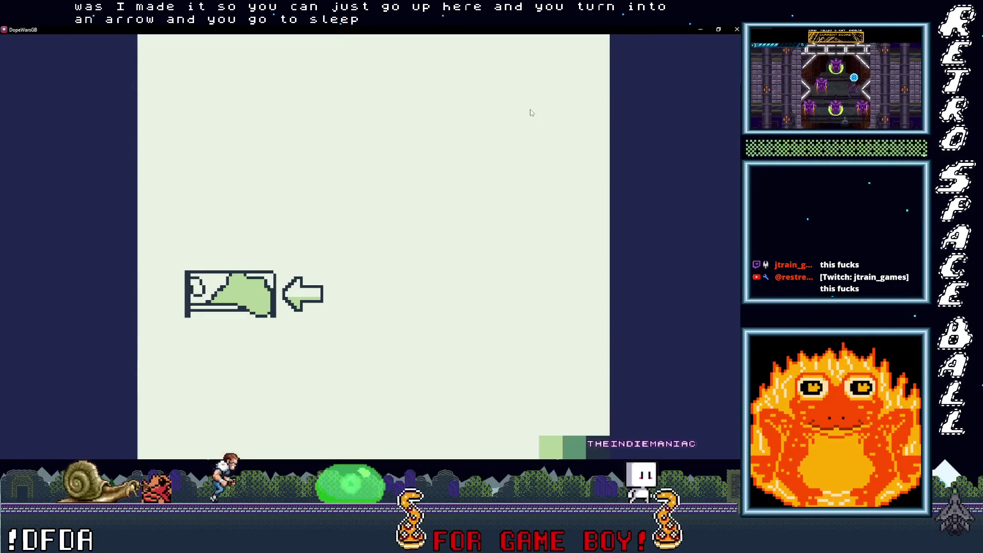
pyautogui.press('Down')
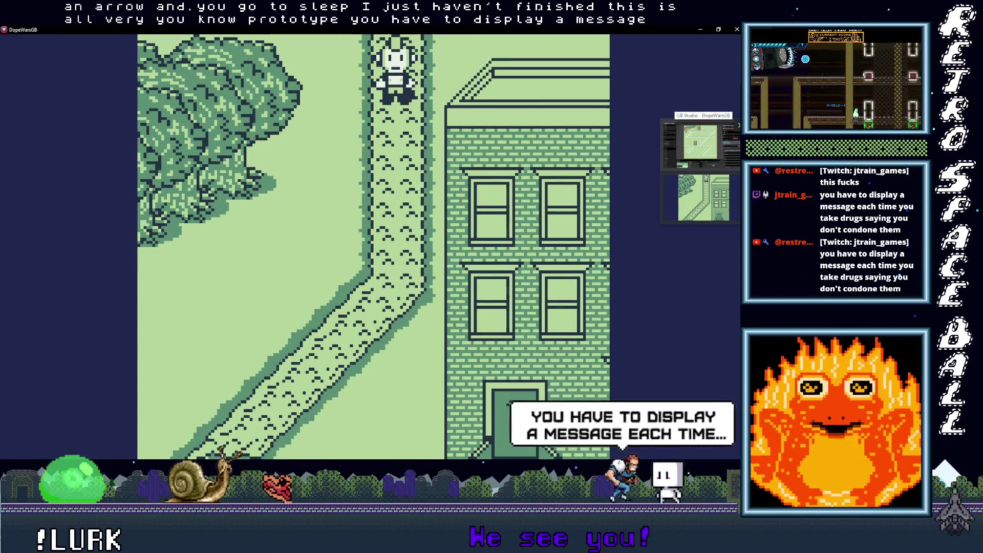
pyautogui.press('Down')
pyautogui.press('Left')
pyautogui.press('Down')
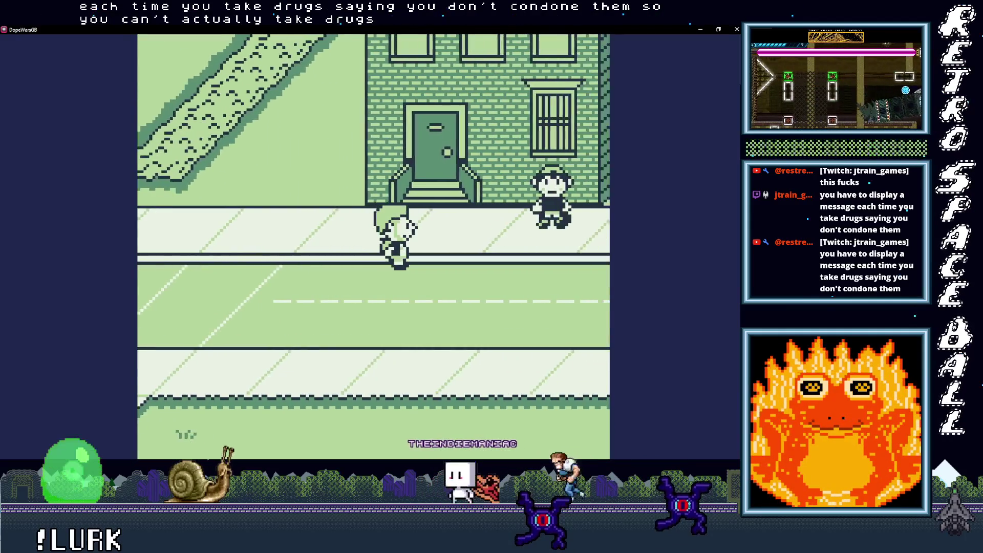
pyautogui.press('Right')
pyautogui.press('Up')
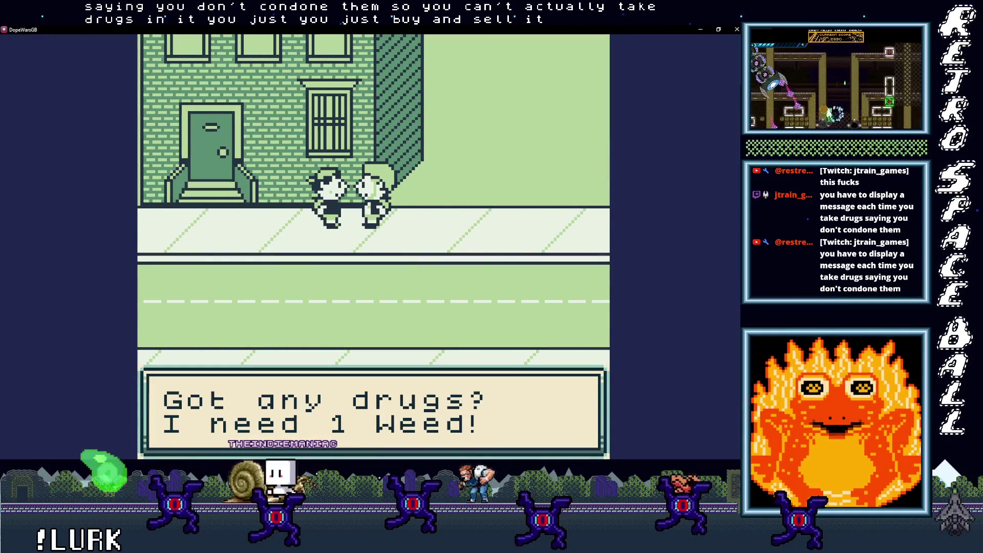
pyautogui.press('z')
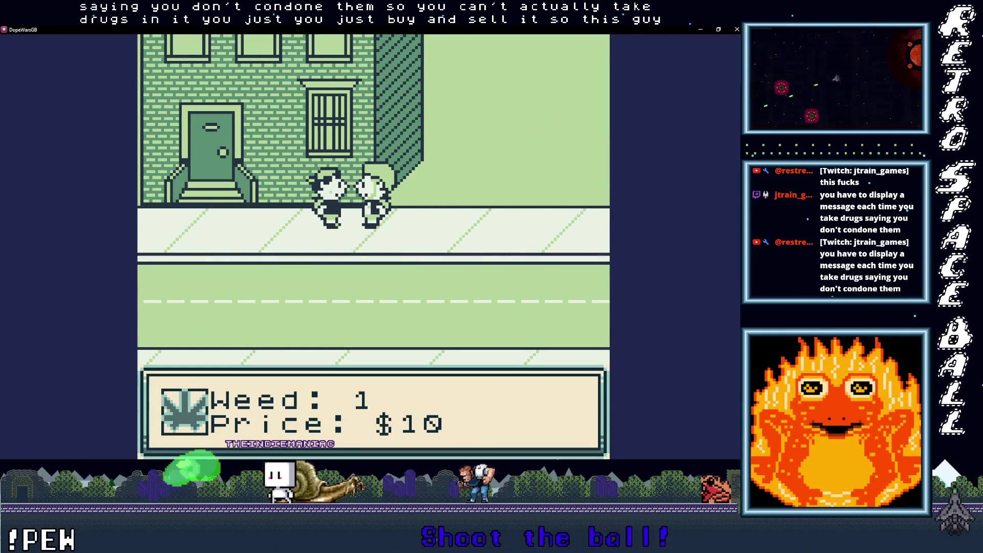
pyautogui.press('z')
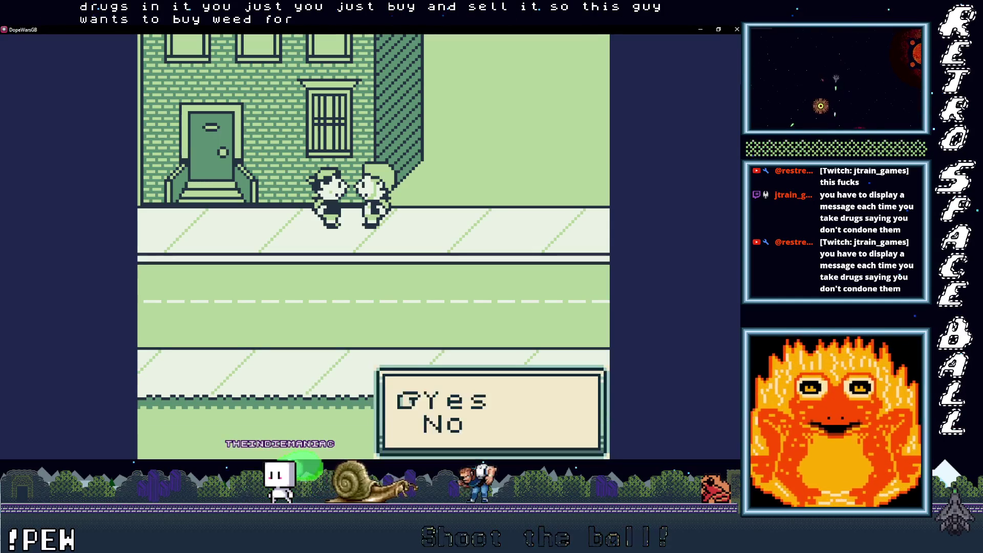
# Walk back to the bedroom, sleep again, and exit back outside
pyautogui.press('Down')
pyautogui.press('Left')
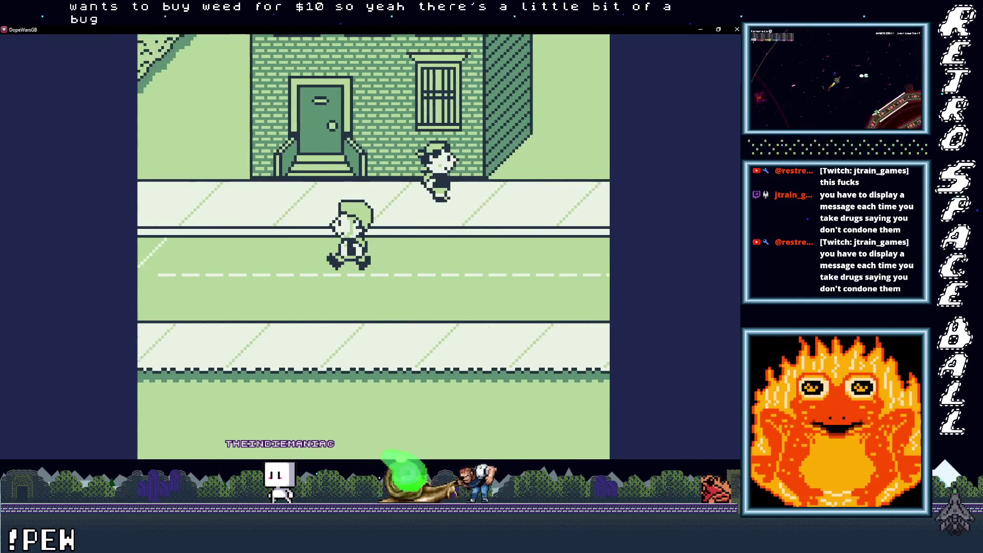
pyautogui.press('Up')
pyautogui.press('Up')
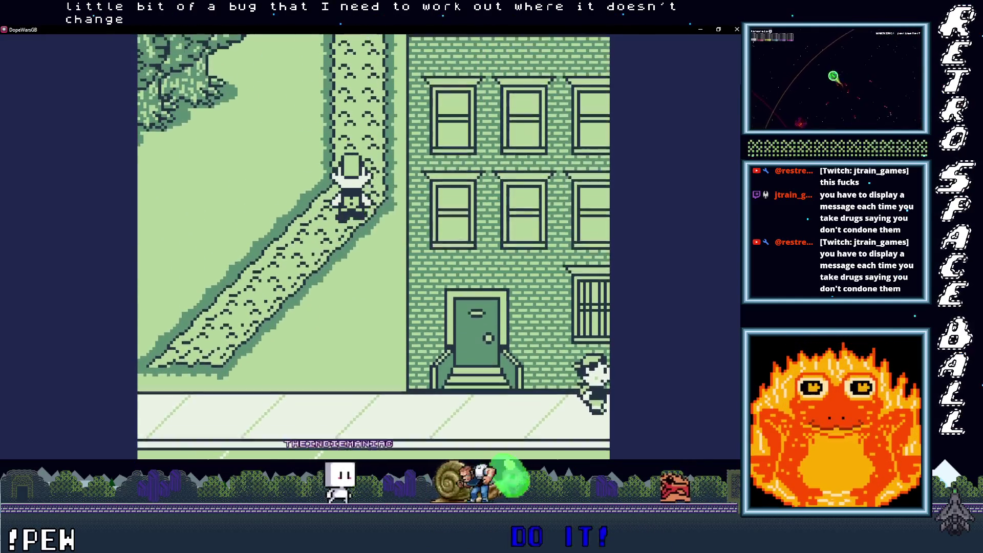
pyautogui.press('Up')
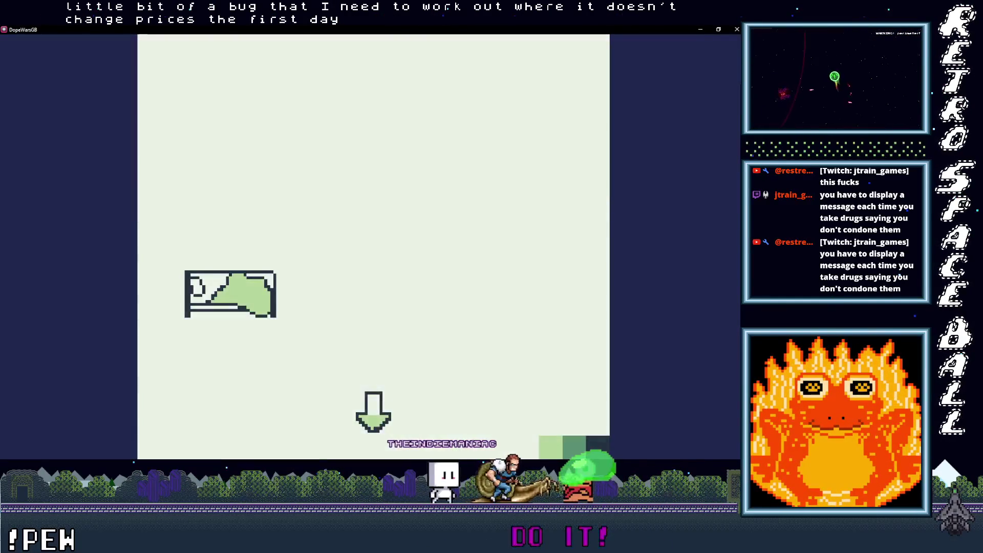
pyautogui.press('x')
pyautogui.press('x')
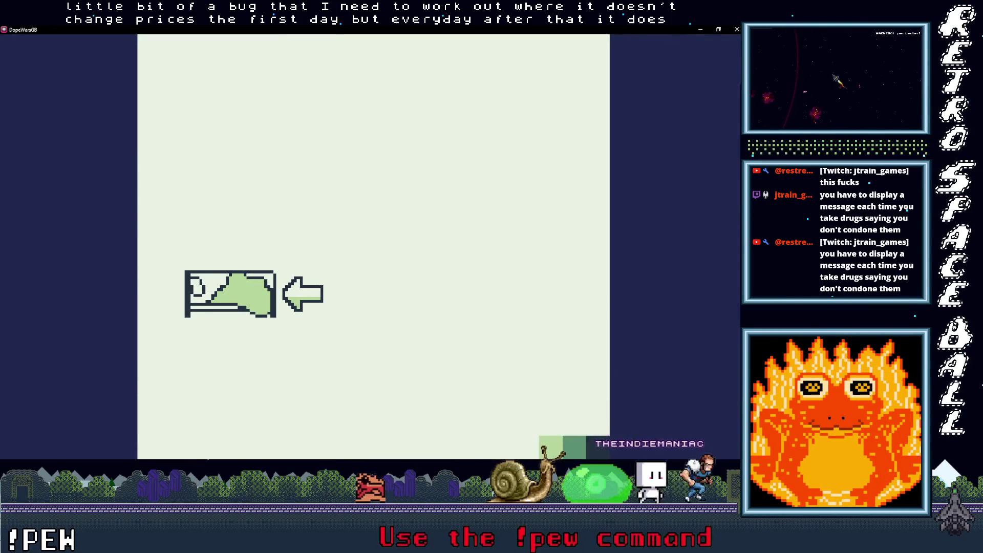
pyautogui.press('Right')
pyautogui.press('x')
pyautogui.press('Return')
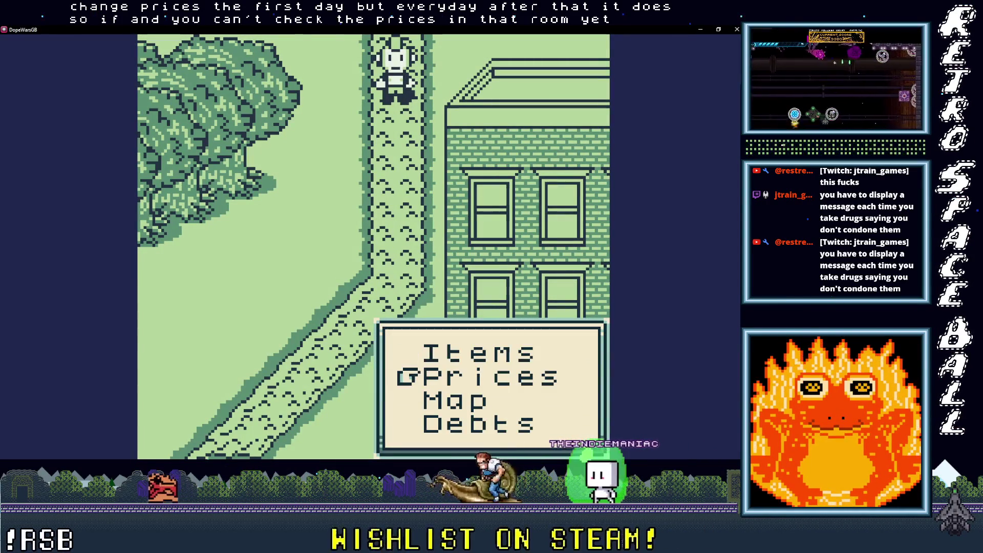
# Check the current drug prices, then walk down across the street to the NPC
pyautogui.press('x')
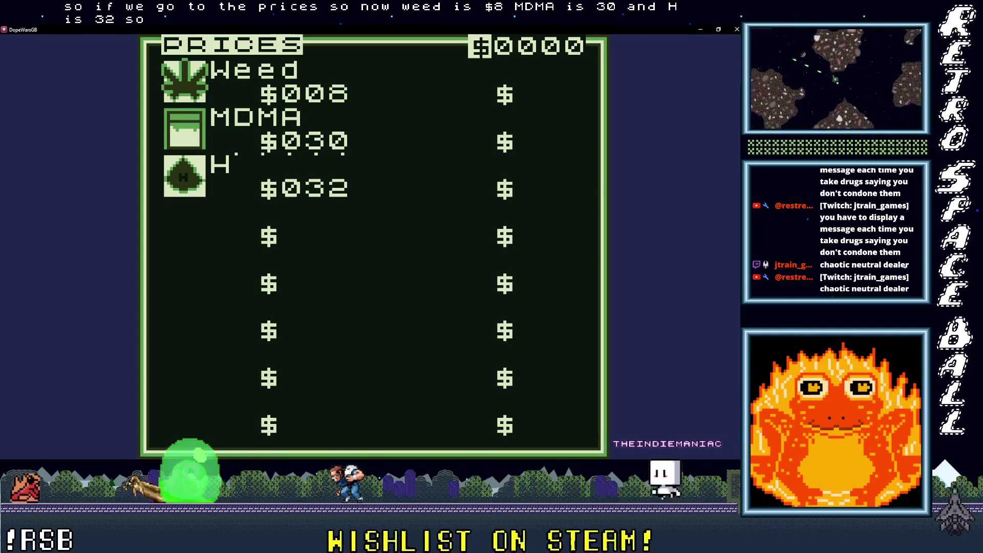
pyautogui.press('x')
pyautogui.press('Down')
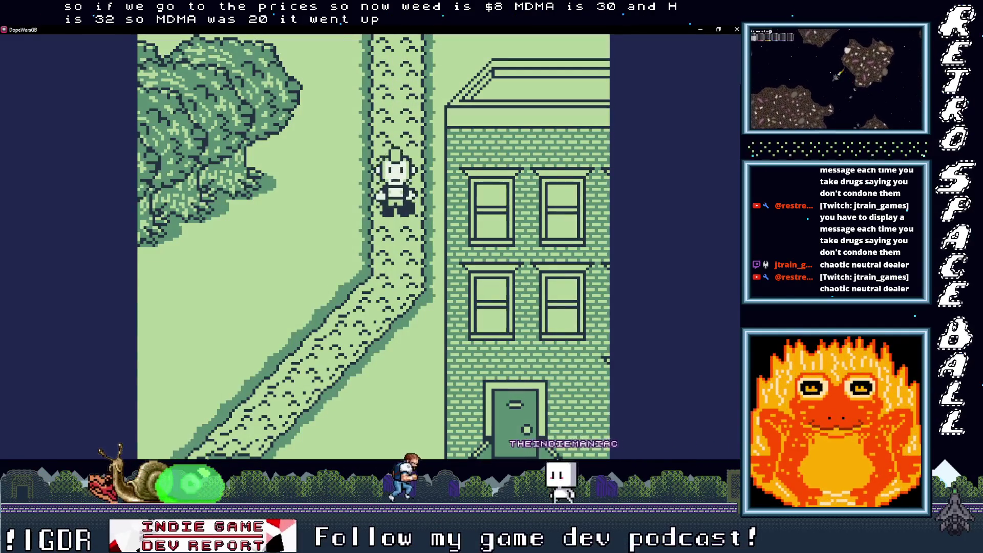
pyautogui.press('Down')
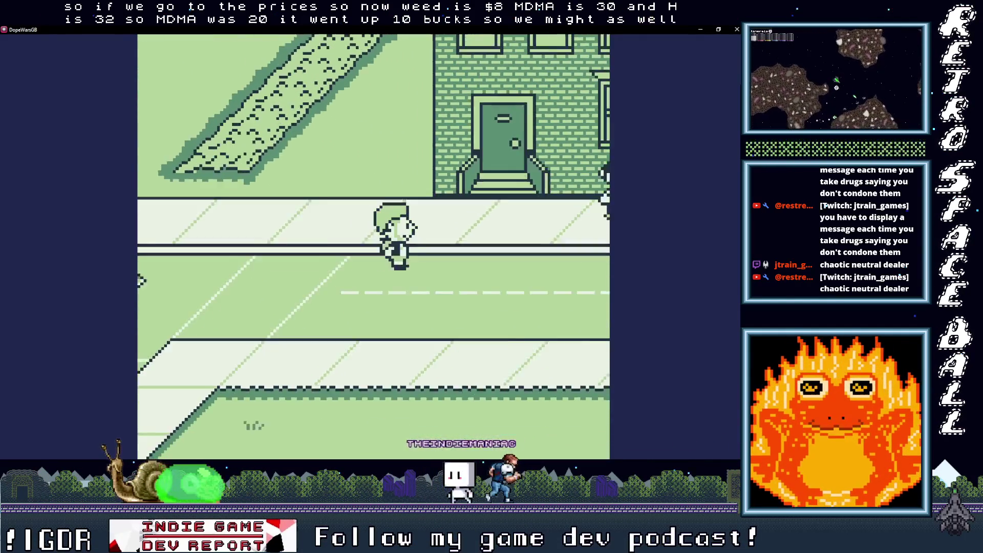
pyautogui.press('Right')
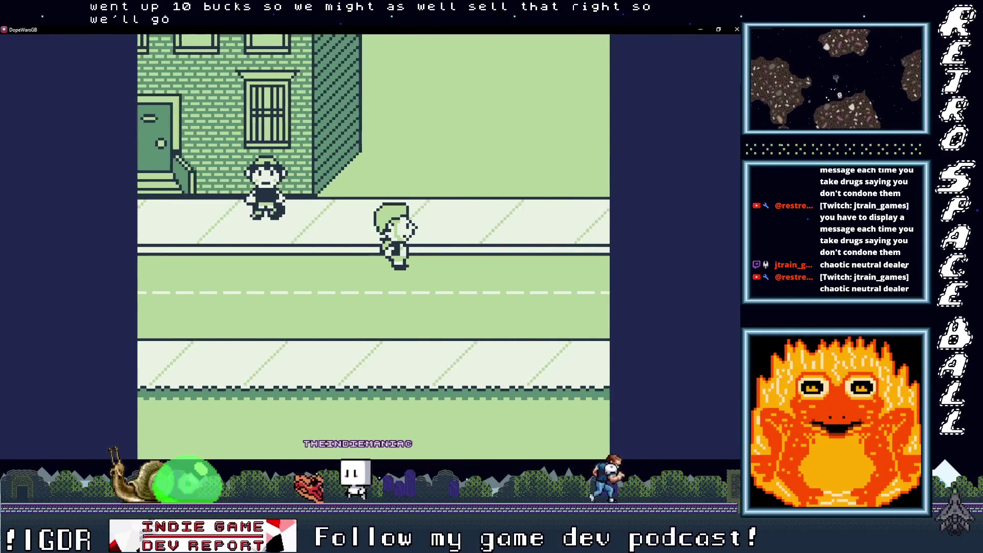
pyautogui.press('Down')
pyautogui.press('Right')
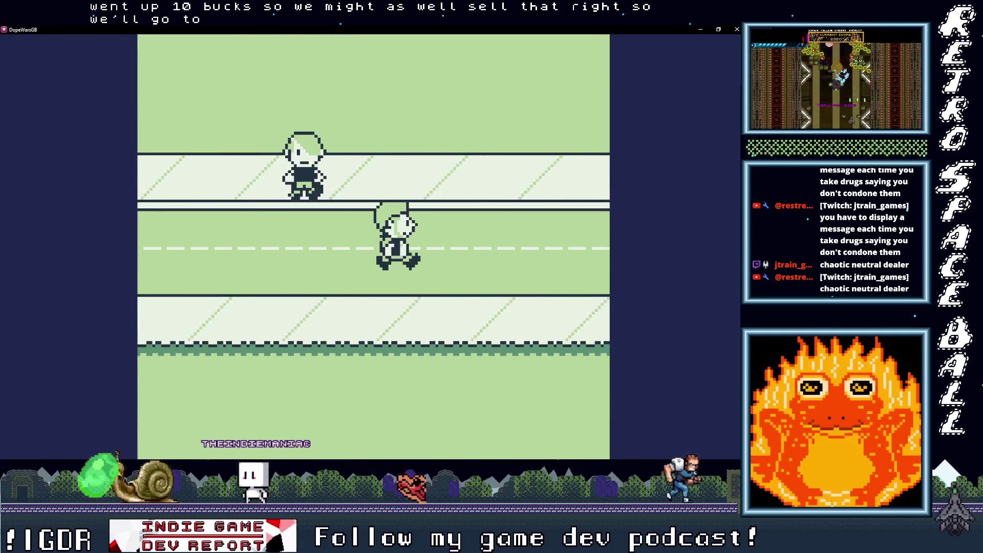
pyautogui.press('Right')
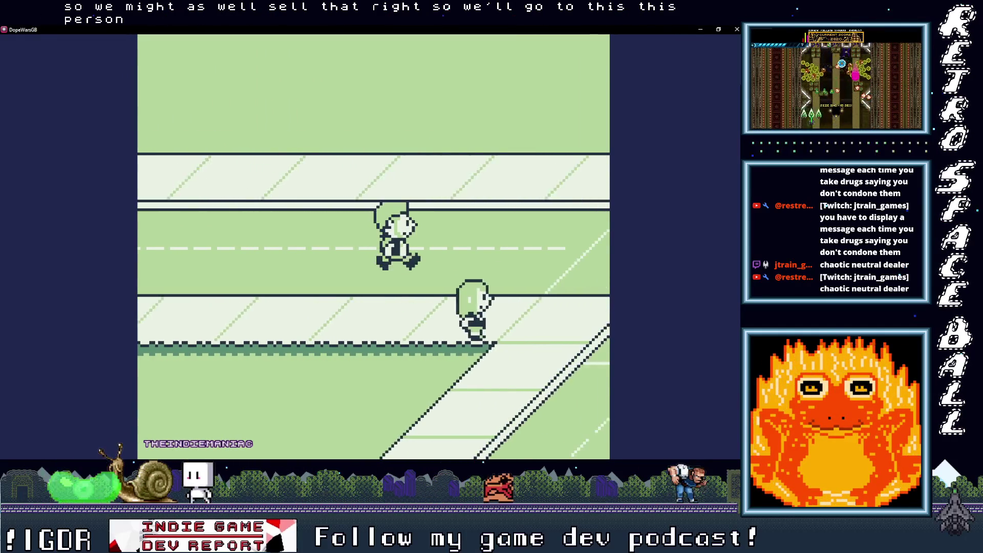
pyautogui.press('Down')
# Try selling the NPC 1 MDMA, which ends in a 'You can't afford!' message
pyautogui.press('z')
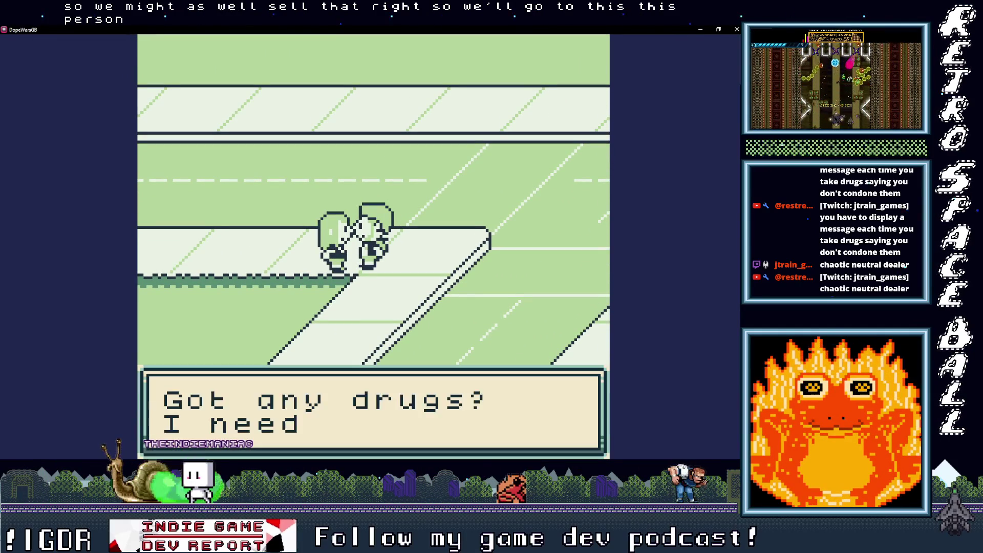
pyautogui.press('z')
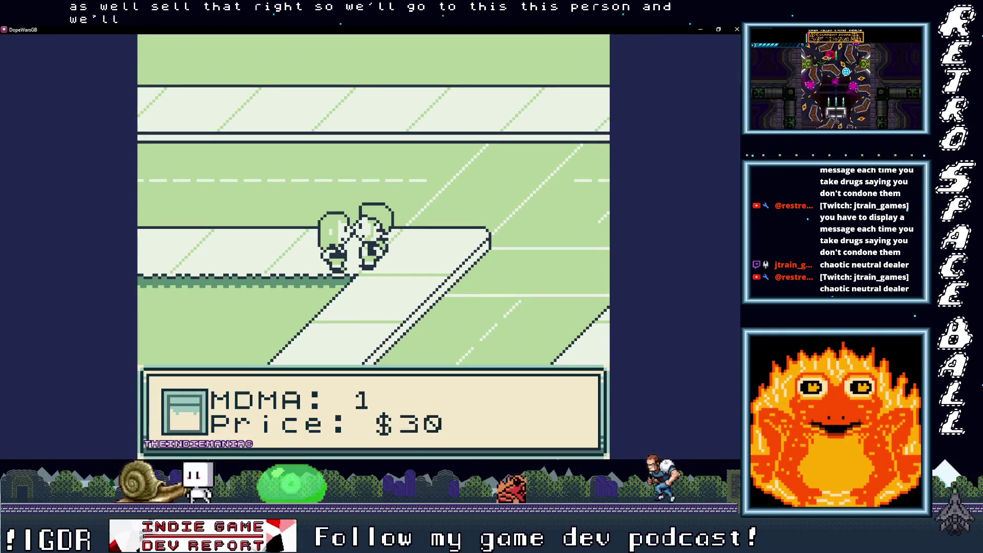
pyautogui.press('z')
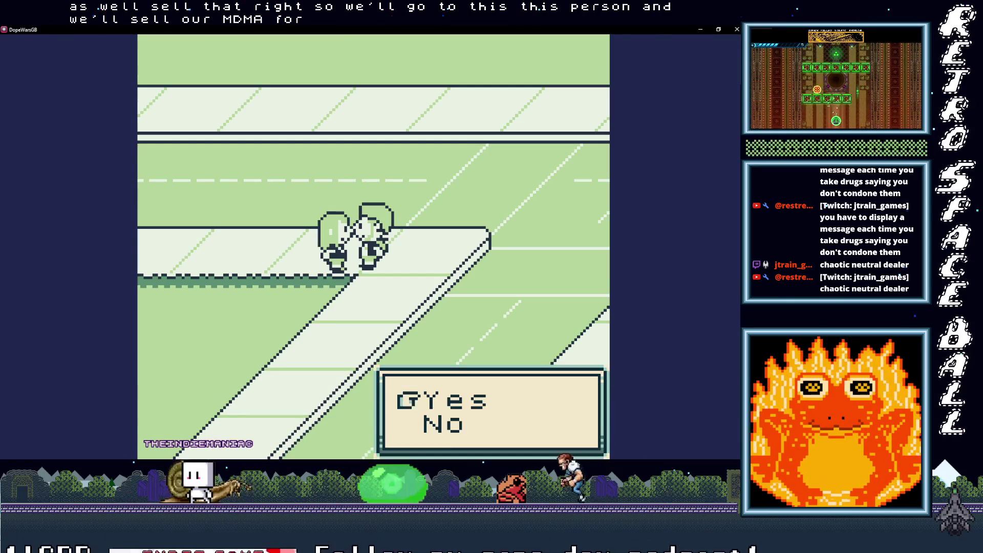
pyautogui.press('z')
pyautogui.press('z')
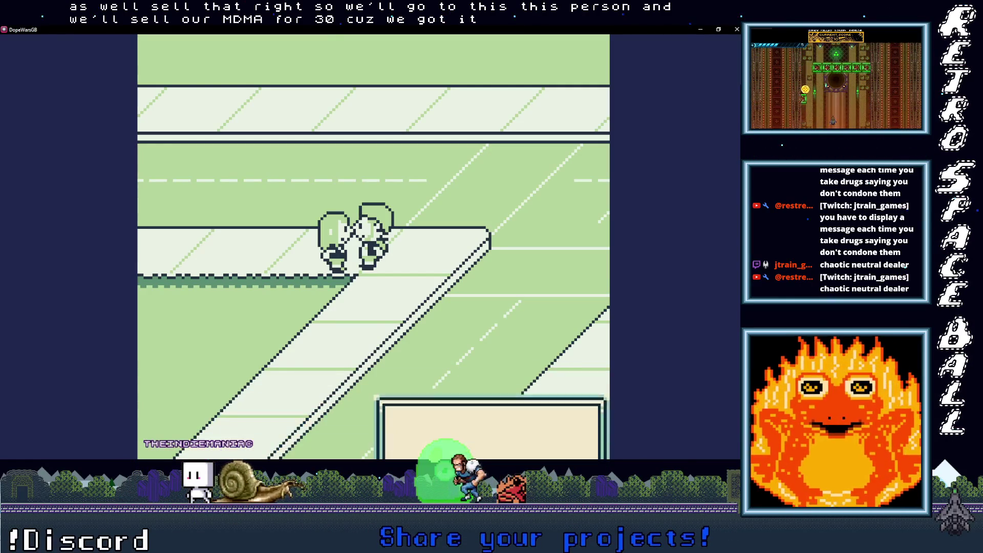
pyautogui.press('Up')
pyautogui.press('z')
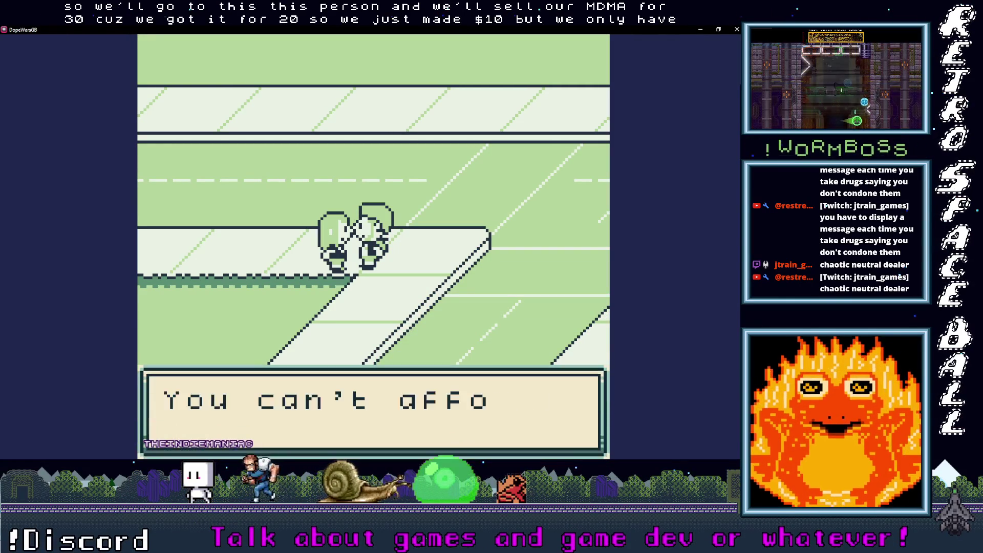
pyautogui.press('z')
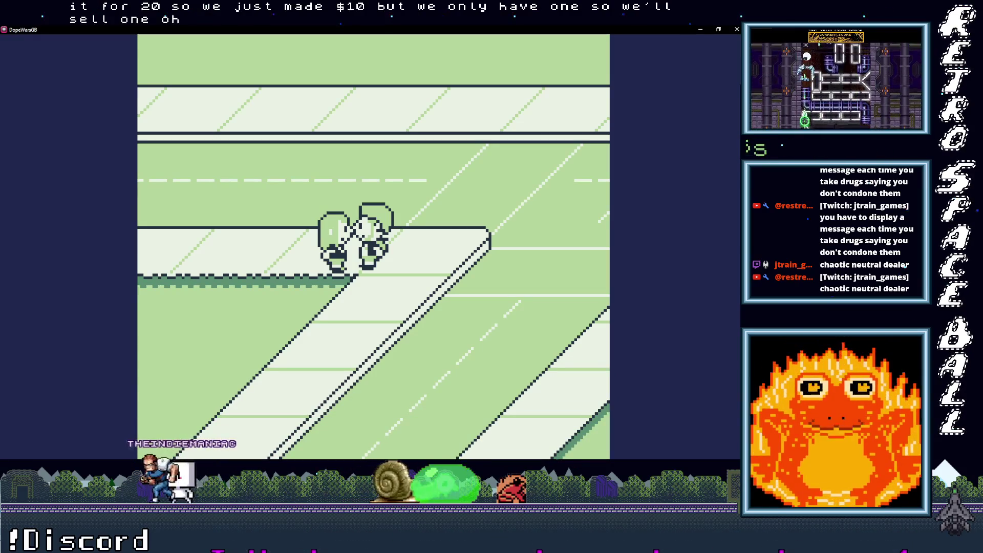
# Retry the 1 MDMA sale to the NPC, getting 'You can't afford!' again
pyautogui.press('Down')
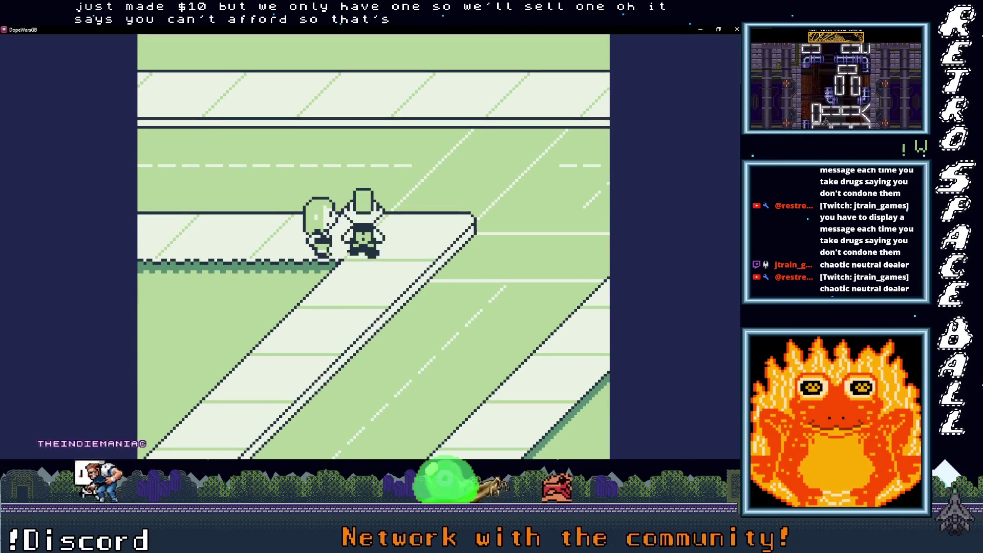
pyautogui.press('z')
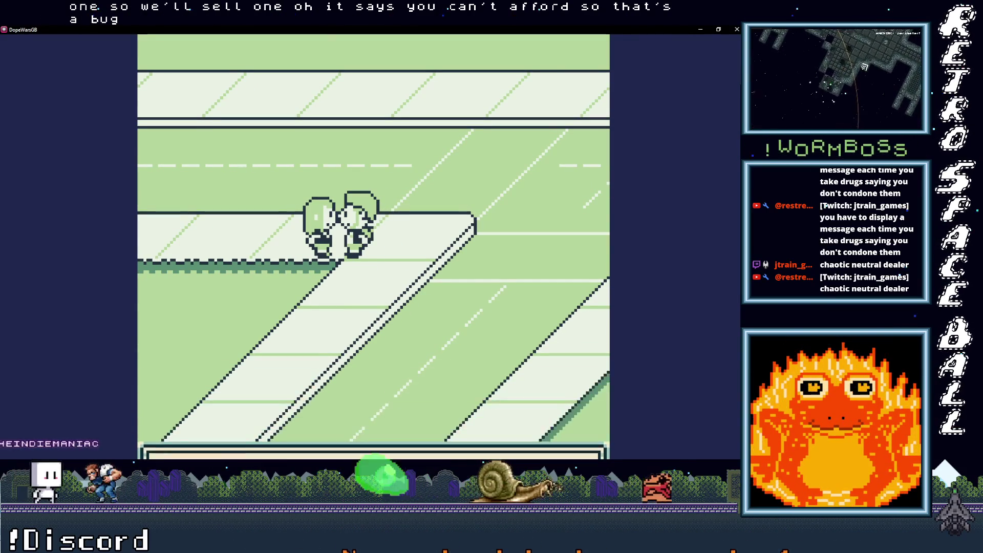
pyautogui.press('z')
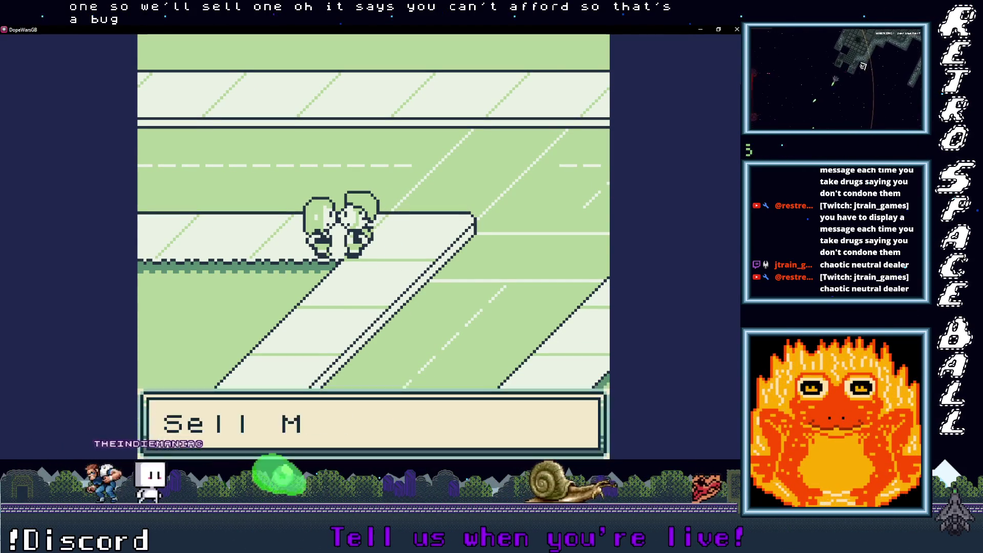
pyautogui.press('z')
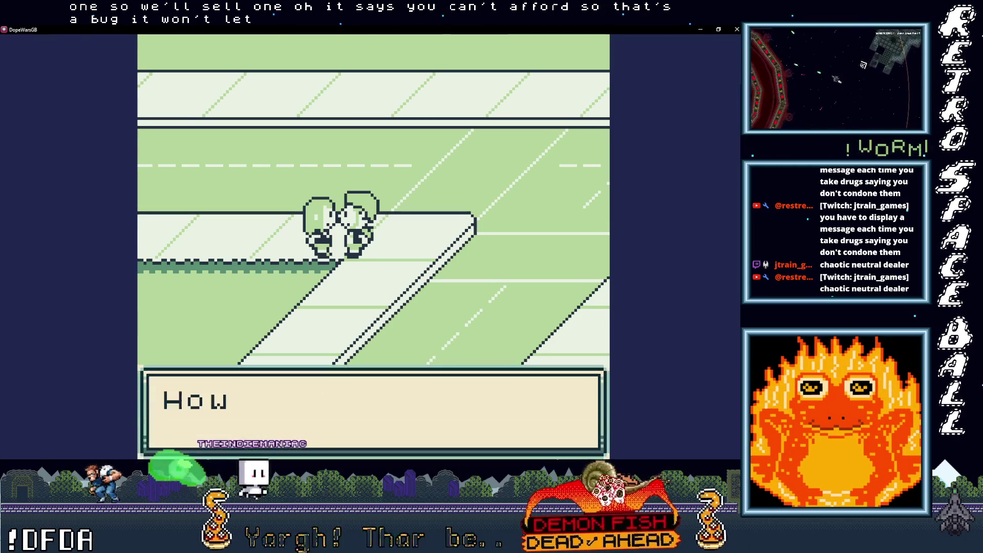
pyautogui.press('z')
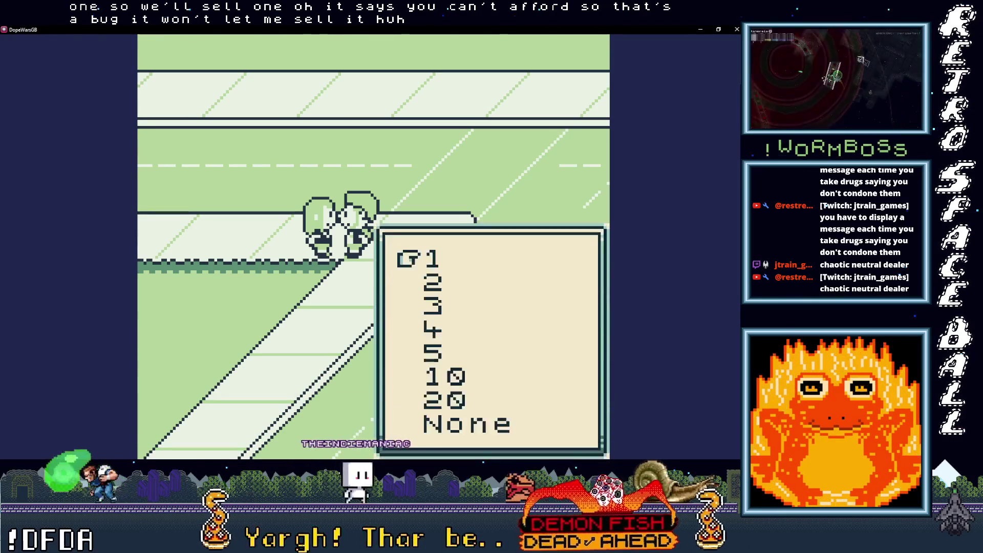
pyautogui.press('z')
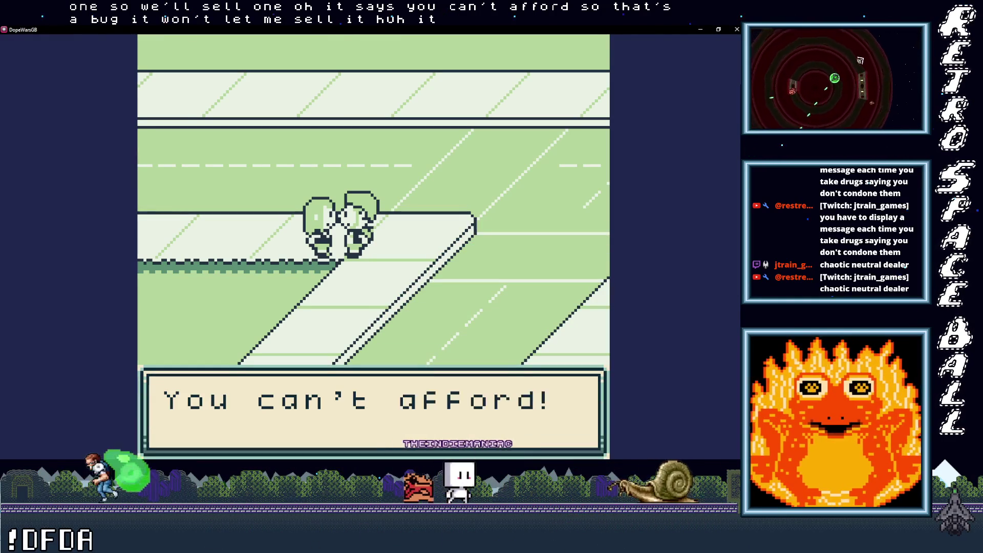
pyautogui.press('z')
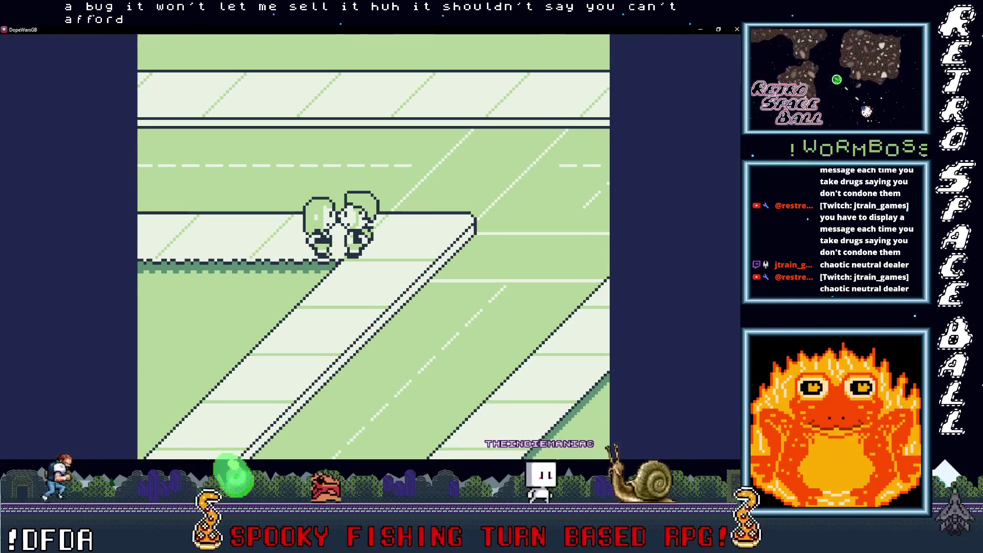
# Walk away from the NPC, left along the road back toward the house
pyautogui.press('Up')
pyautogui.press('Left')
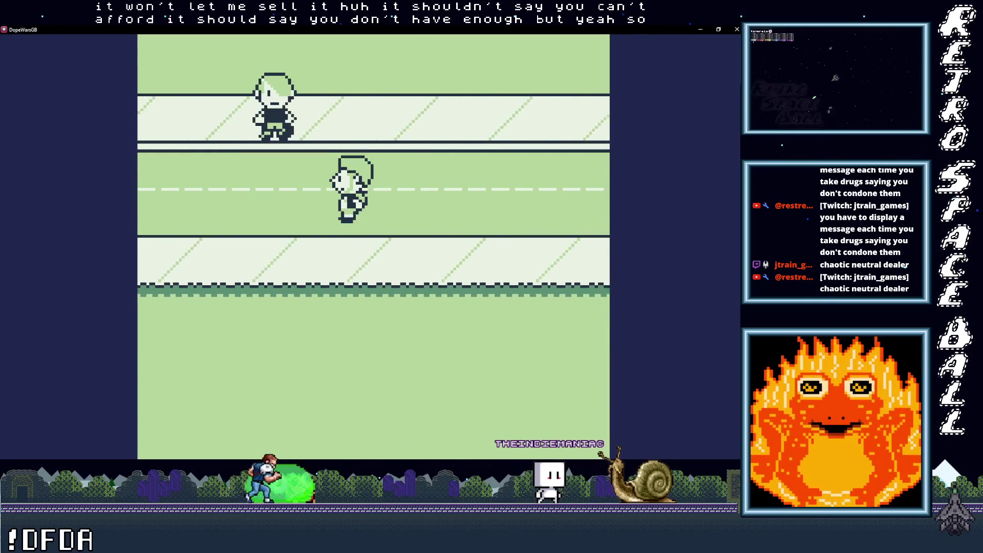
pyautogui.press('Left')
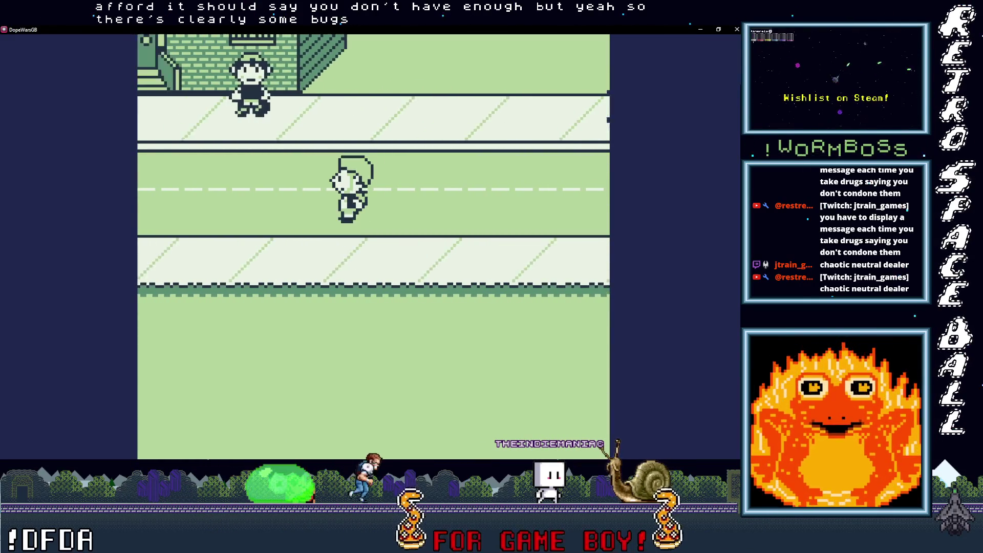
pyautogui.press('Up')
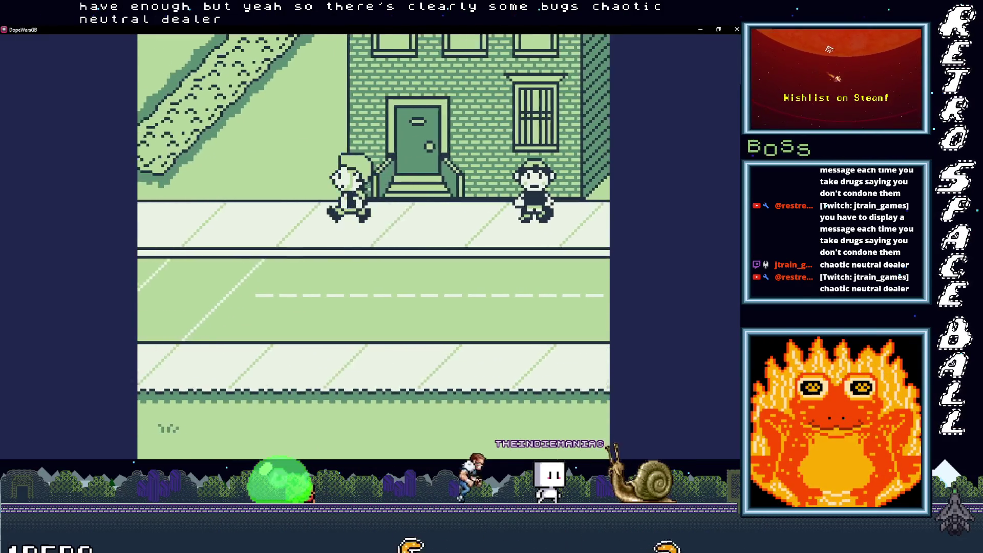
pyautogui.press('Left')
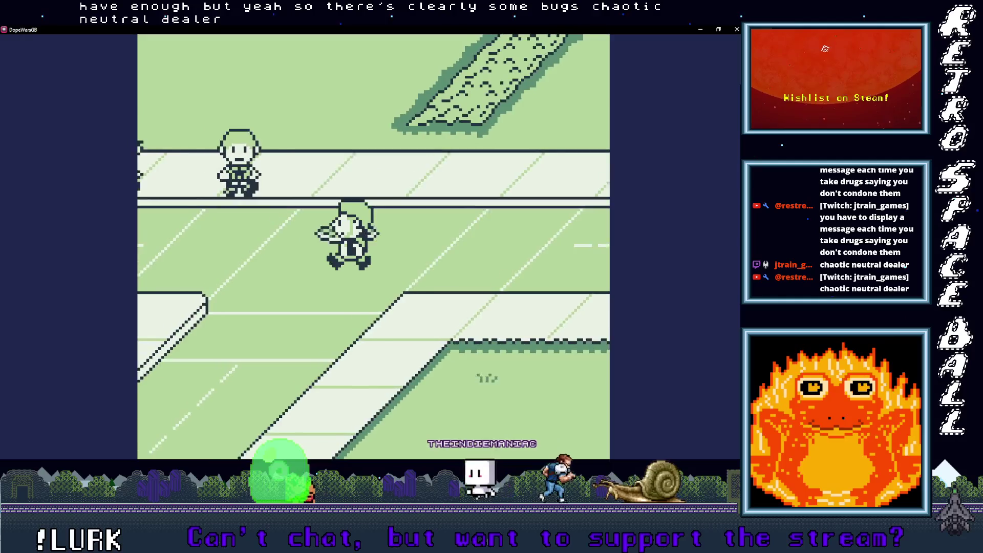
pyautogui.press('Left')
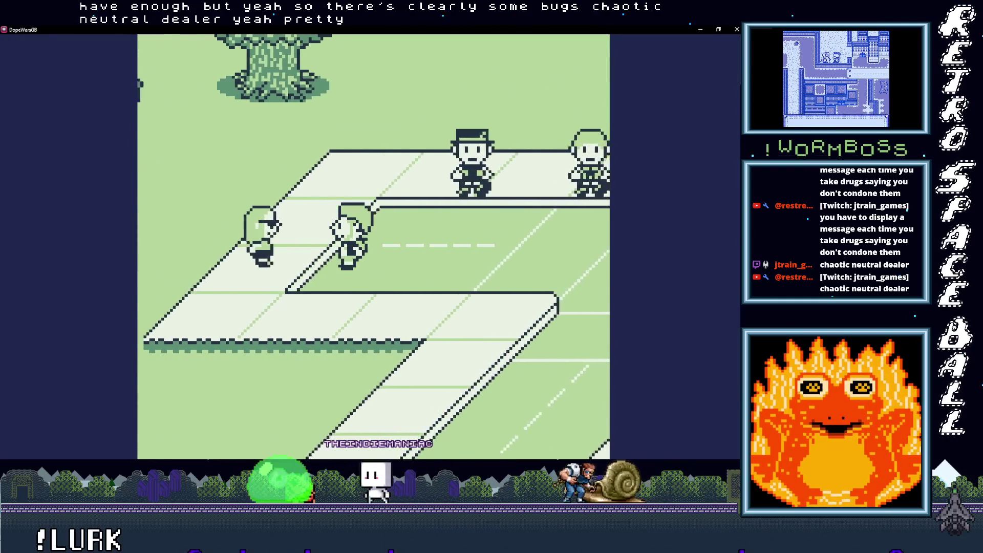
pyautogui.press('Right')
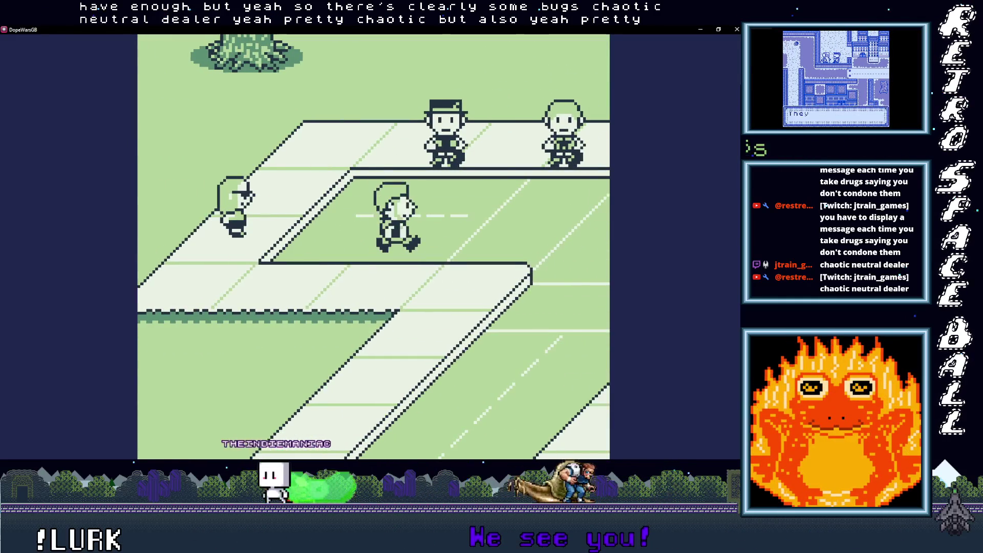
pyautogui.press('Down')
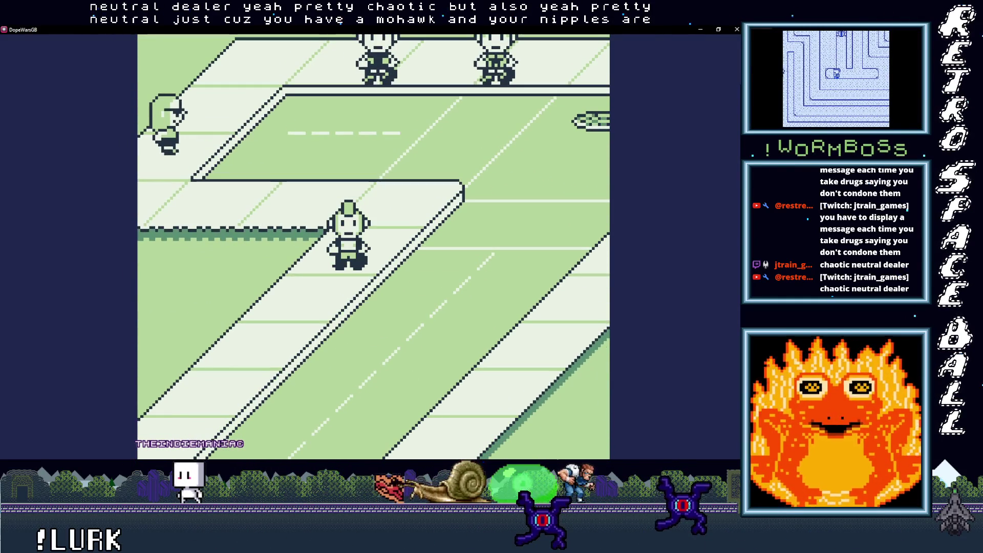
pyautogui.press('Right')
# Walk toward the two NPCs by the tree and up-right onto the grass
pyautogui.press('Up')
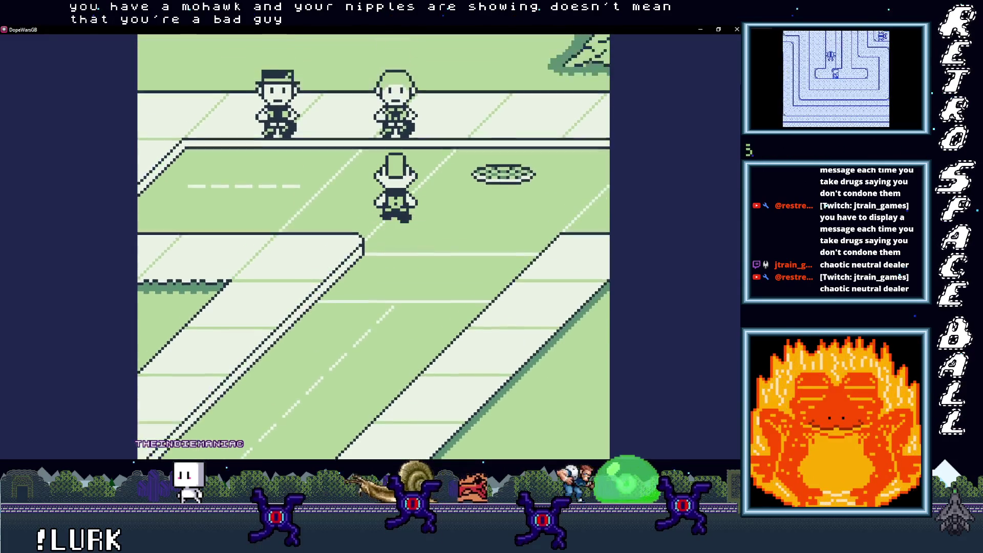
pyautogui.press('Right')
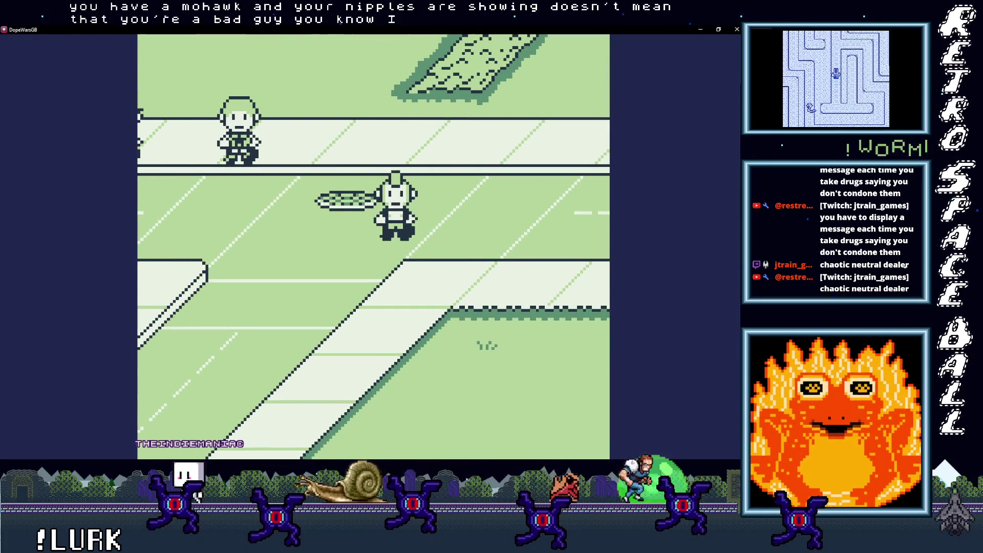
pyautogui.press('Left')
pyautogui.press('Left')
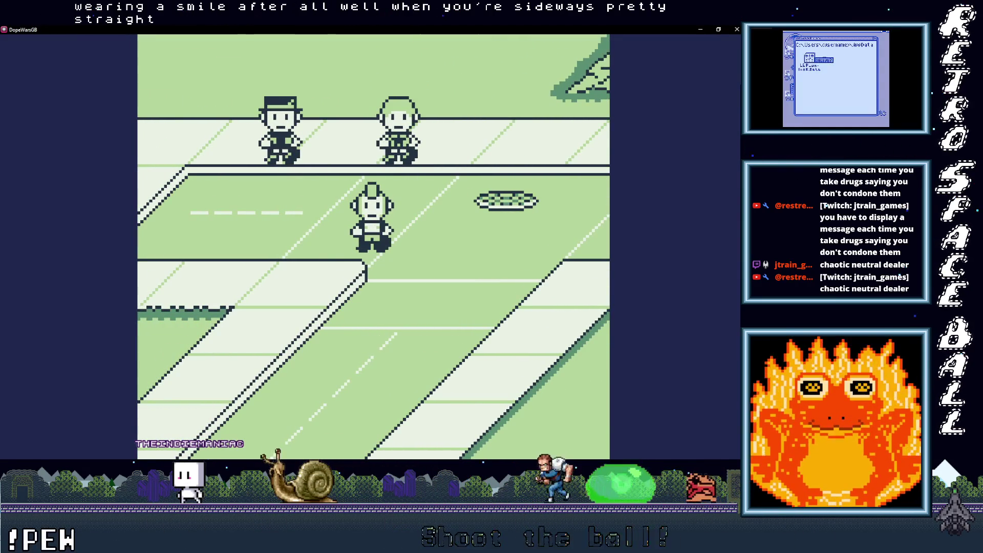
pyautogui.press('Right')
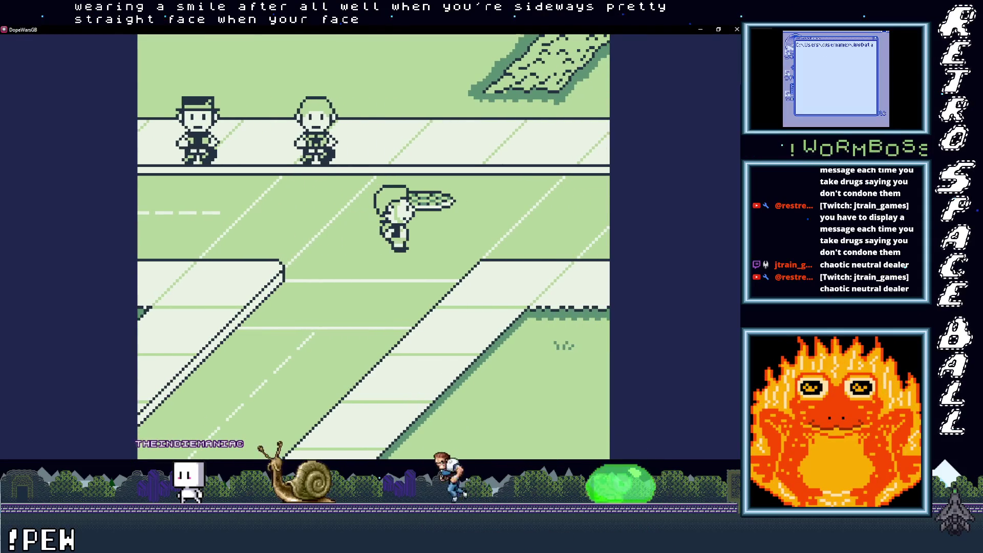
pyautogui.press('Left')
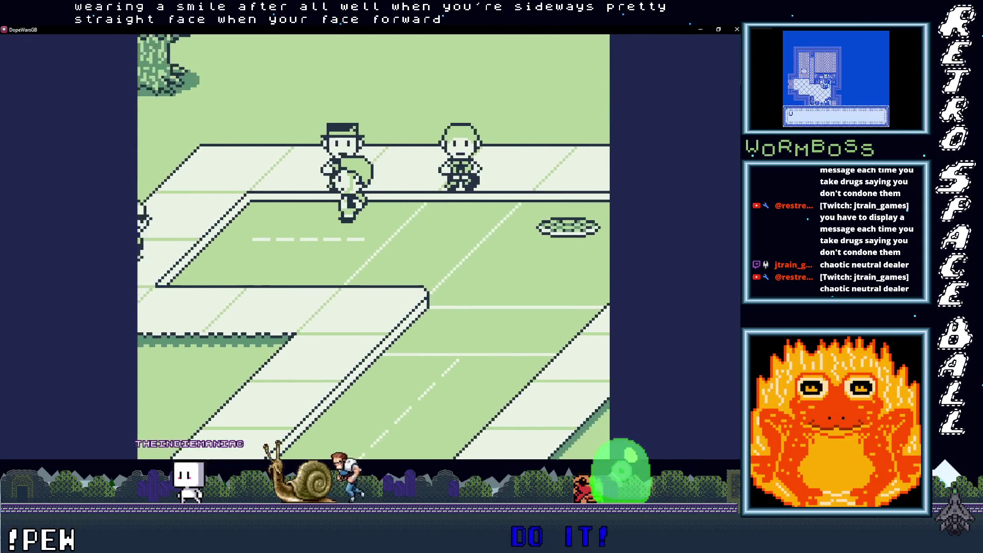
pyautogui.press('Up')
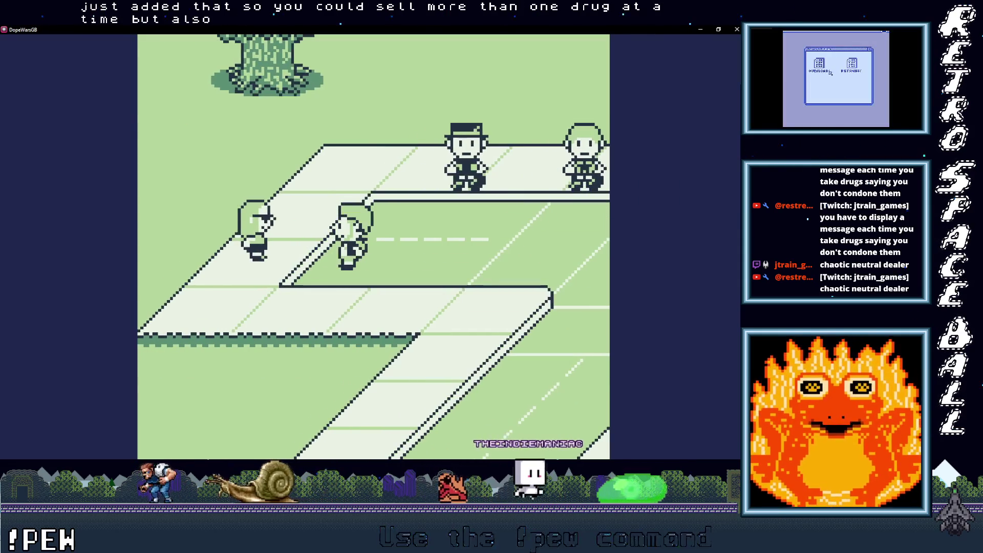
pyautogui.press('Right')
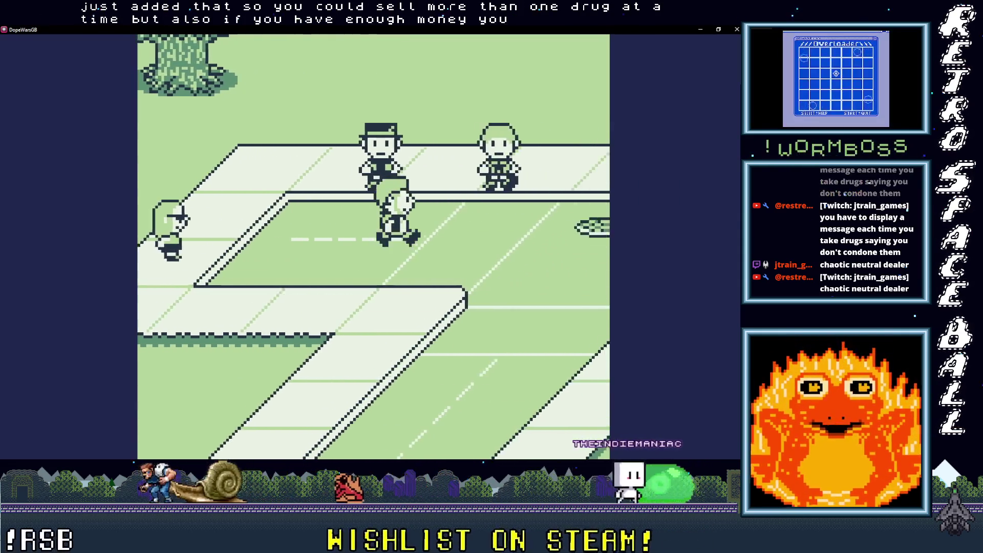
pyautogui.press('Right')
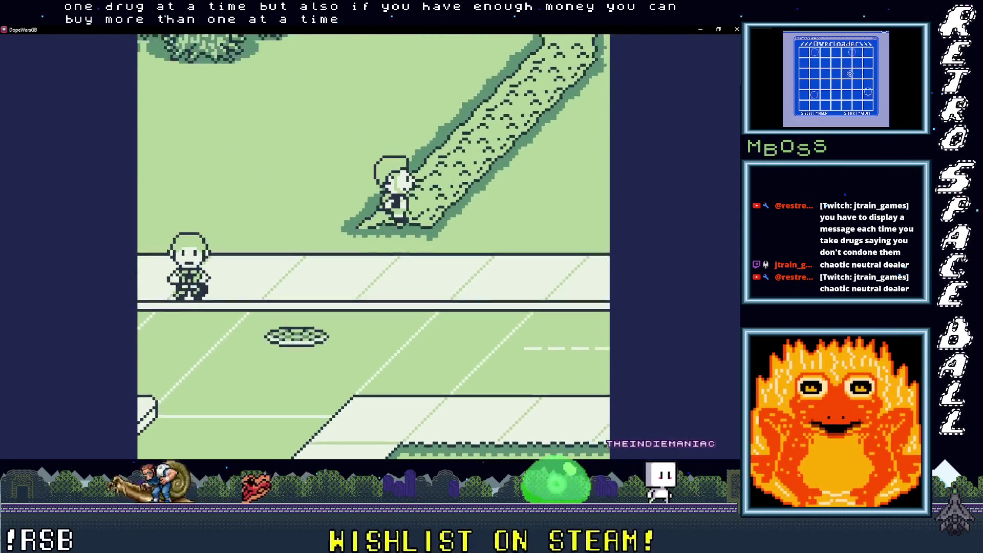
pyautogui.press('Right')
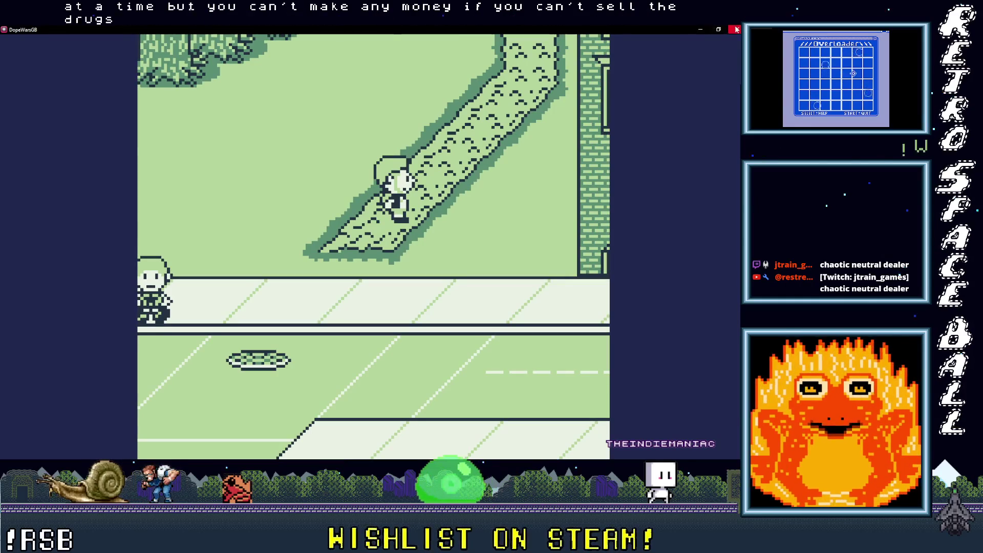
# Minimize the game window and switch back to the Mind map in Aseprite
pyautogui.click(702, 29)
pyautogui.scroll(3, 379, 205)
pyautogui.scroll(-3, 378, 204)
pyautogui.scroll(3, 371, 202)
pyautogui.scroll(-3, 372, 205)
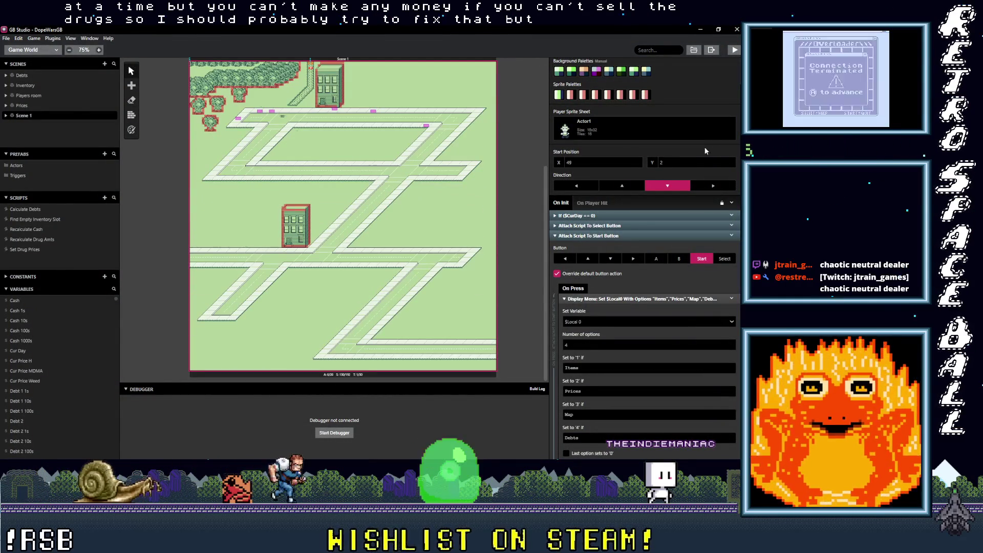
pyautogui.hotkey('alt', 'Tab')
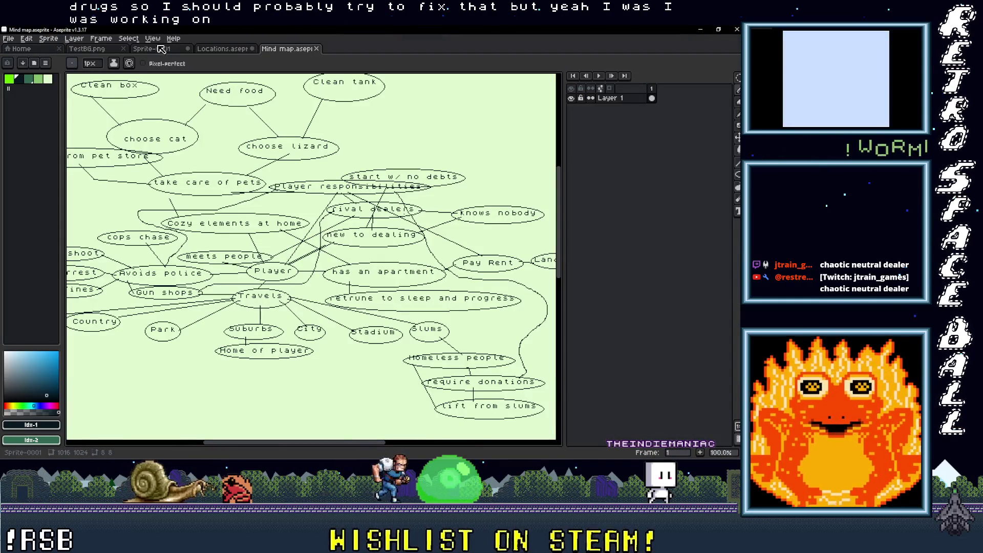
# Bring up the Sprite-0001 path sketch, nudge its view, then minimize Aseprite to return to GB Studio
pyautogui.hotkey('ctrl', 'shift', 'Tab')
pyautogui.hotkey('ctrl', 'shift', 'Tab')
pyautogui.scroll(-5, 195, 202)
pyautogui.scroll(2, 305, 262)
pyautogui.moveTo(305, 262); pyautogui.dragTo(312, 266)
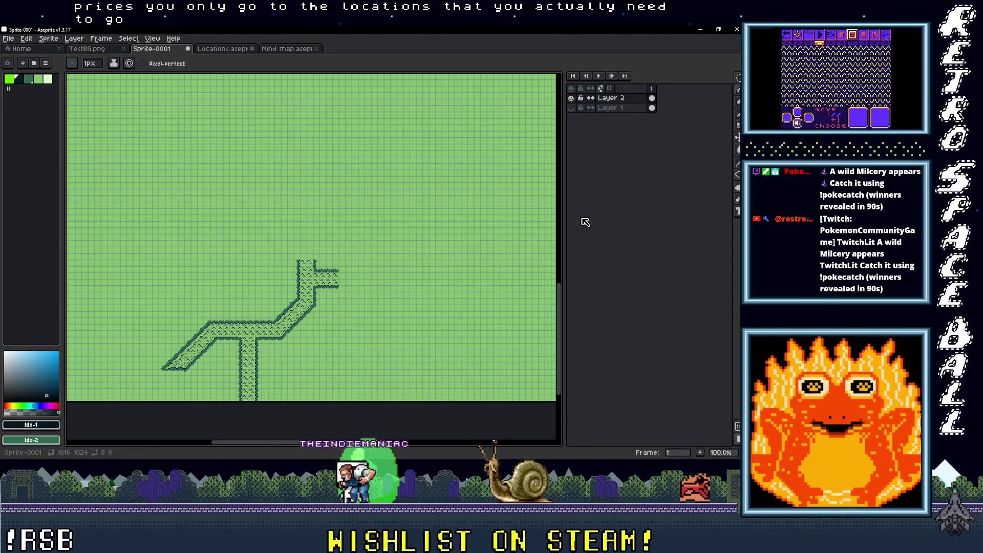
pyautogui.click(700, 31)
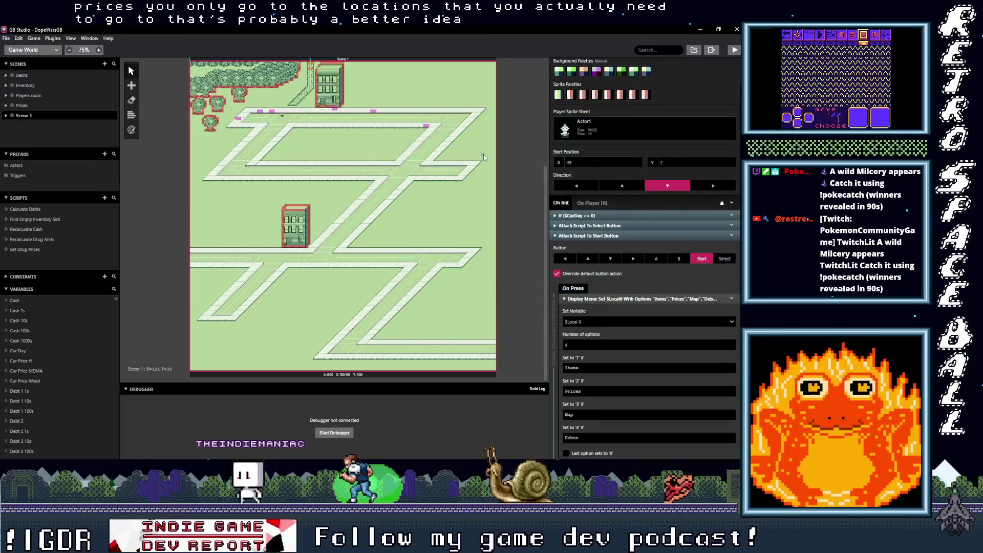
# Bring Scene 1's street into close view at 225% and select an NPC actor on it
pyautogui.scroll(1, 394, 241)
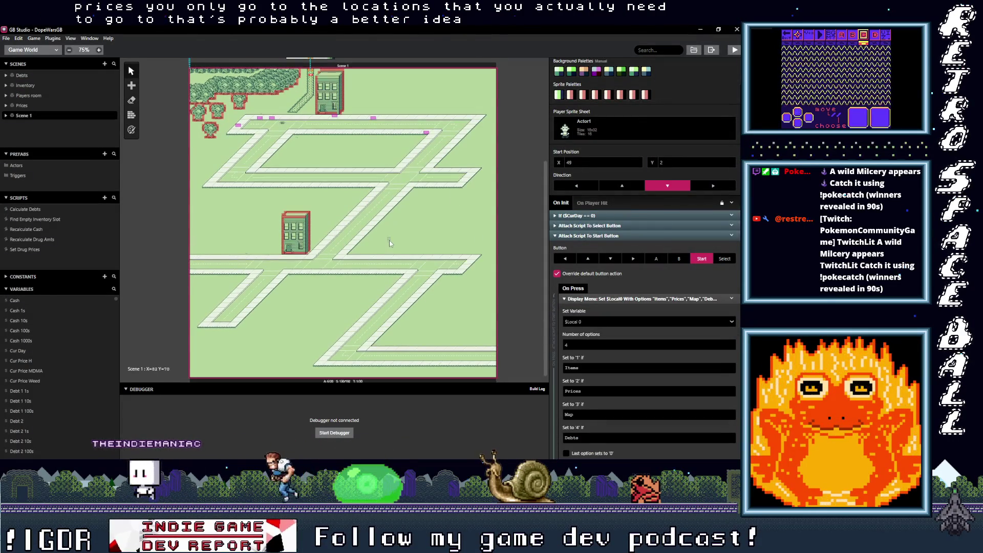
pyautogui.scroll(-1, 394, 237)
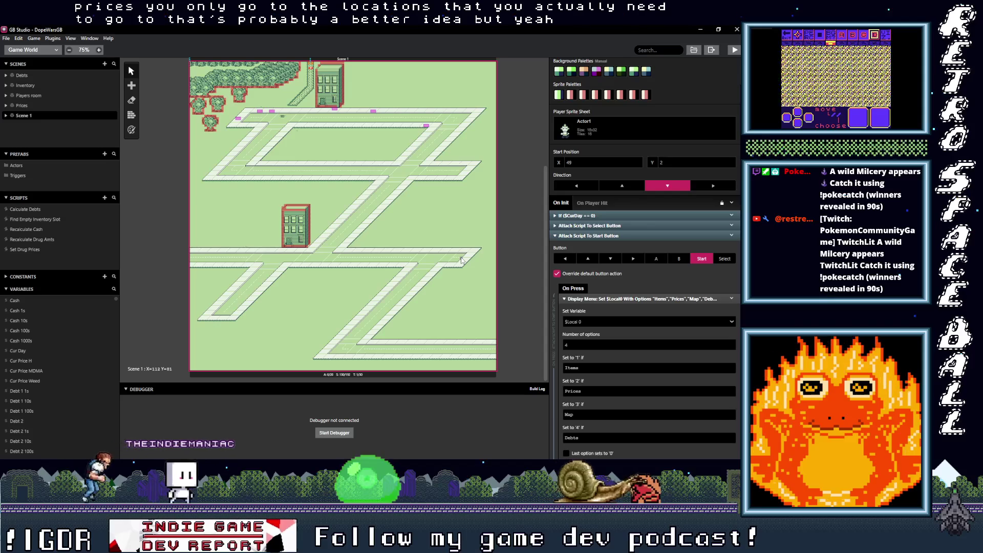
pyautogui.scroll(3, 352, 211)
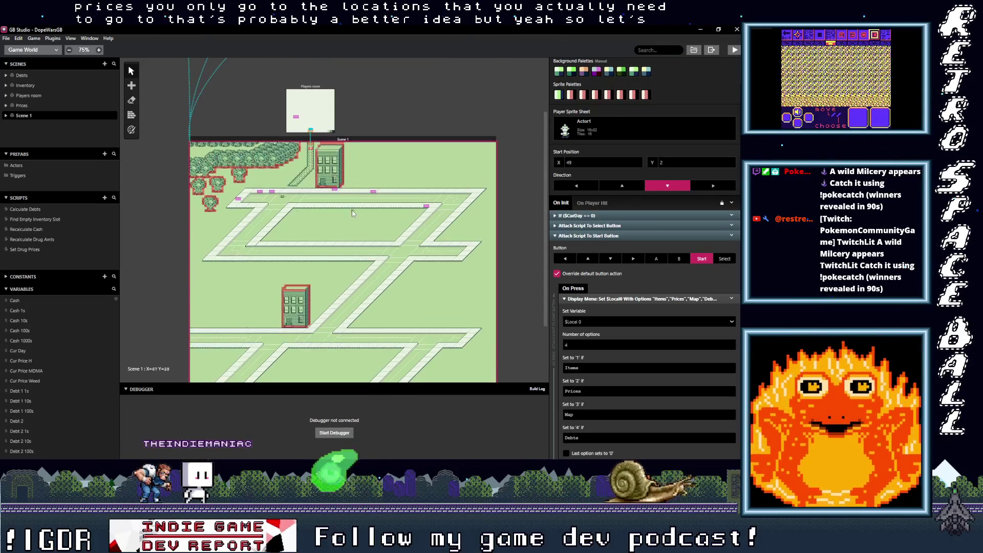
pyautogui.scroll(5, 353, 214)
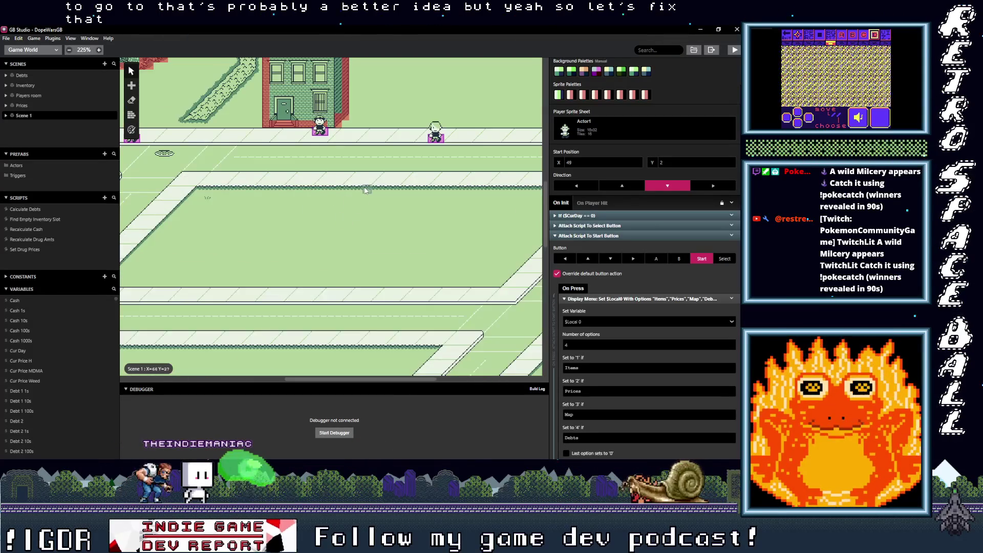
pyautogui.hscroll(-2, 247, 271)
pyautogui.click(249, 231)
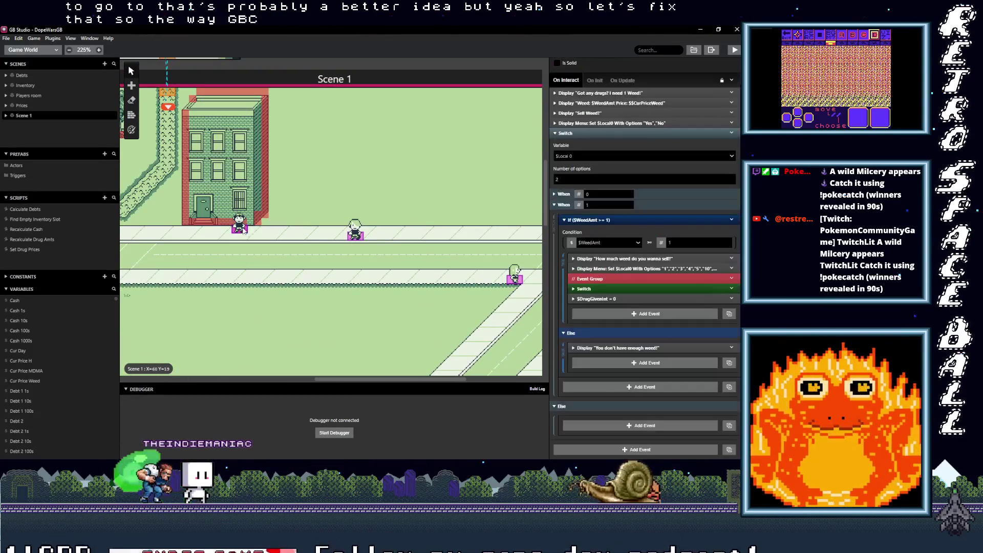
# Select the middle NPC and inspect its weed amount/price message and Yes/No sell menu
pyautogui.click(357, 236)
pyautogui.scroll(-5, 638, 171)
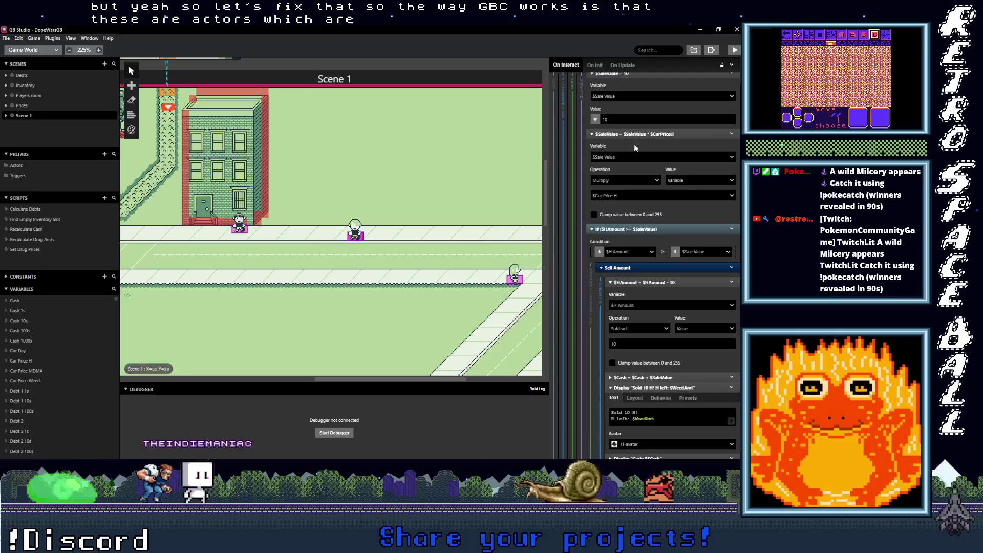
pyautogui.scroll(-10, 625, 248)
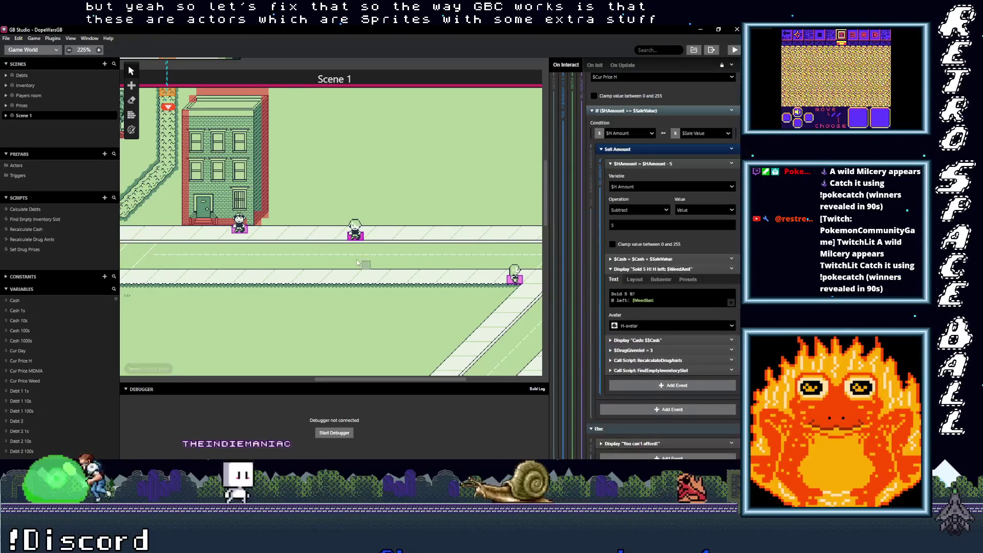
pyautogui.scroll(15, 633, 233)
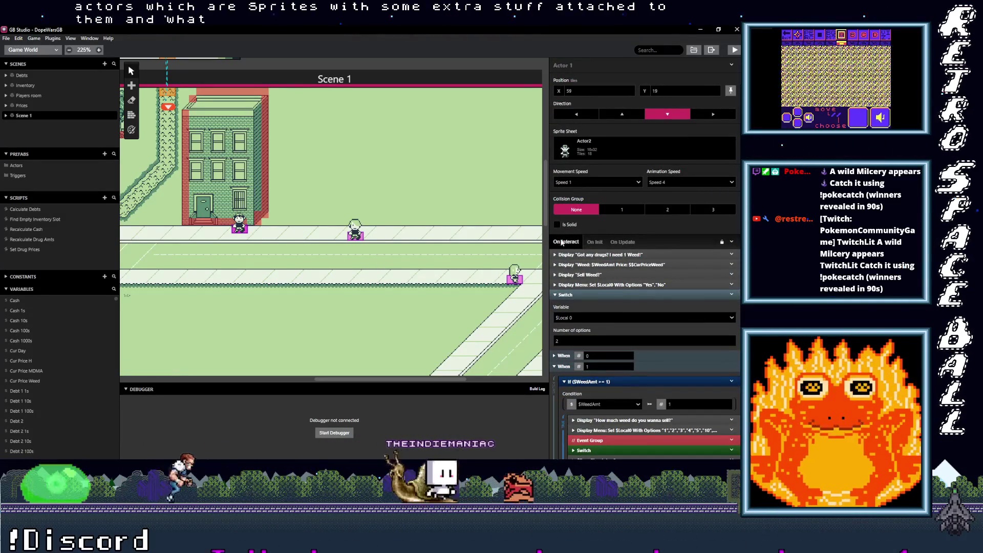
pyautogui.moveTo(589, 254)
pyautogui.mouseDown()
pyautogui.moveTo(492, 269)
pyautogui.moveTo(629, 259)
pyautogui.mouseUp()
pyautogui.click(630, 264)
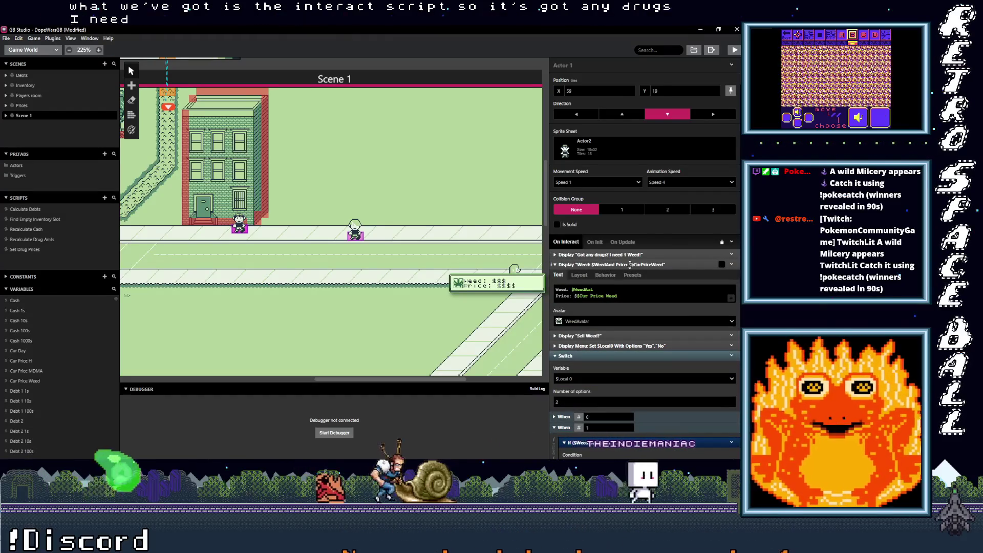
pyautogui.click(615, 264)
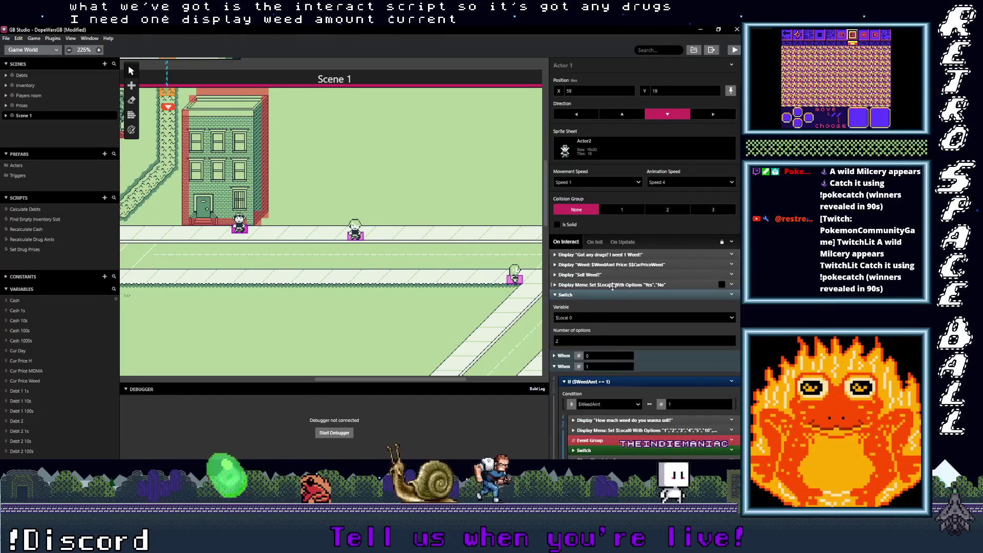
pyautogui.moveTo(613, 266)
pyautogui.mouseDown()
pyautogui.moveTo(472, 285)
pyautogui.moveTo(609, 285)
pyautogui.mouseUp()
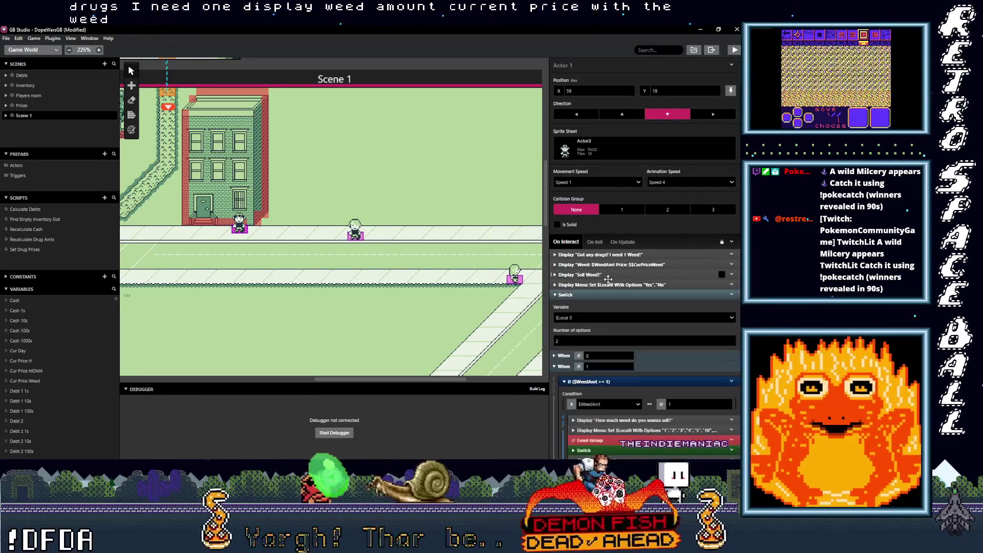
pyautogui.click(608, 285)
pyautogui.click(608, 285)
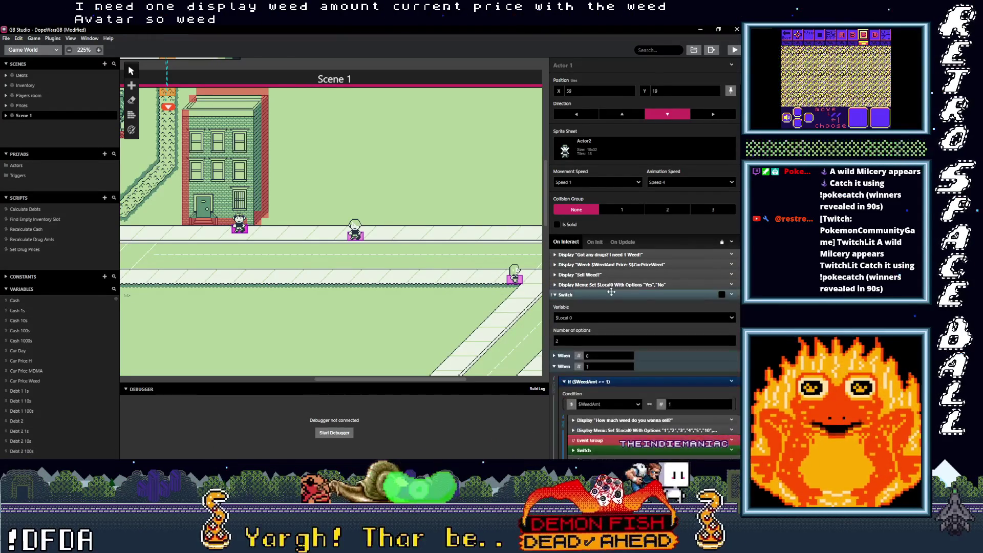
# Check the how-much-to-sell message and quantity menu, then expand the Switch and quantity-1 Sell Amount block
pyautogui.scroll(-3, 612, 292)
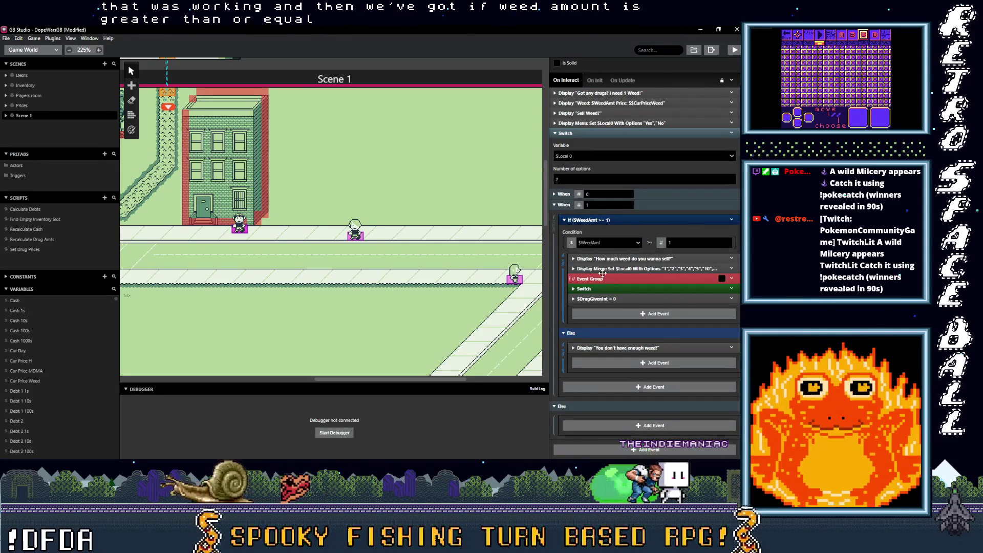
pyautogui.click(623, 258)
pyautogui.click(622, 259)
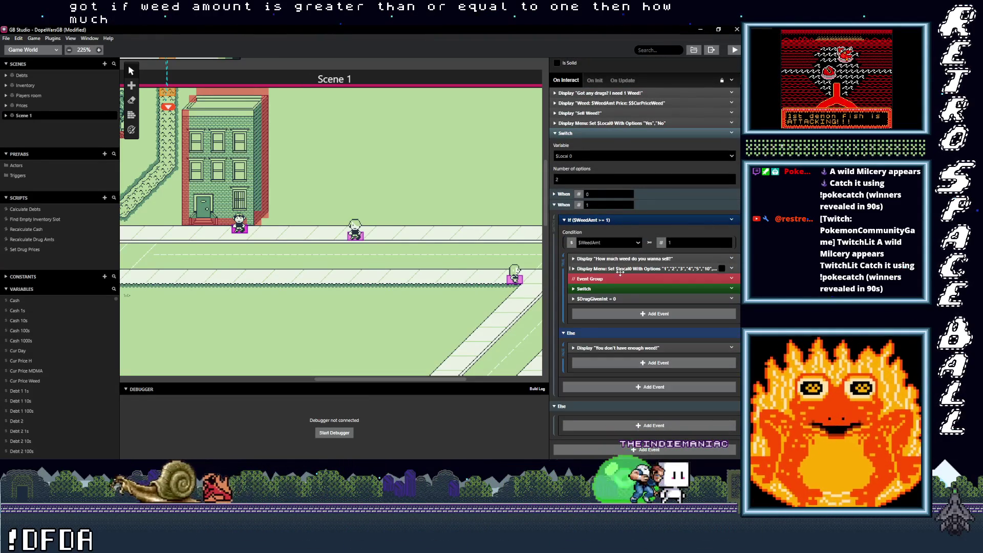
pyautogui.click(616, 269)
pyautogui.click(617, 269)
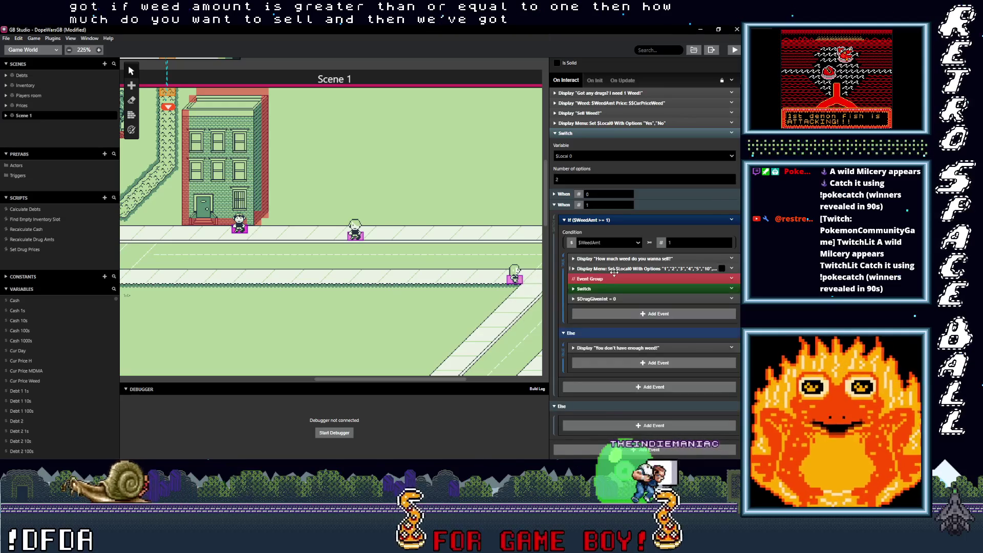
pyautogui.click(609, 289)
pyautogui.scroll(-3, 632, 293)
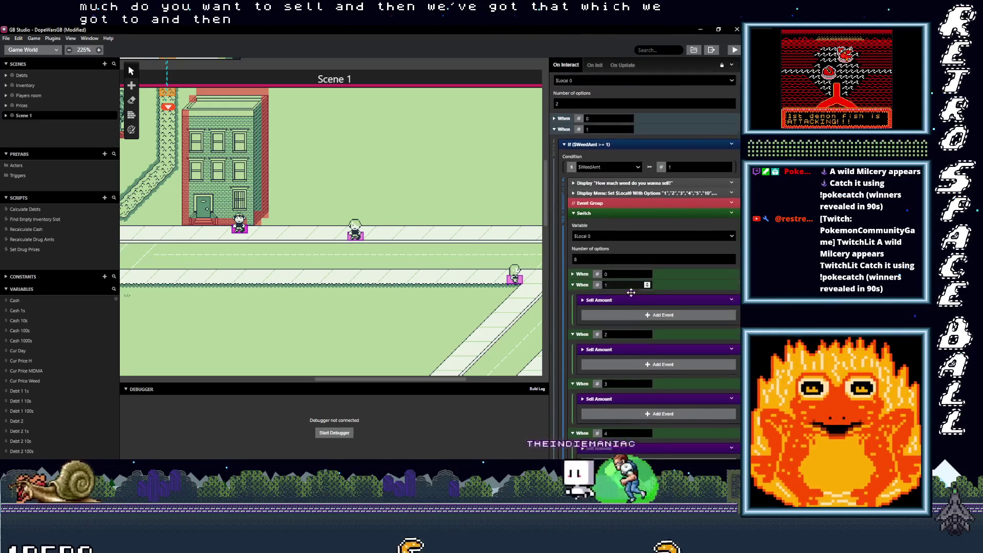
pyautogui.scroll(-1, 632, 293)
pyautogui.click(622, 254)
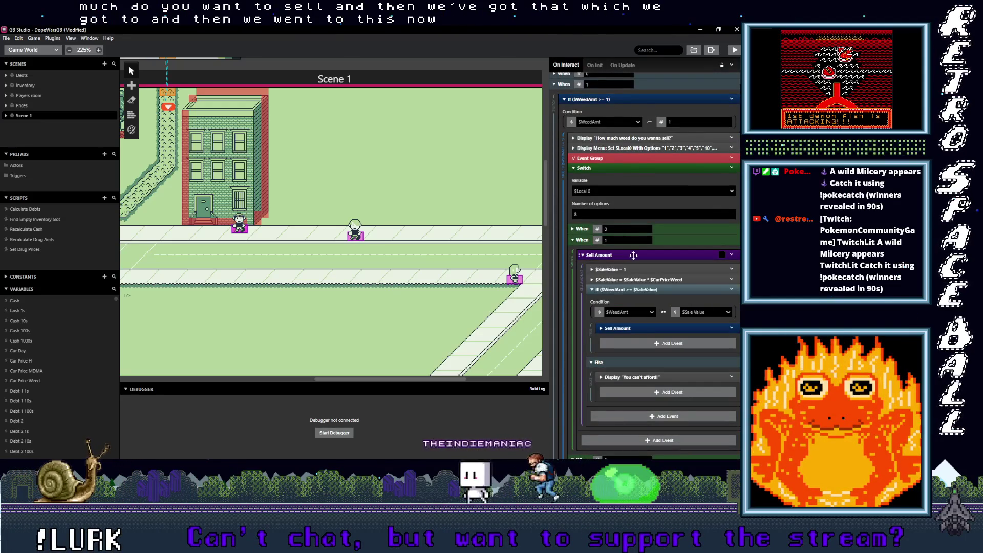